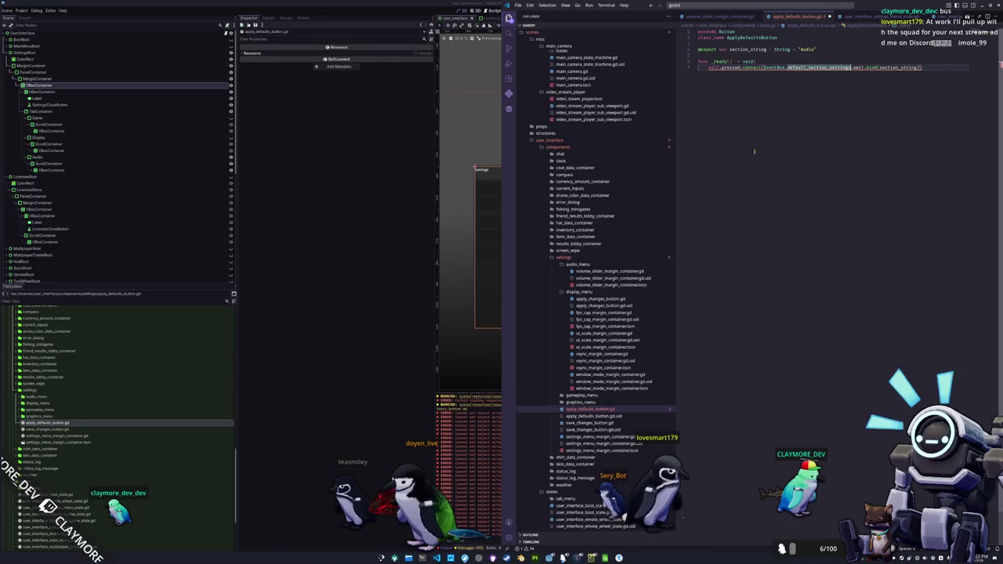
Replace EventBus in the connect call with GlobalSignals.user_interface_settings_default_section
key("Return")
type("Global")
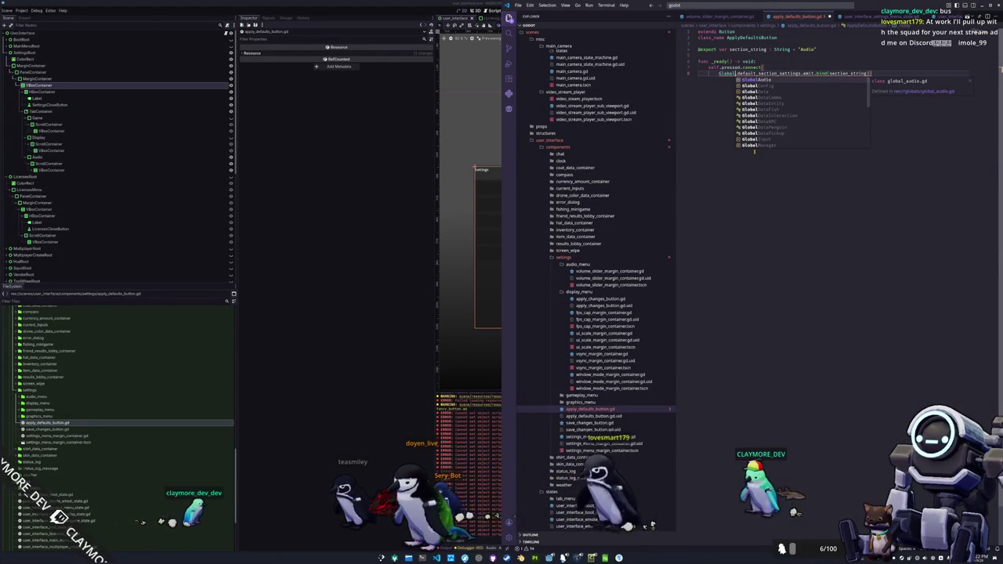
type("D")
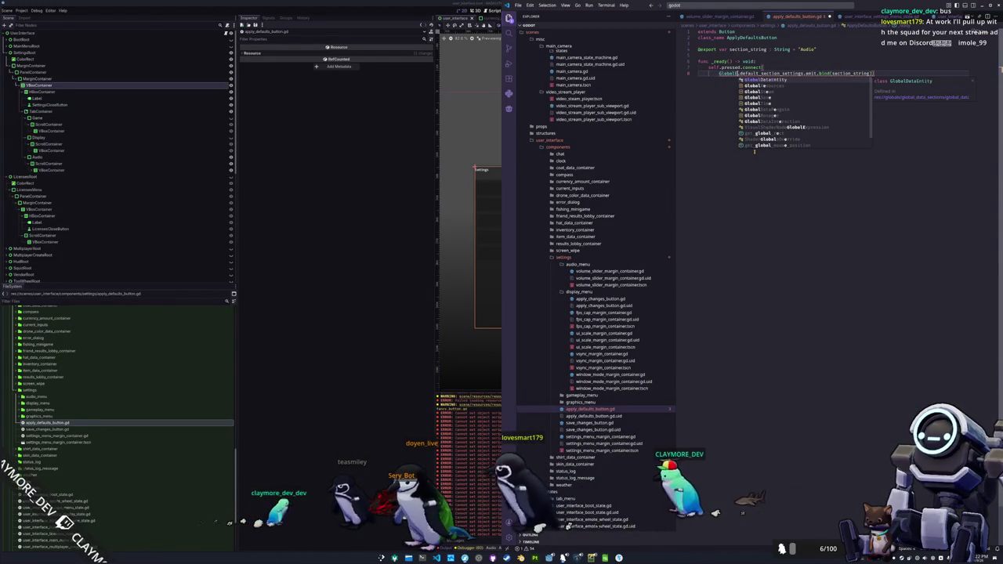
key("BackSpace")
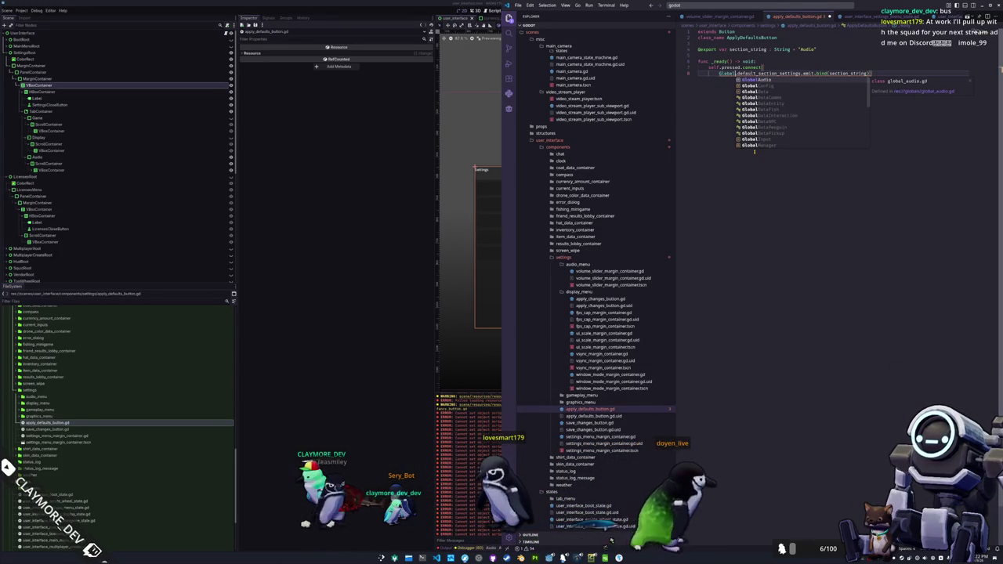
type("S")
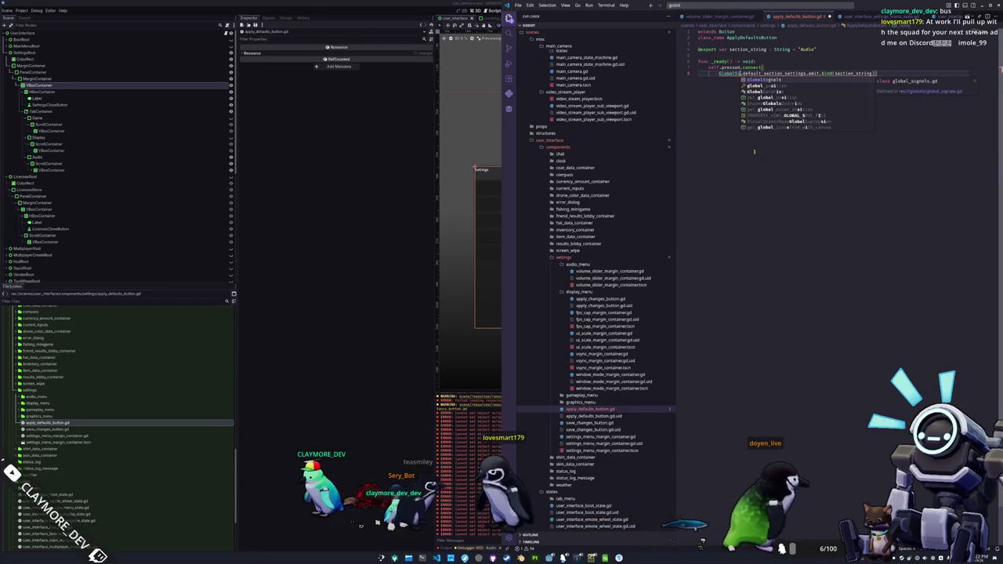
type("ignals")
type(".user_int")
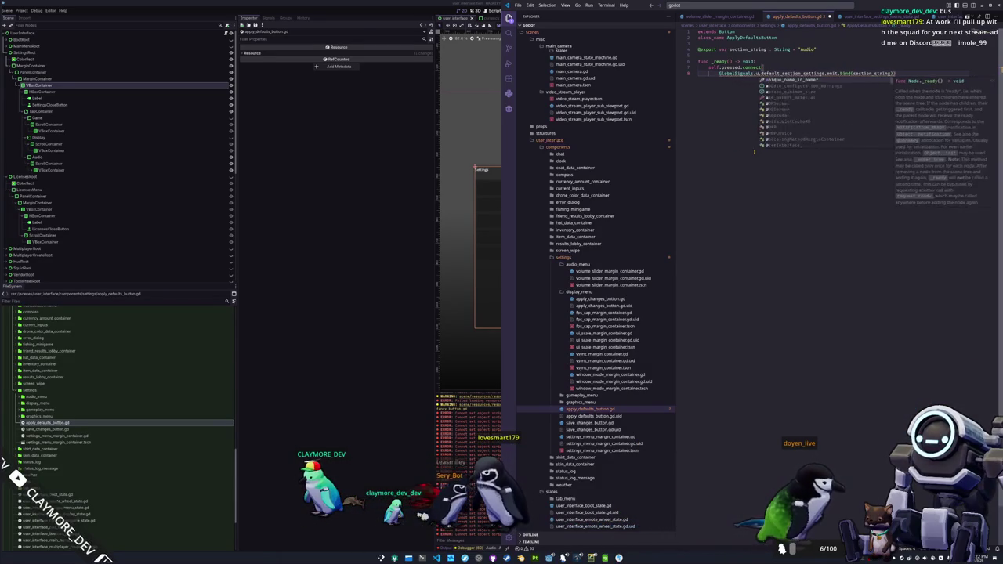
type("erface_")
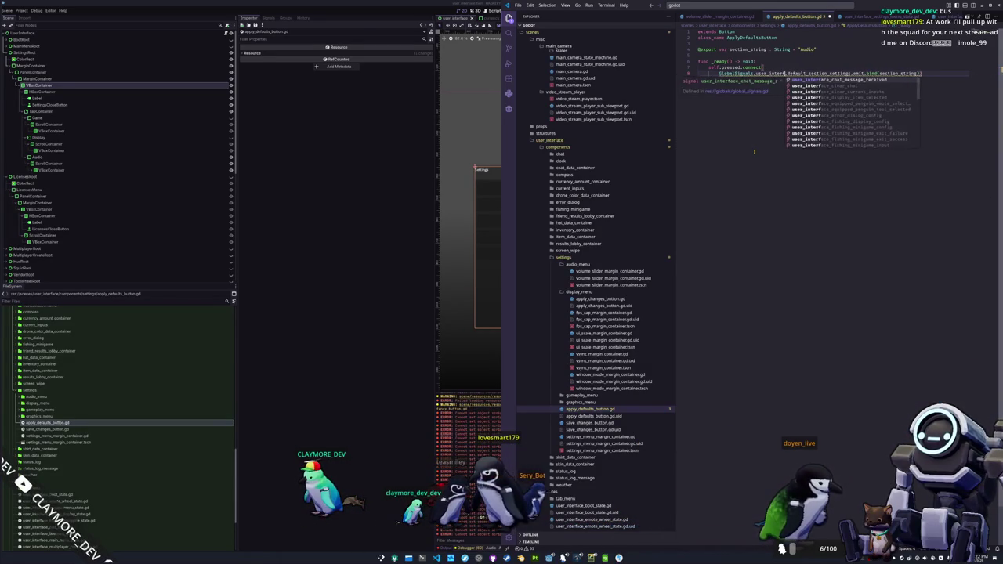
type("settings")
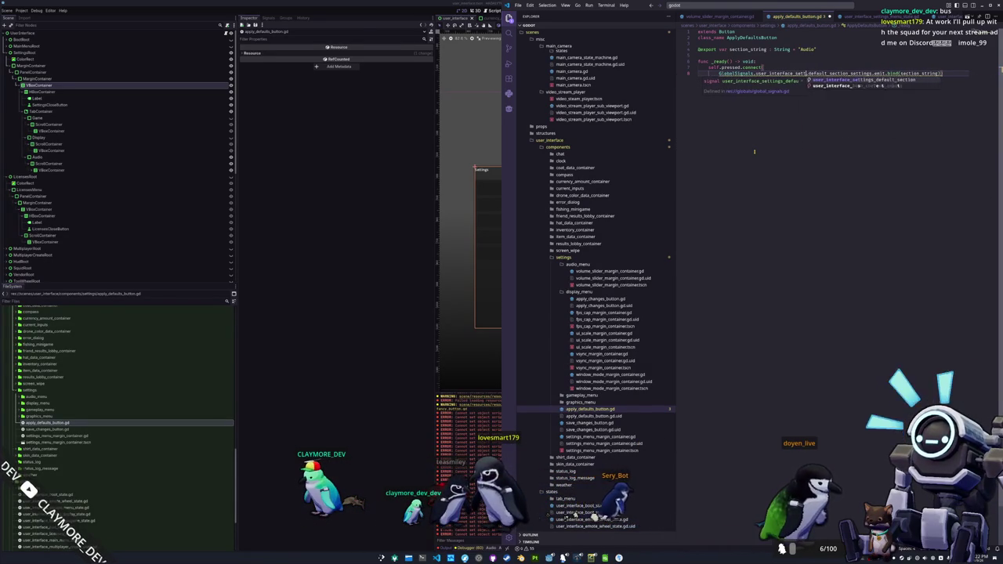
key("Return")
key("Return")
key("shift+Up")
Append .bind(section_string) to the signal and delete the leftover old signal text on line 9
key("End")
type(".bind")
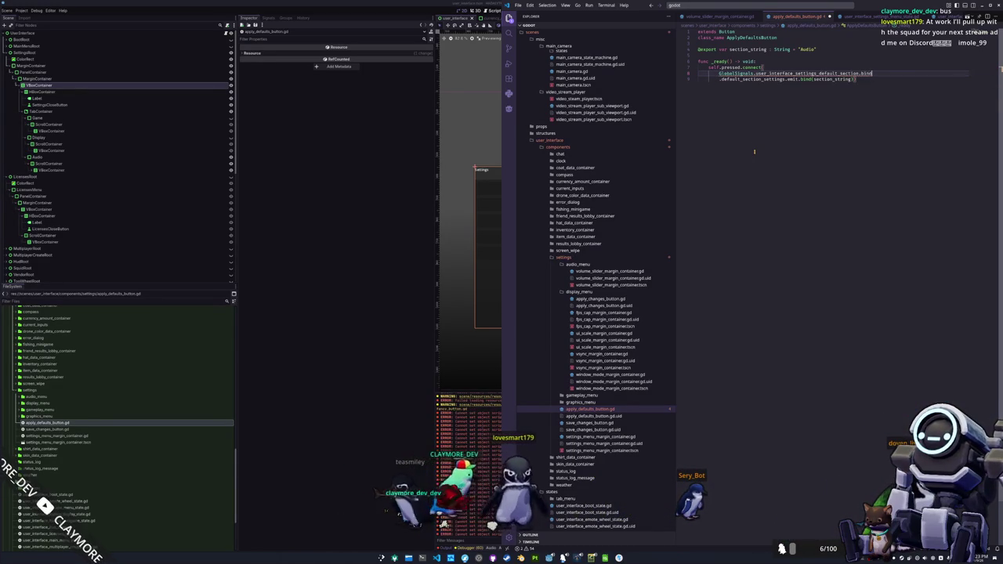
type("(")
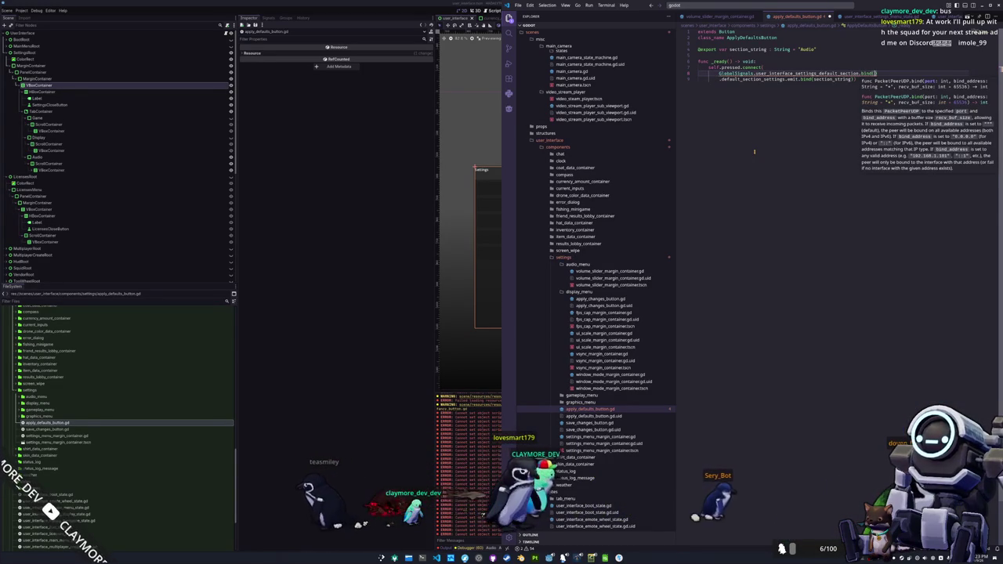
type("section_string")
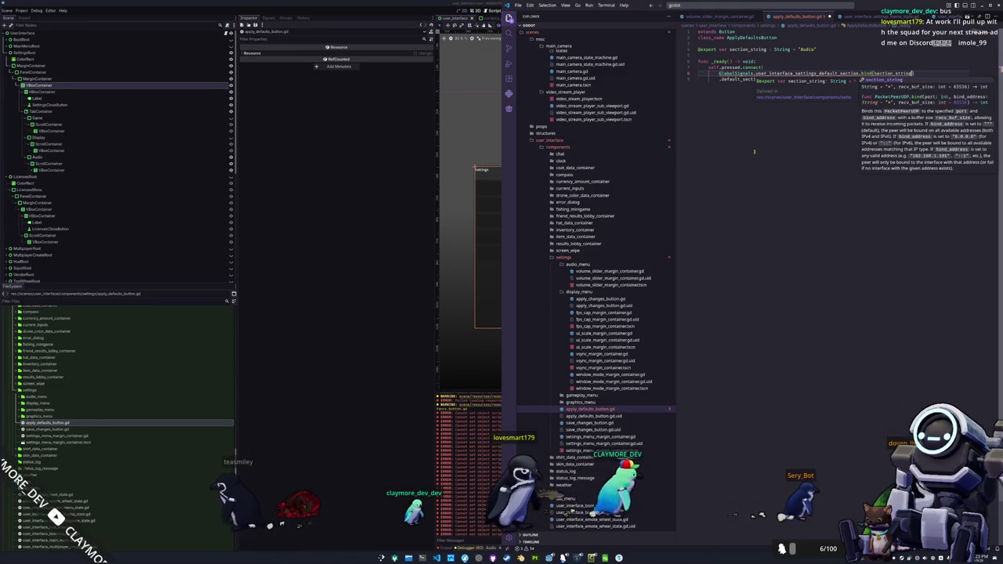
key("Escape")
key("Down")
key("shift+End")
key("BackSpace")
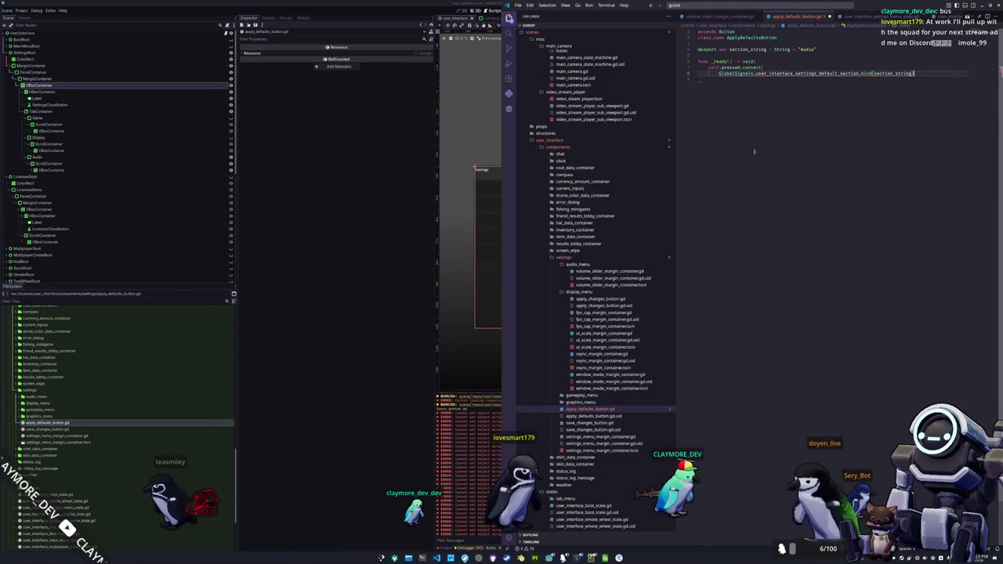
Change bind to emit so the argument reads emit(section_string)
double_click(866, 73)
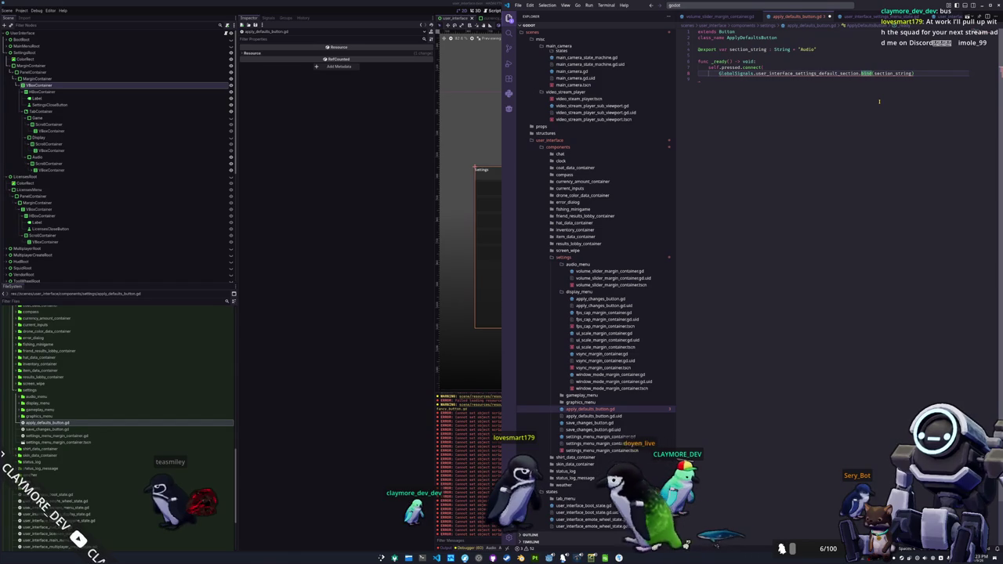
type("emit.")
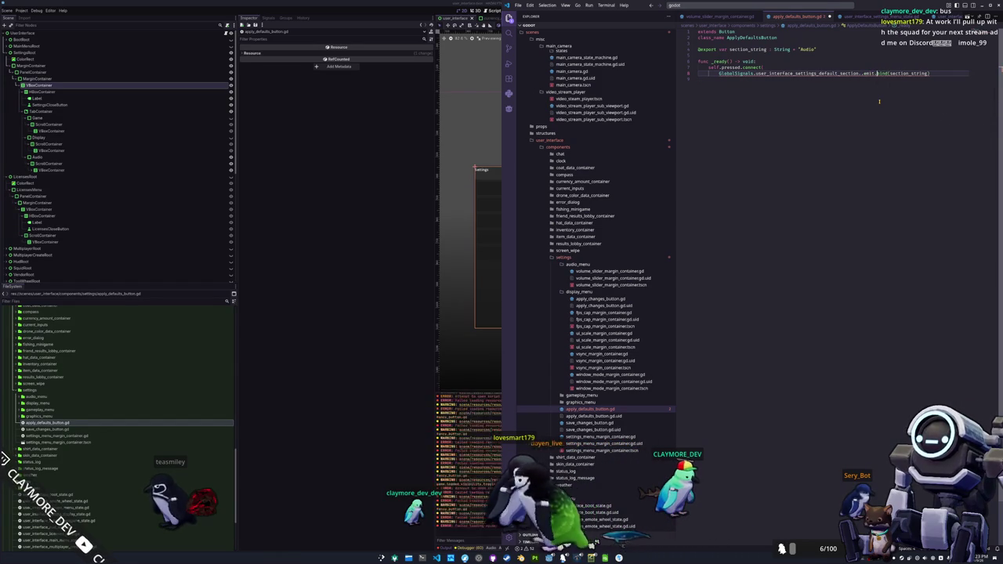
key("BackSpace")
key("BackSpace")
key("BackSpace")
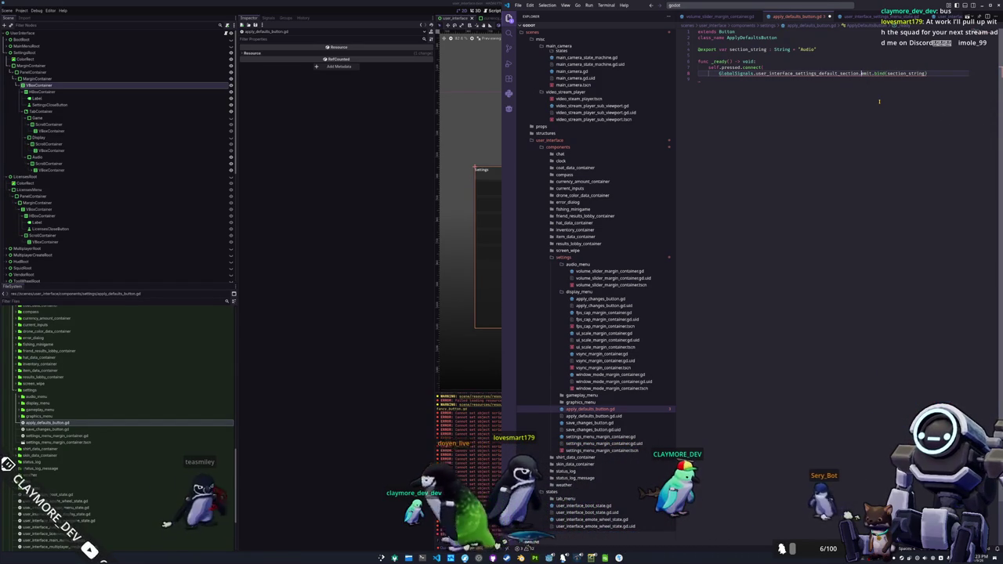
key("BackSpace")
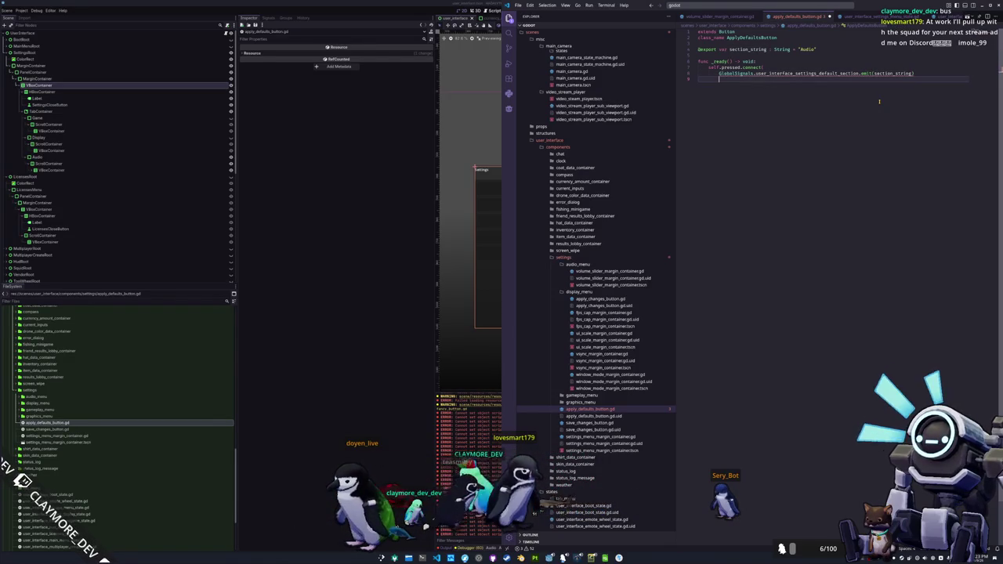
key("ctrl+shift+p")
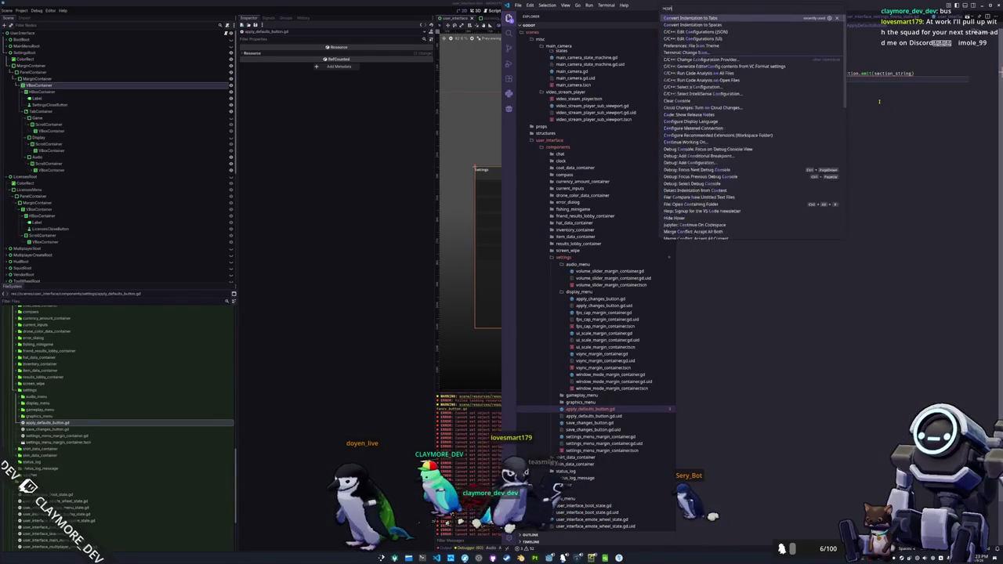
Make line 8 read emit.bind(section_string), then return to the Godot editor
key("Escape")
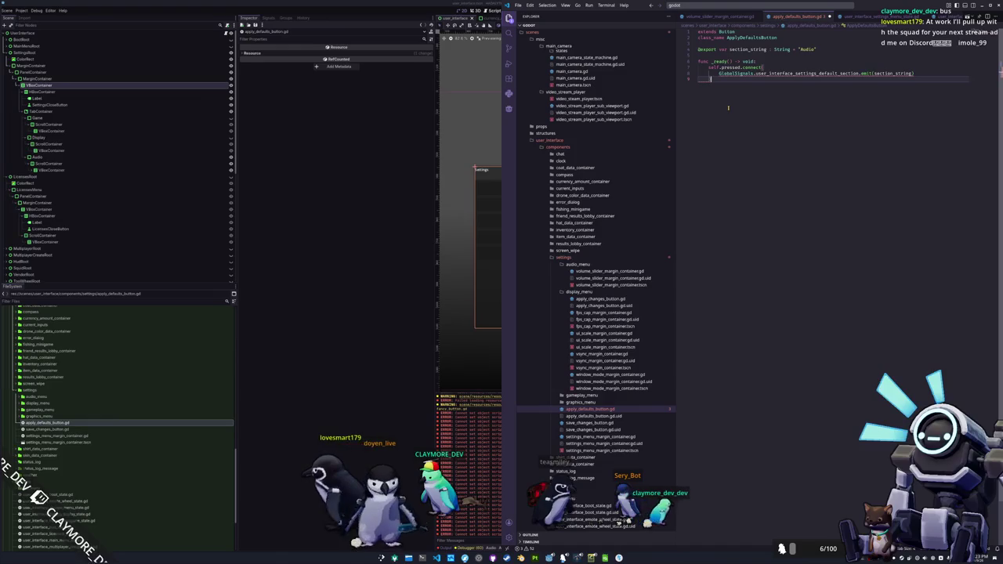
key("BackSpace")
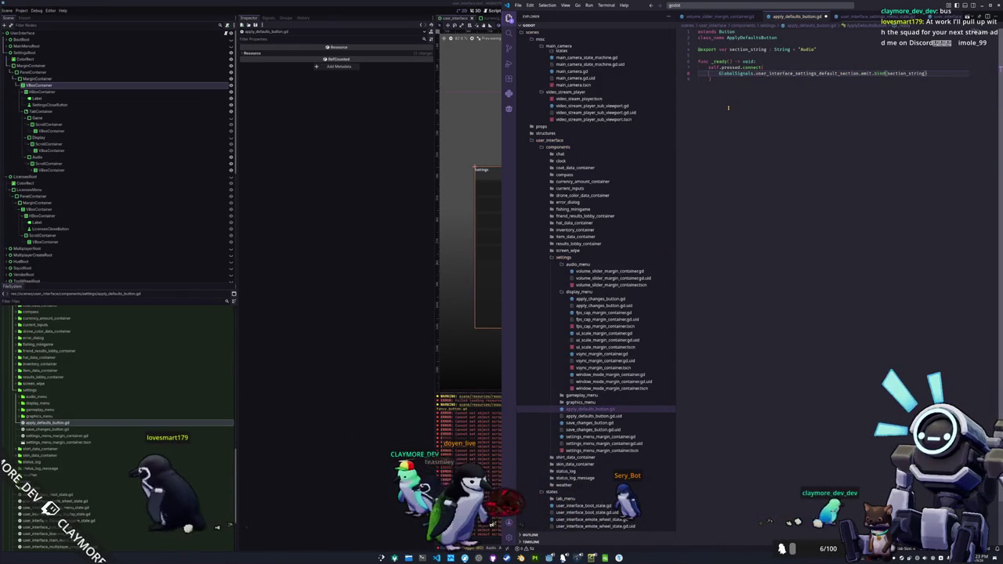
type(".bind")
key("Down")
key("Up")
key("Up")
key("Up")
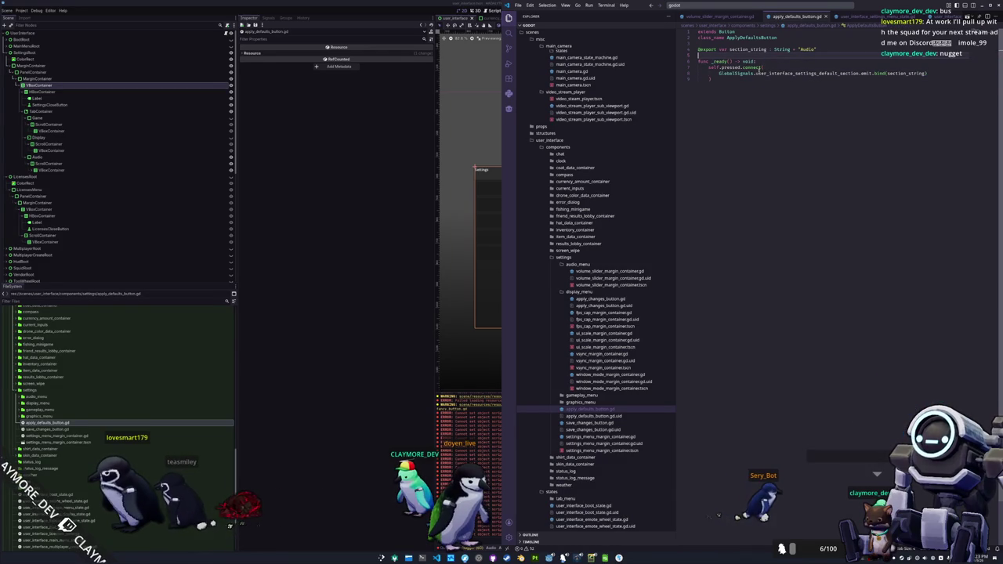
double_click(807, 49)
type("UDIO")
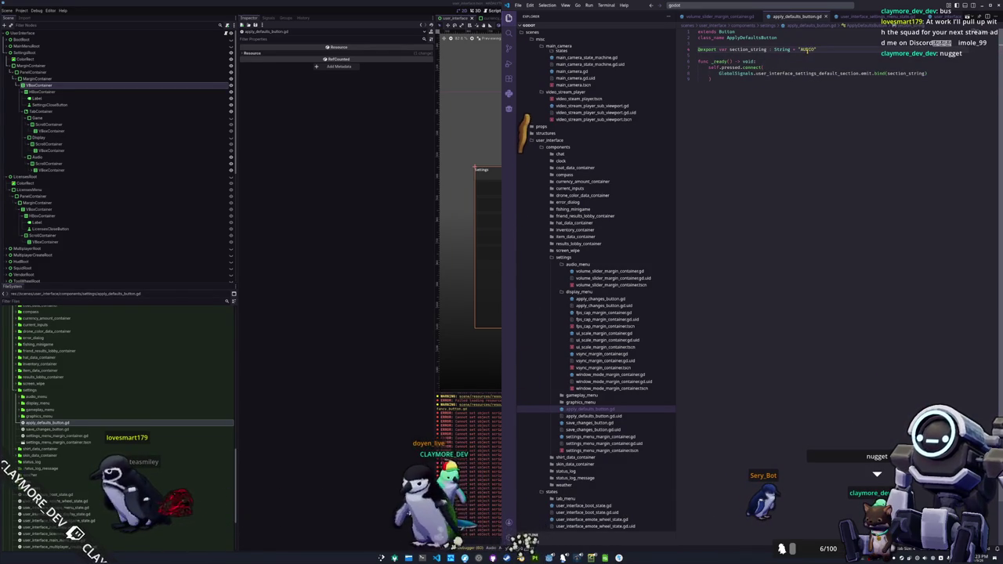
key("alt+Tab")
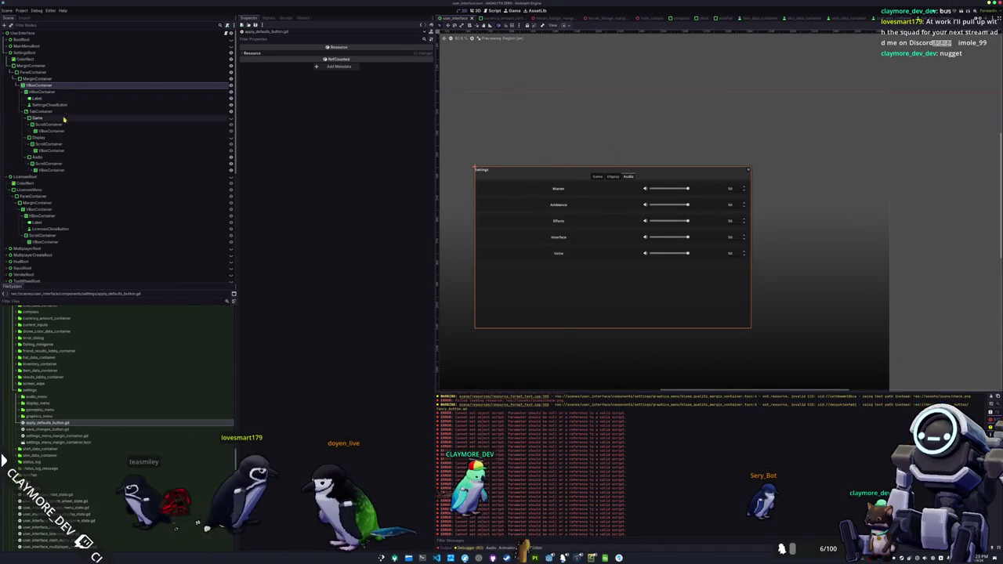
Create a new VBoxContainer2 directly under the Audio tab to hold the ScrollContainer
left_click(59, 170)
scroll(142, 175, "down", 2)
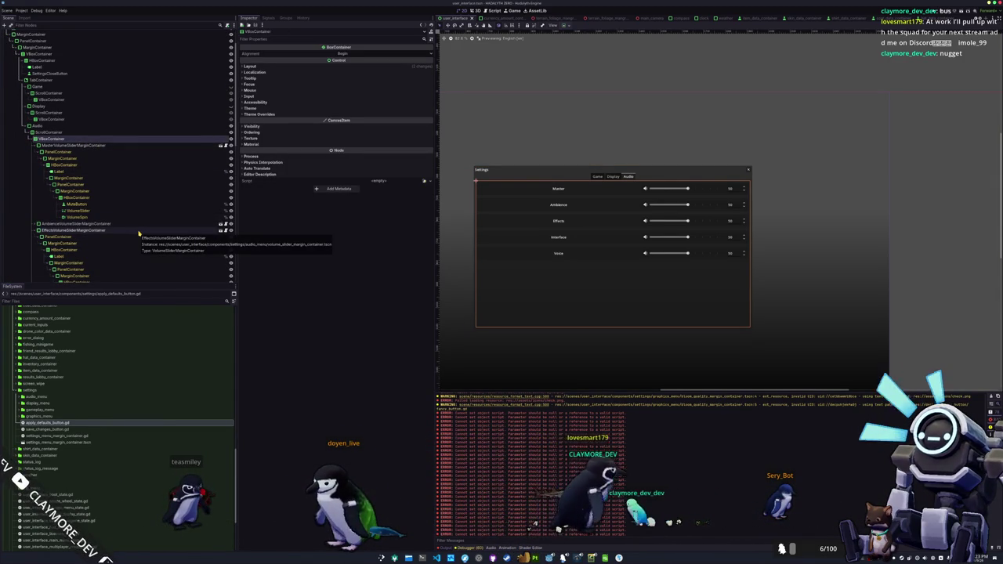
right_click(65, 134)
left_click(82, 138)
type("vbox")
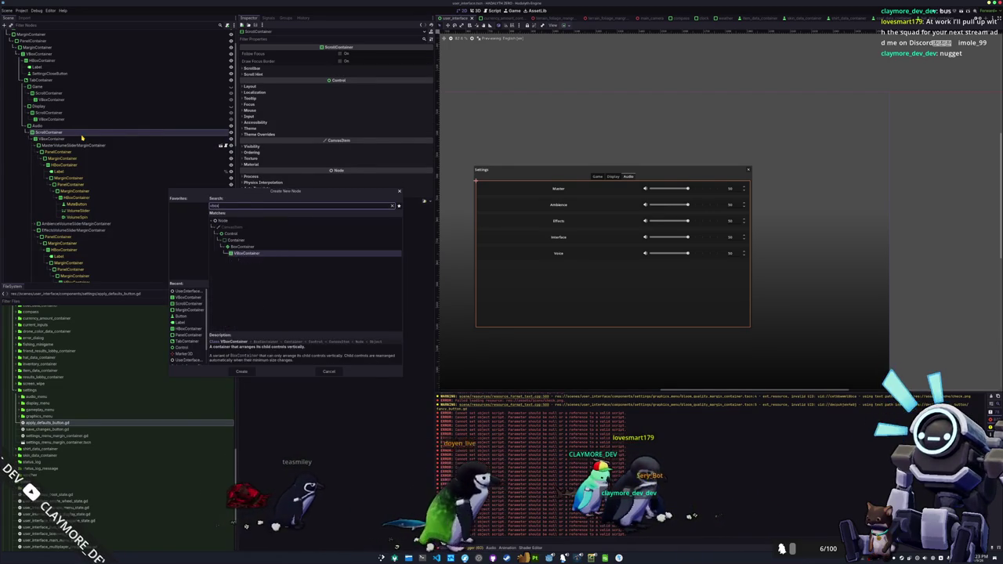
key("Return")
left_click_drag(35, 240, 48, 91)
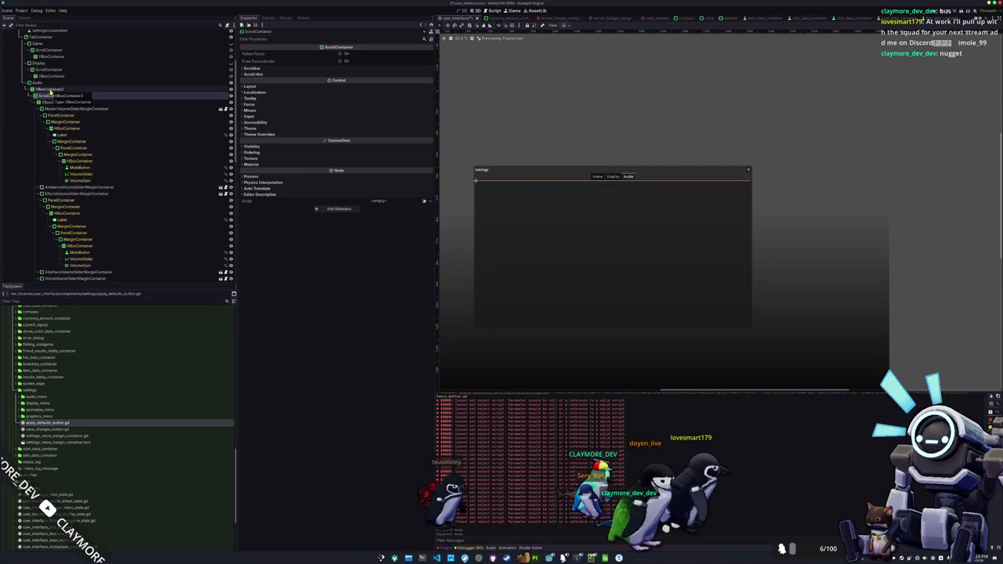
right_click(59, 93)
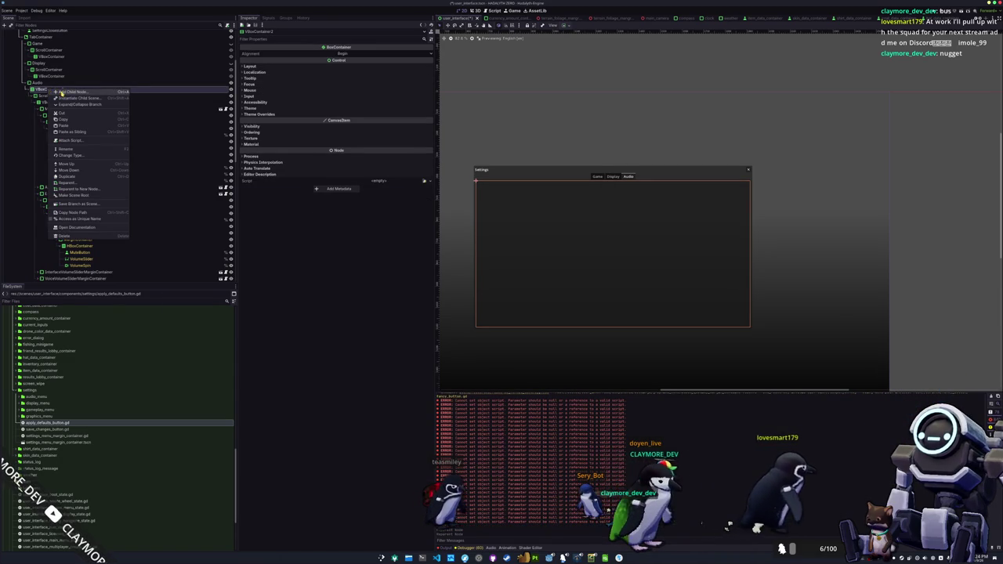
Add an ApplyDefaultsButton node and make the ScrollContainer expand to fill the panel
key("ctrl+a")
type("appl")
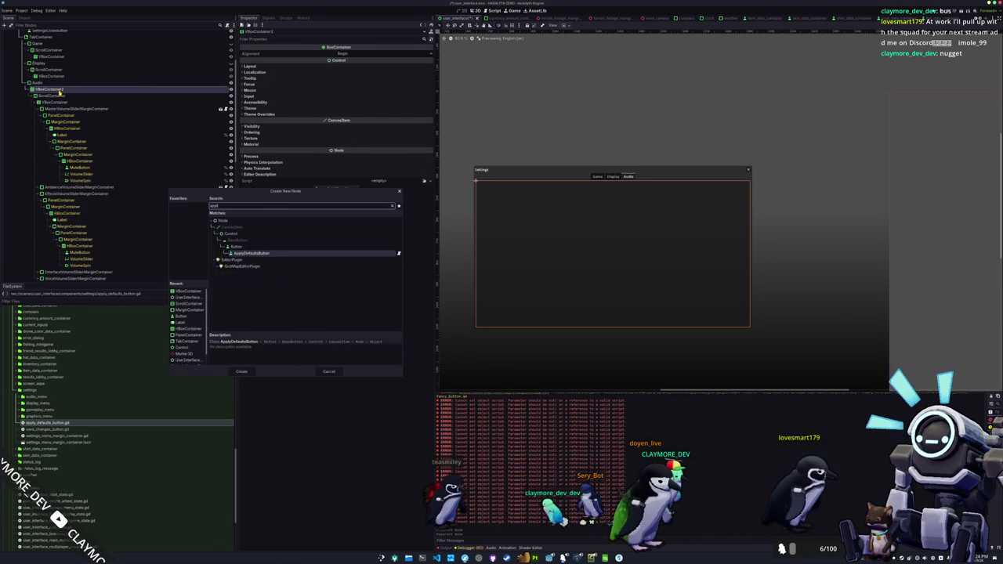
key("Return")
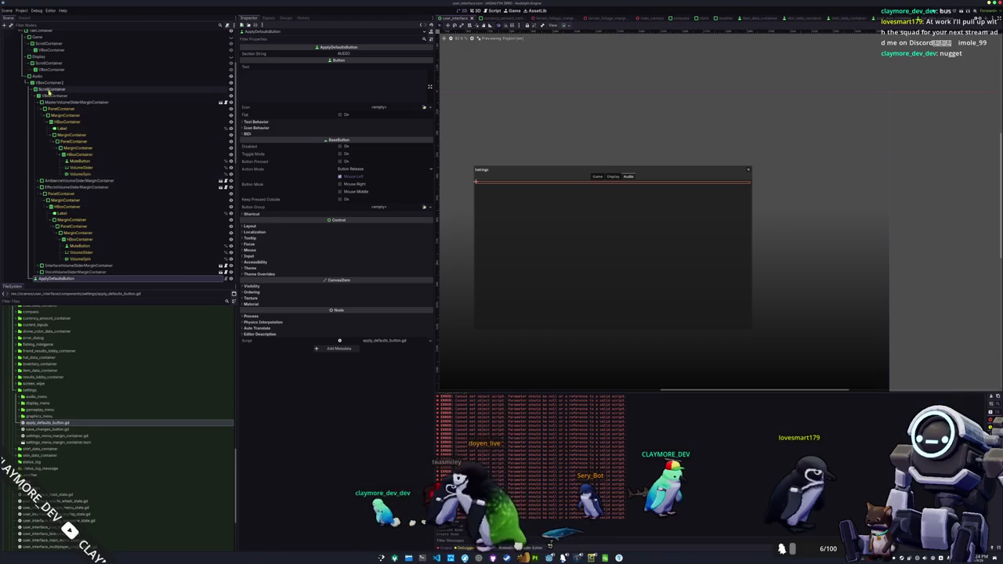
left_click(48, 83)
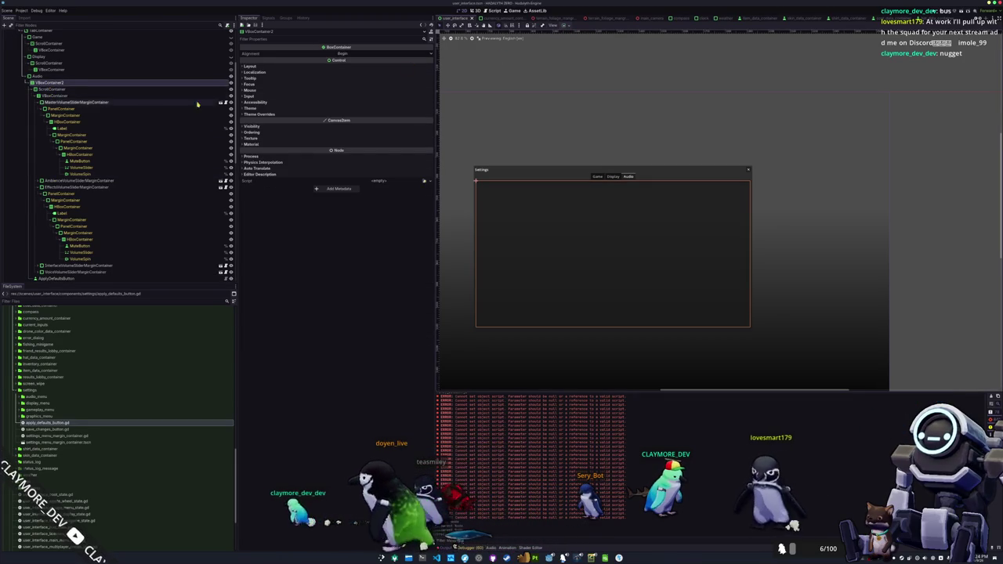
left_click(66, 89)
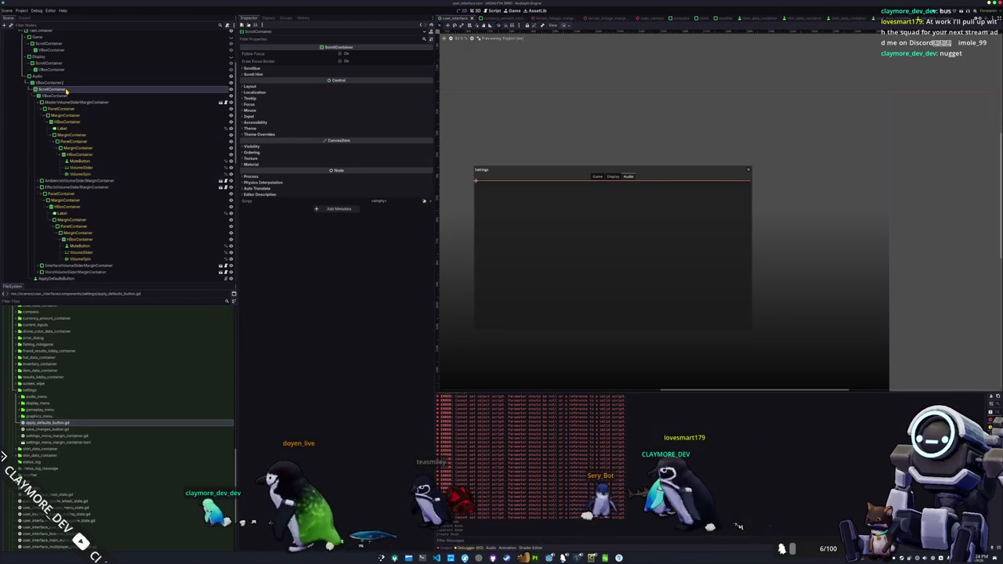
left_click(564, 25)
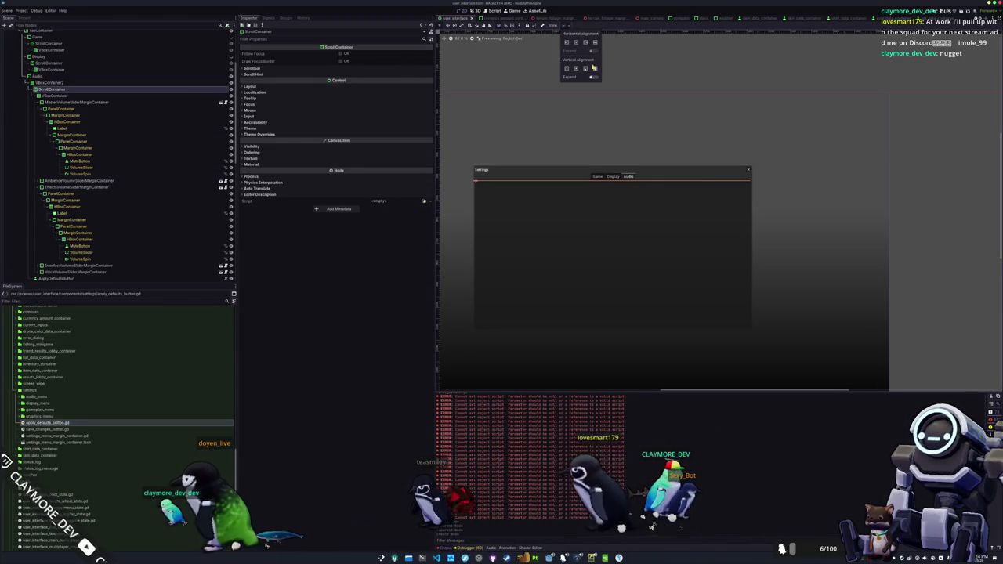
left_click(594, 77)
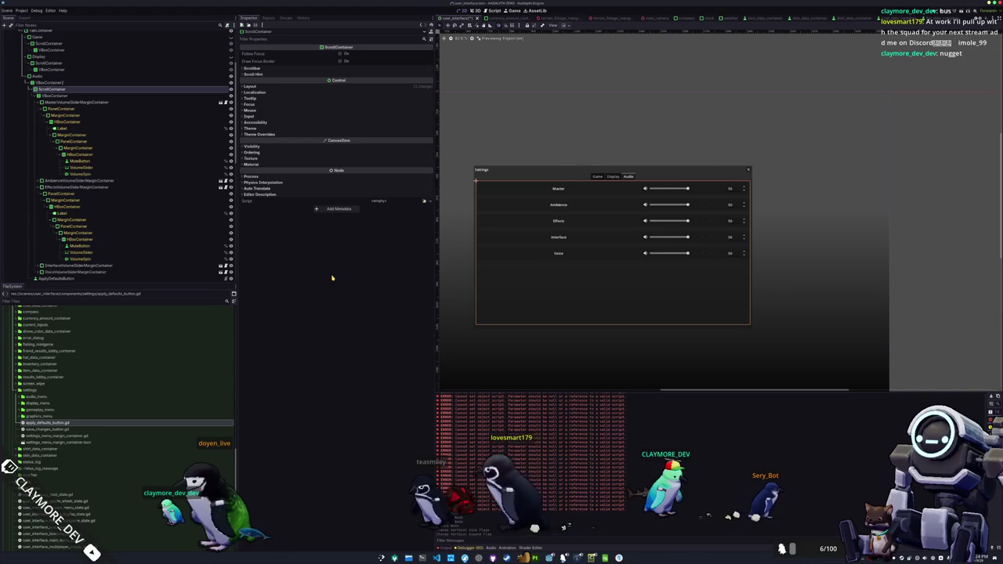
Set the ApplyDefaultsButton text to #SETTINGS_MENU_DEFAULTS_BUTTON
left_click(47, 279)
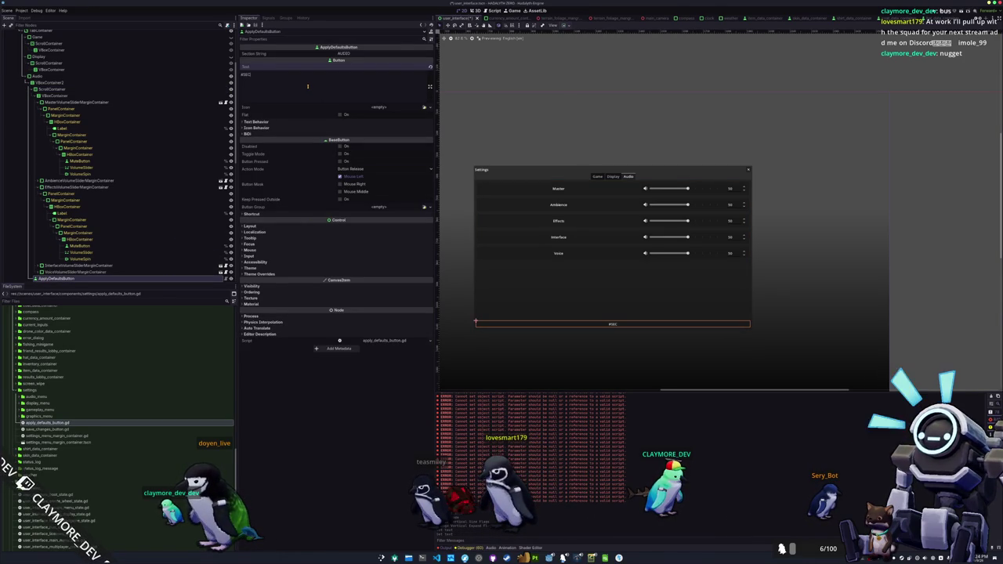
key("ctrl+a")
key("BackSpace")
type("A")
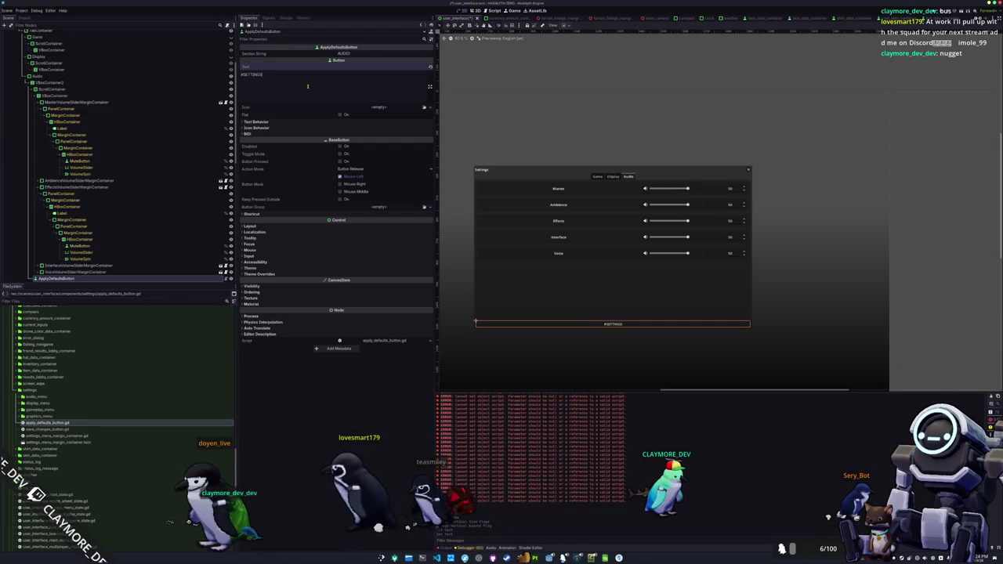
type("DEFAULTS")
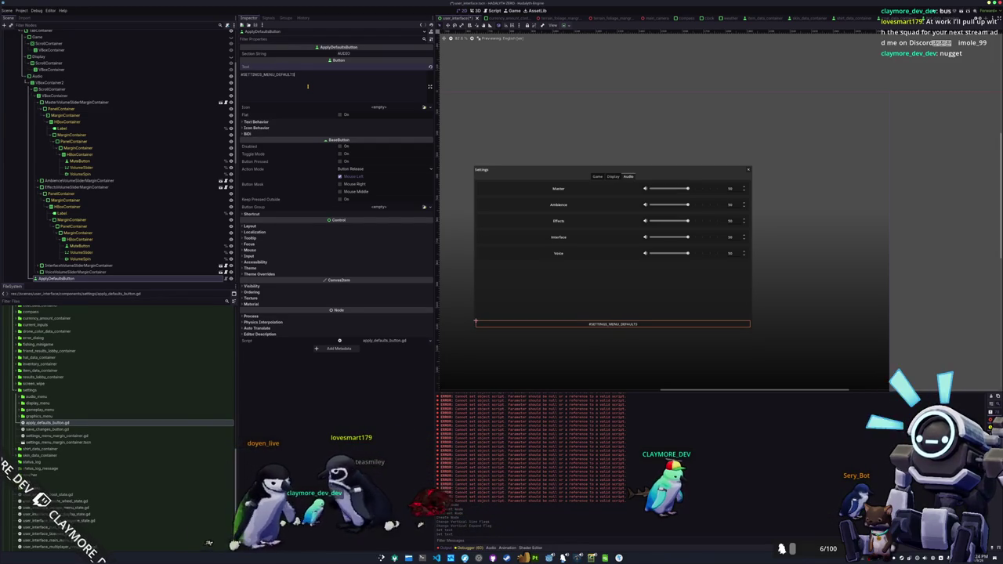
type("_BUTTON")
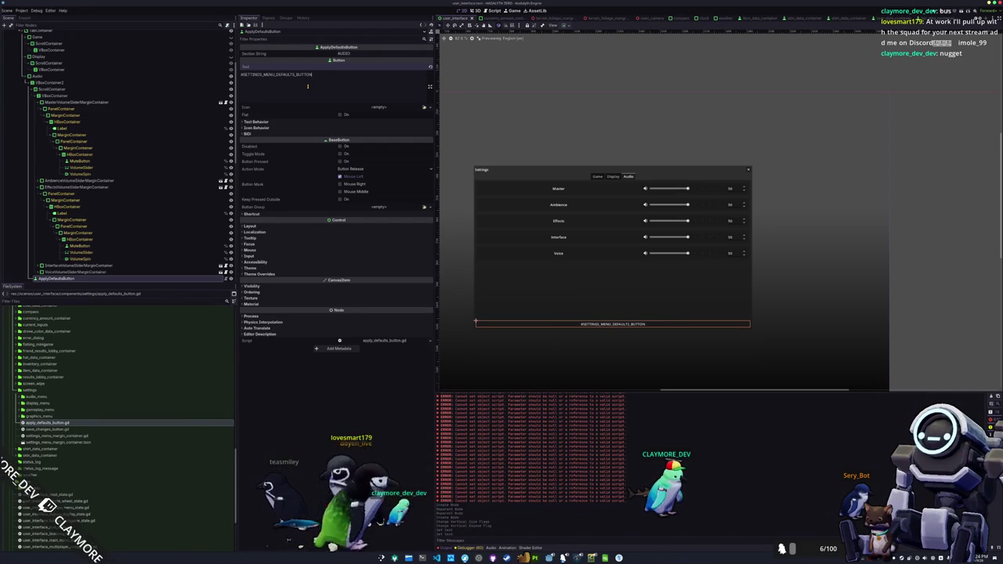
key("alt+Tab")
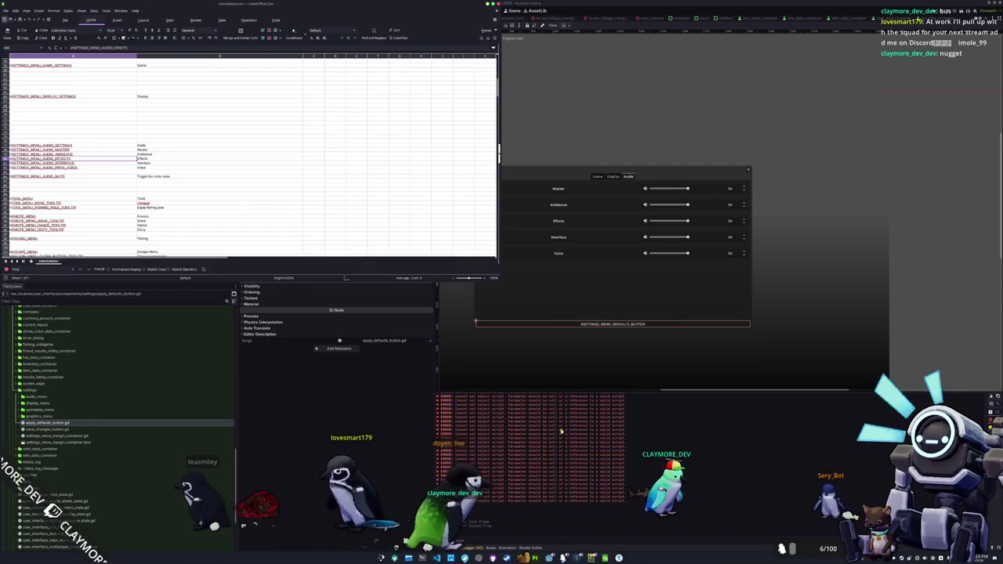
Insert a translations.csv row for #SETTINGS_MENU_DEFAULTS_BUTTON translated as 'Apply defaults'
scroll(39, 105, "up", 3)
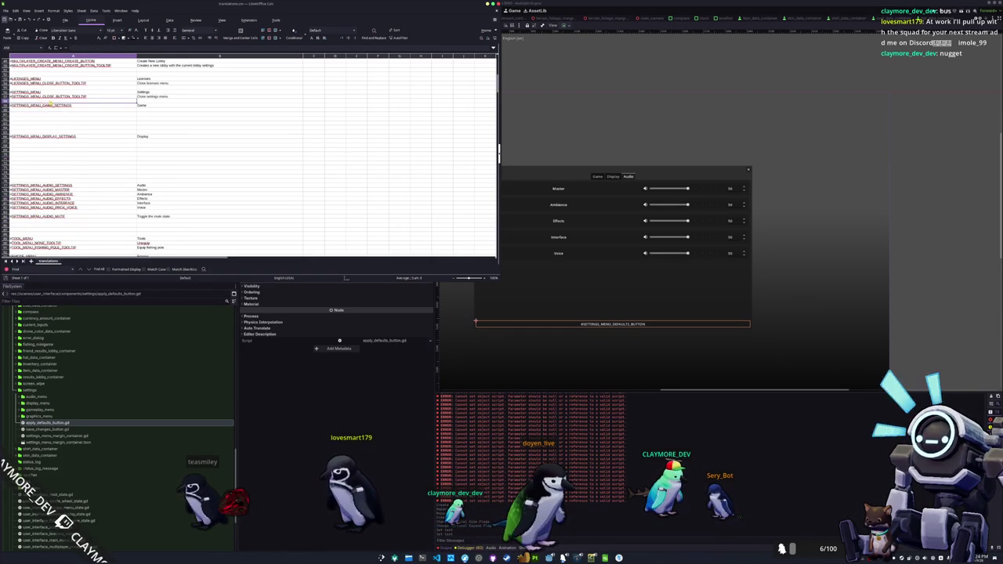
left_click(158, 102)
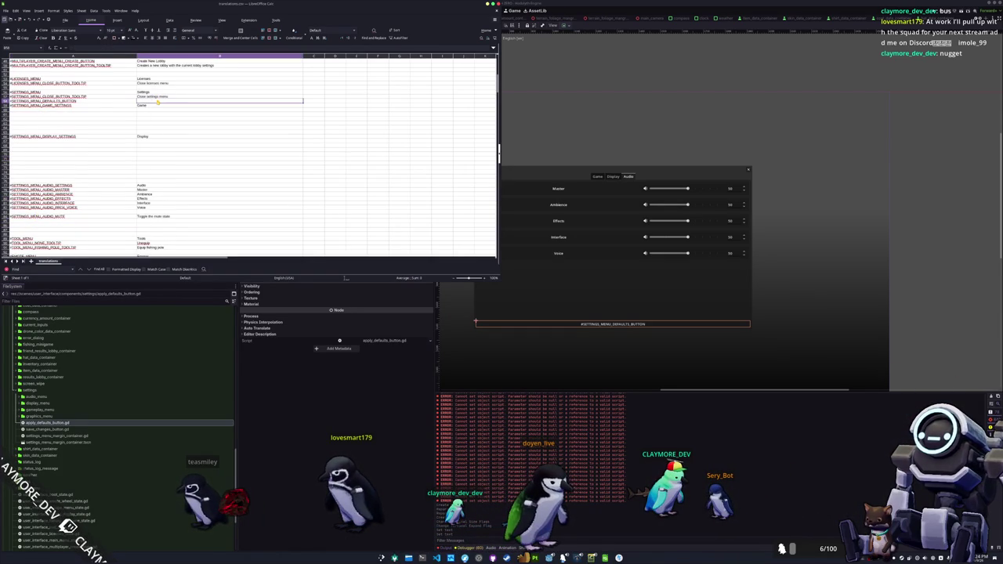
left_click(79, 106, "shift")
left_click(102, 113)
type("#SETTINGS_MENU_GAME_SETTINGS\tGame")
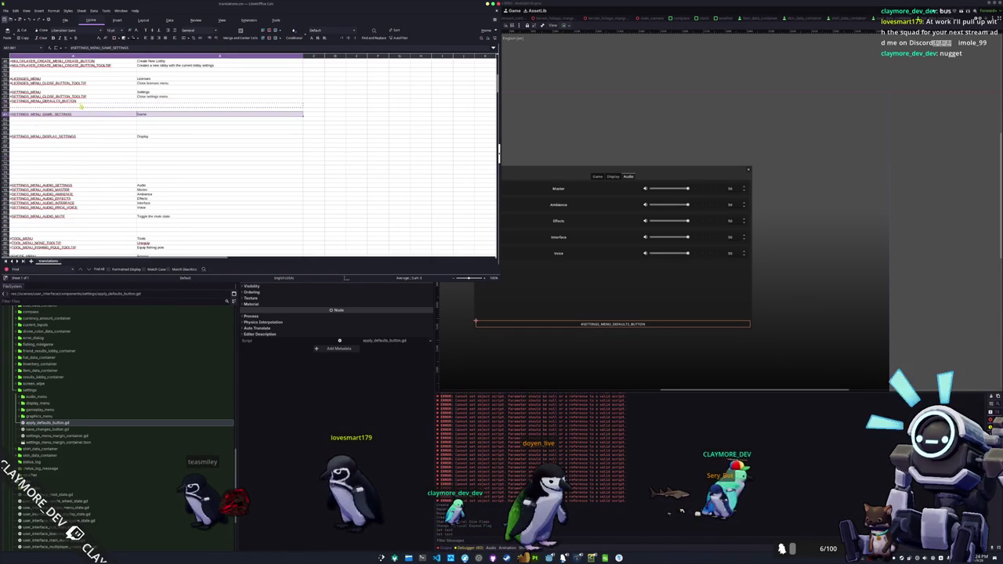
left_click(144, 101)
type("Settings")
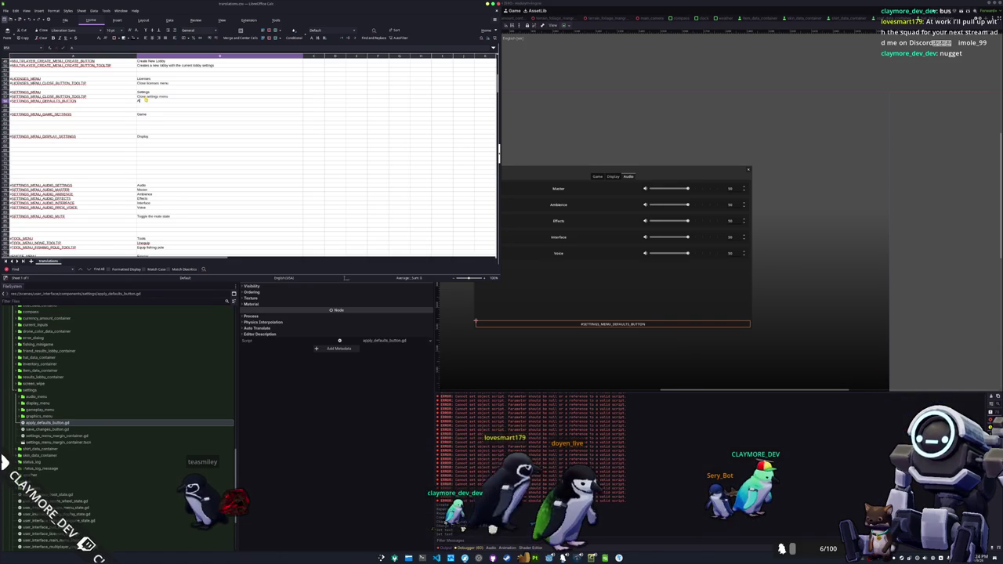
key("Return")
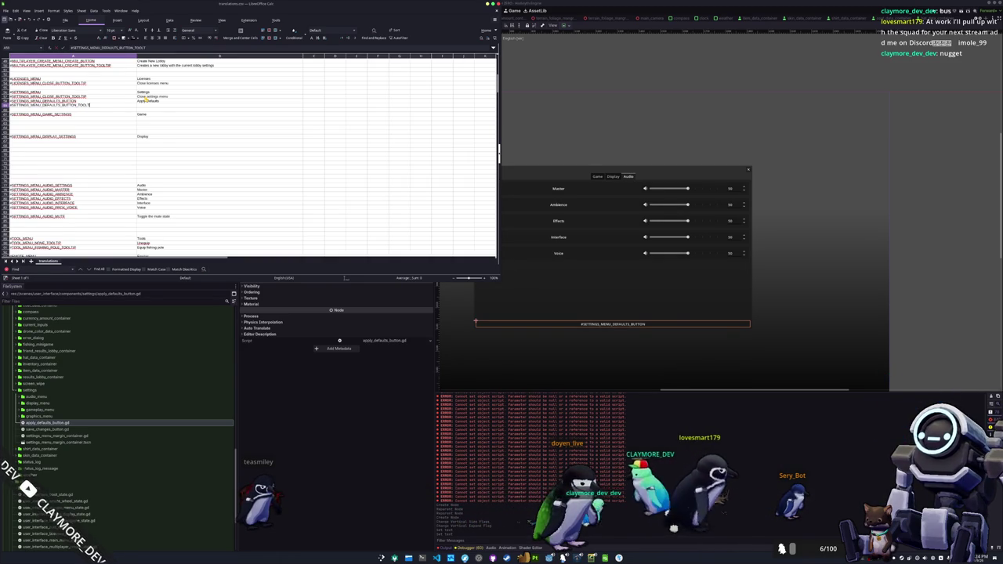
Add a #SETTINGS_MENU_DEFAULTS_BUTTON_TOOLTIP row saying it resets the current category
key("Tab")
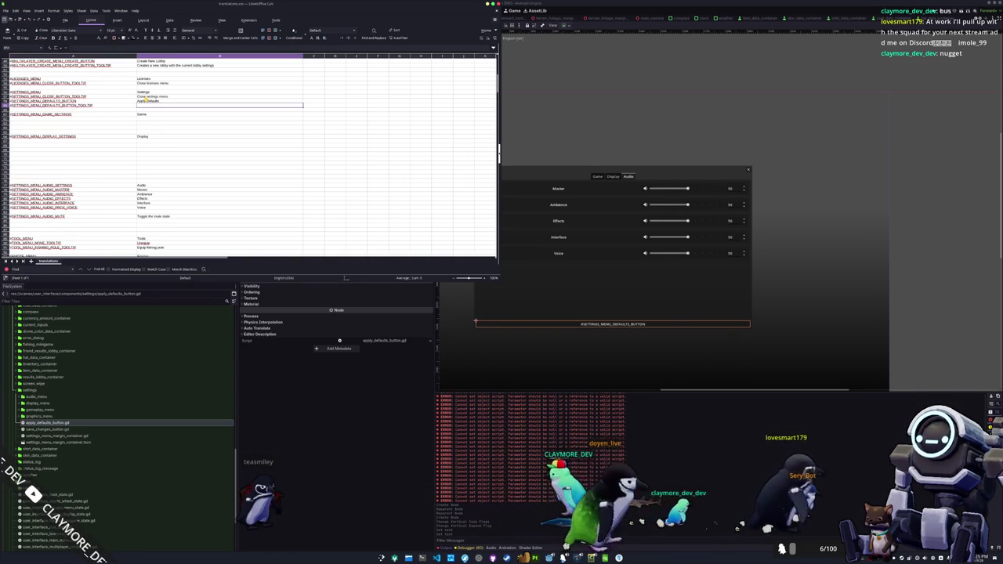
type("Apply Defaults")
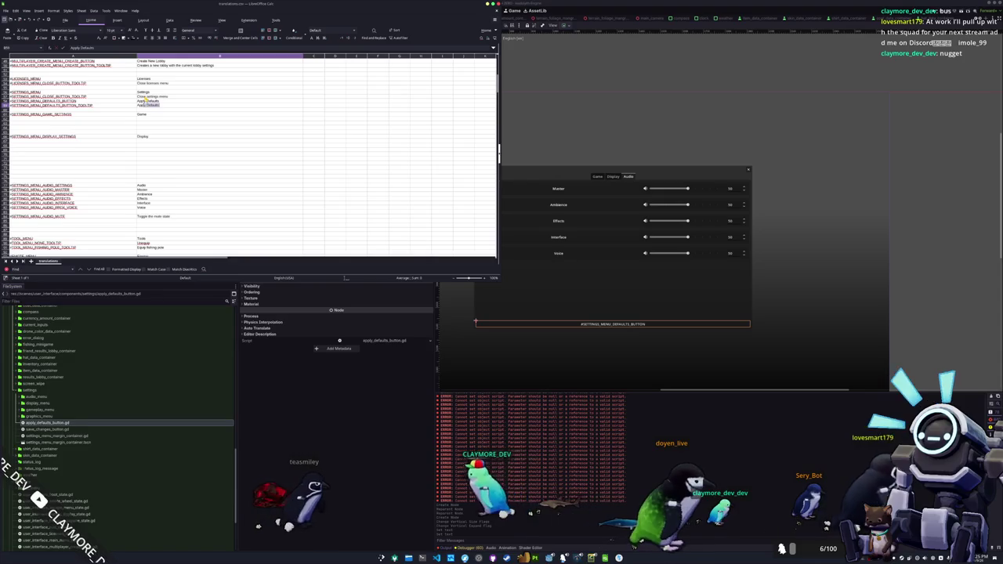
key("BackSpace")
key("BackSpace")
key("BackSpace")
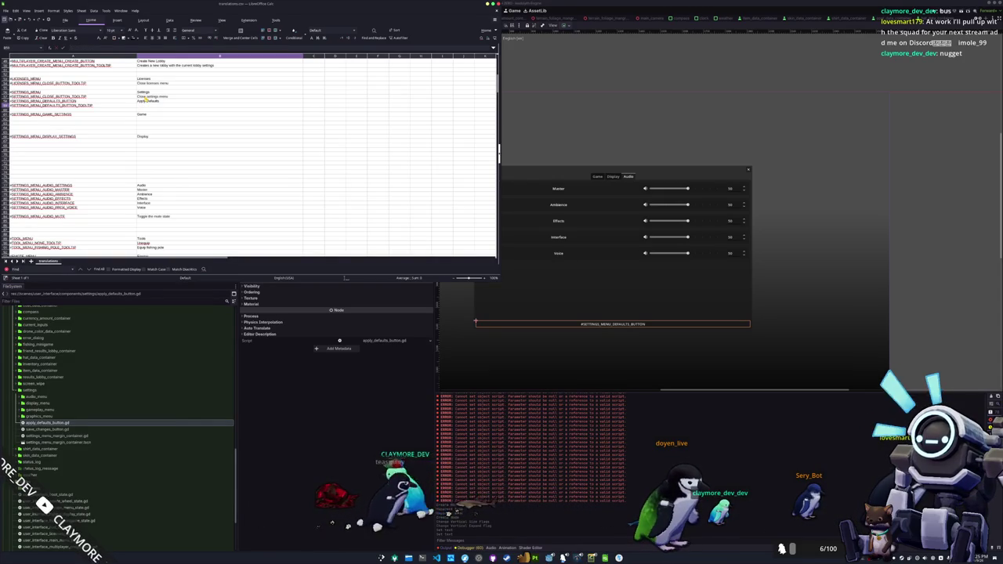
type("A")
type("Set all settings in the cu")
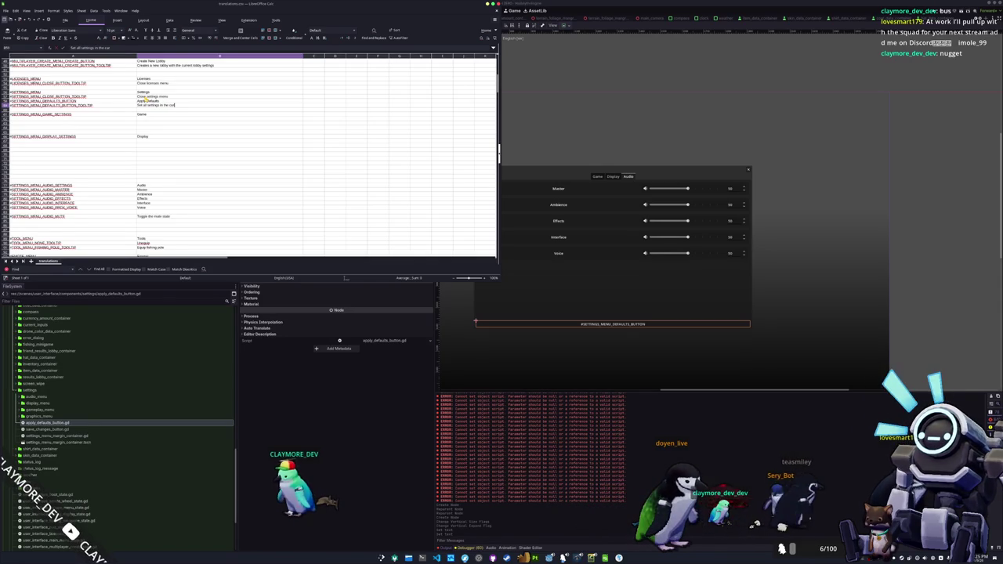
type("rent category to their default values.")
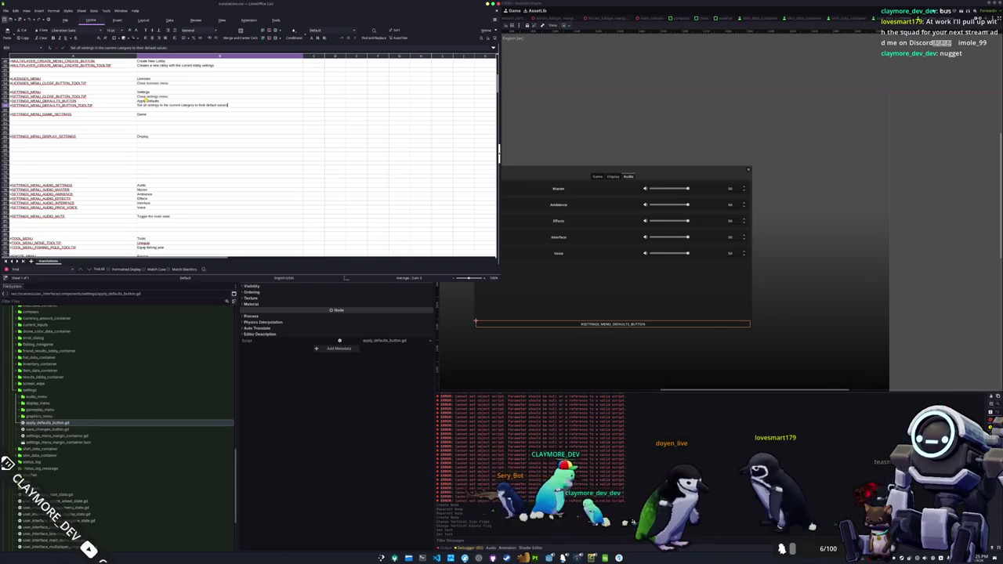
left_click(110, 106)
key("alt+Tab")
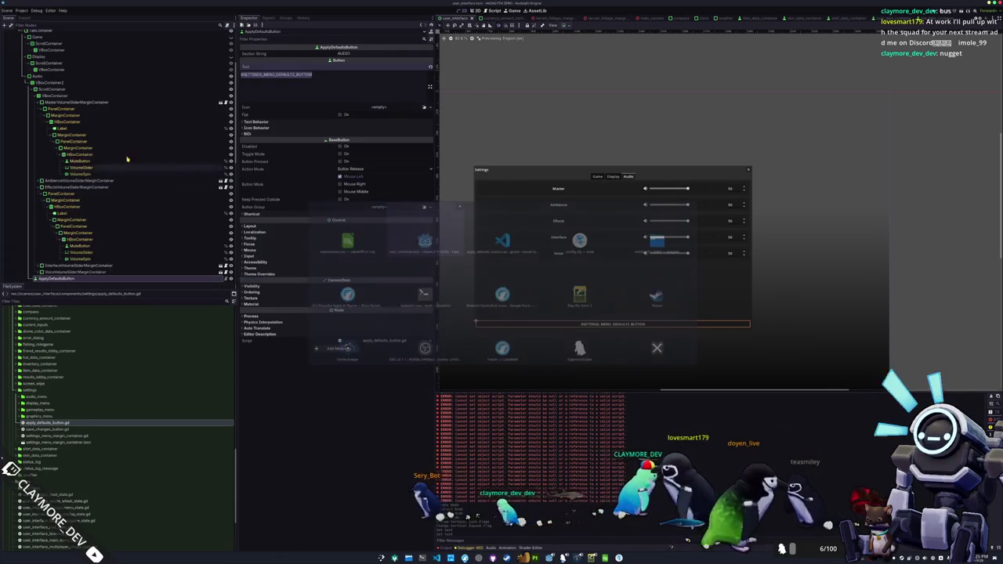
Set the button's tooltip to #SETTINGS_MENU_DEFAULTS_BUTTON_TOOLTIP
left_click(250, 239)
left_click(290, 253)
key("ctrl+v")
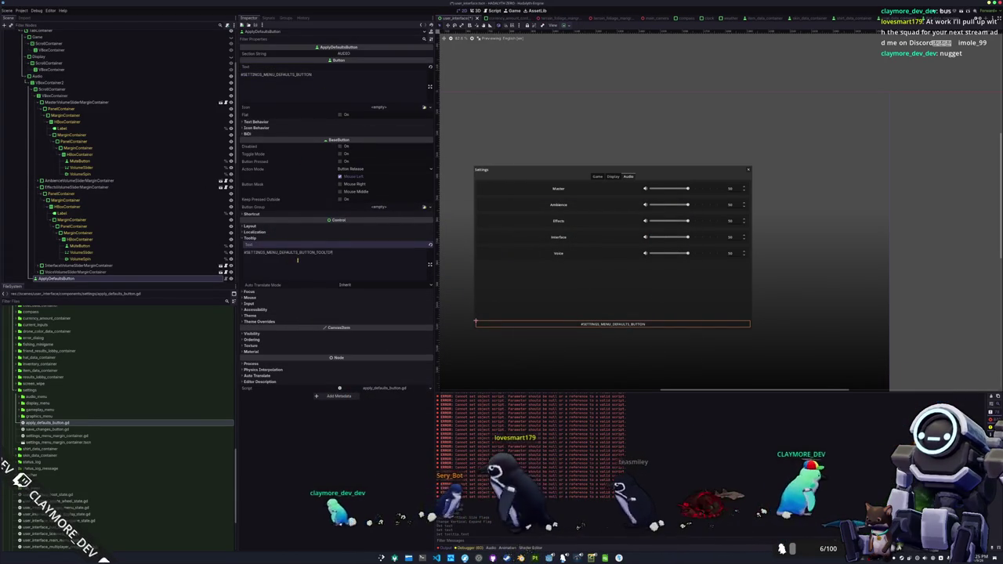
Move ApplyDefaultsButton out of VBoxContainer2, then delete VBoxContainer2
left_click_drag(55, 278, 35, 83)
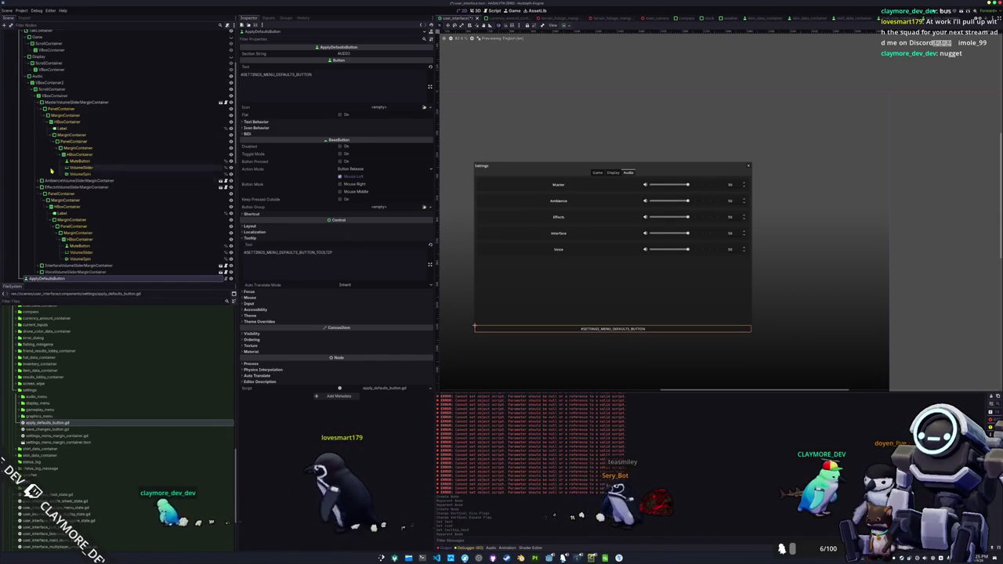
left_click(48, 82)
key("Delete")
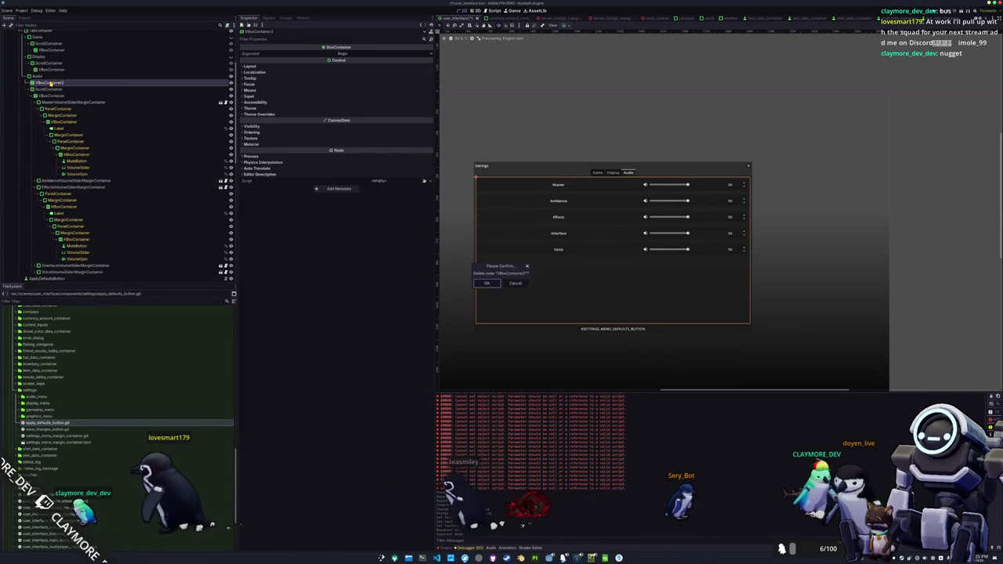
key("Return")
left_click(541, 330)
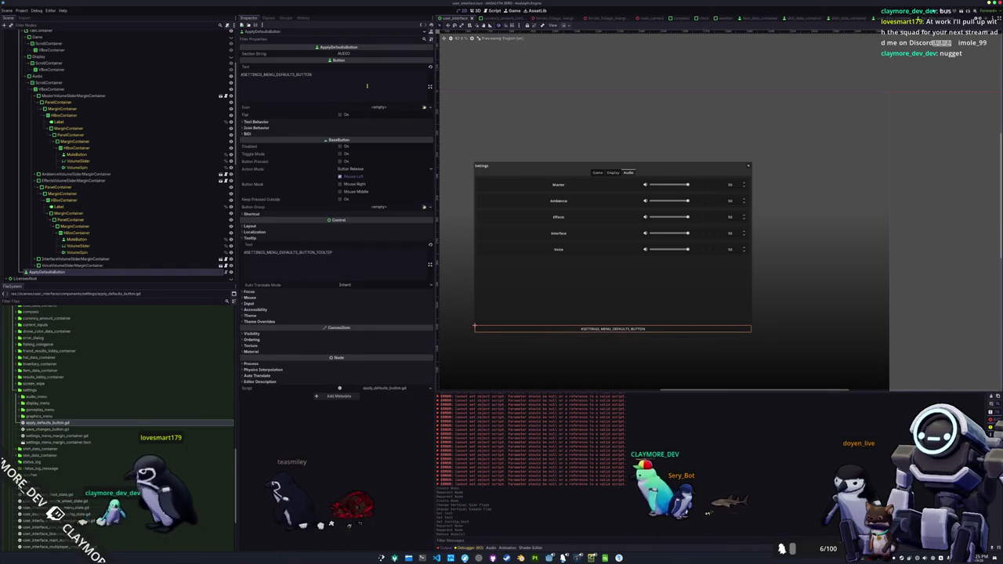
scroll(513, 251, "down", 2)
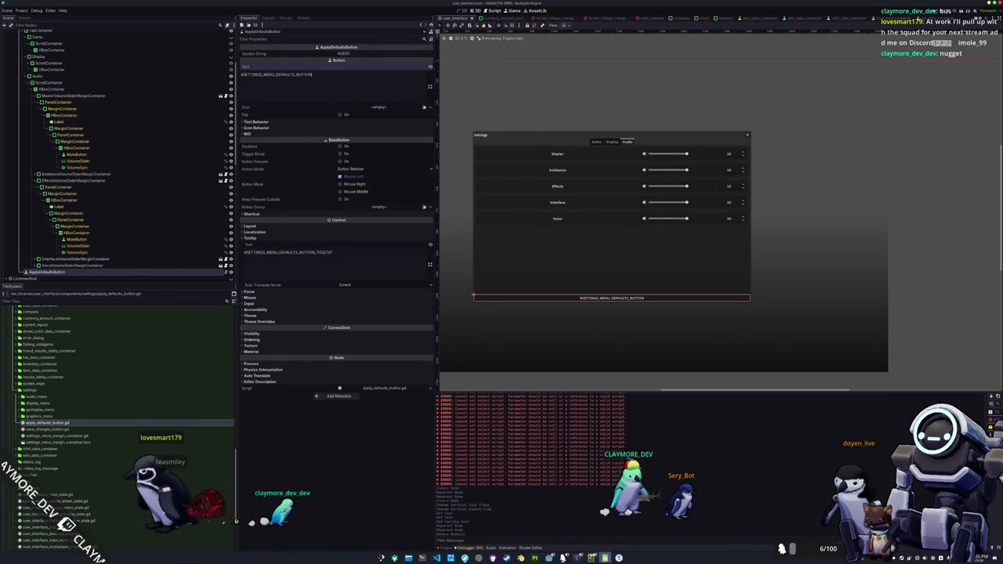
key("alt+Tab")
key("alt+Tab")
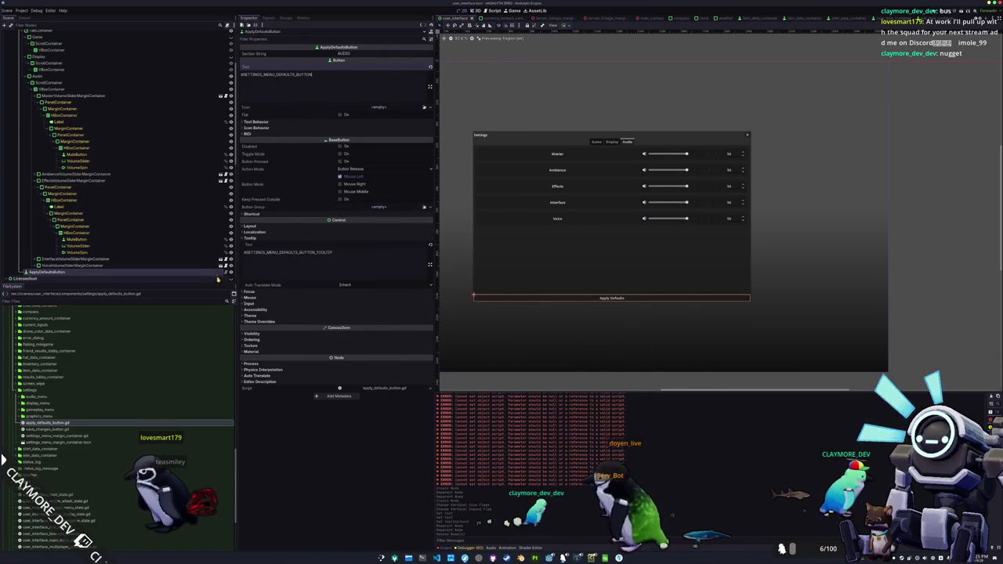
key("alt+Tab")
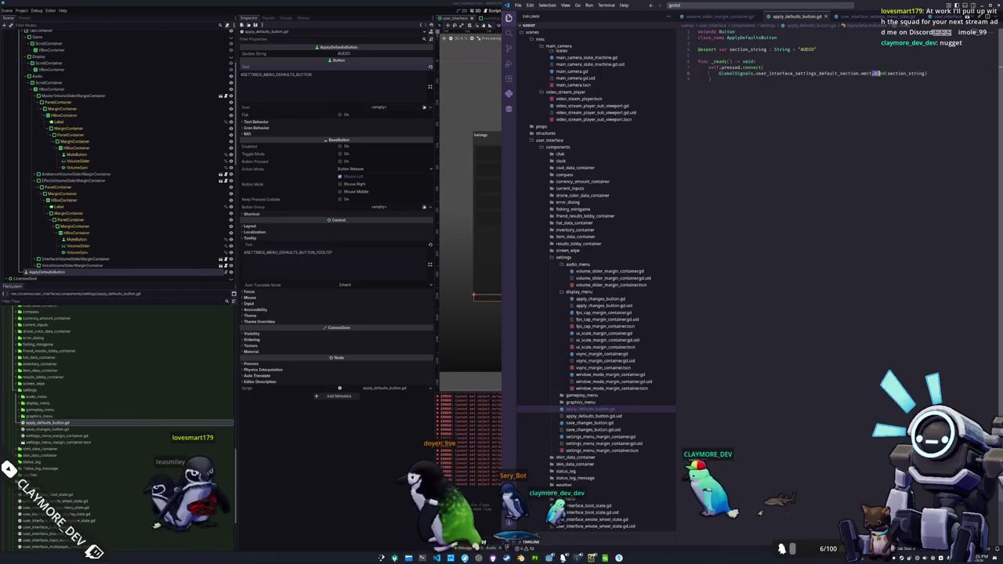
Undo the accidental deletion in apply_defaults_button.gd
key("Delete")
key("Delete")
key("Delete")
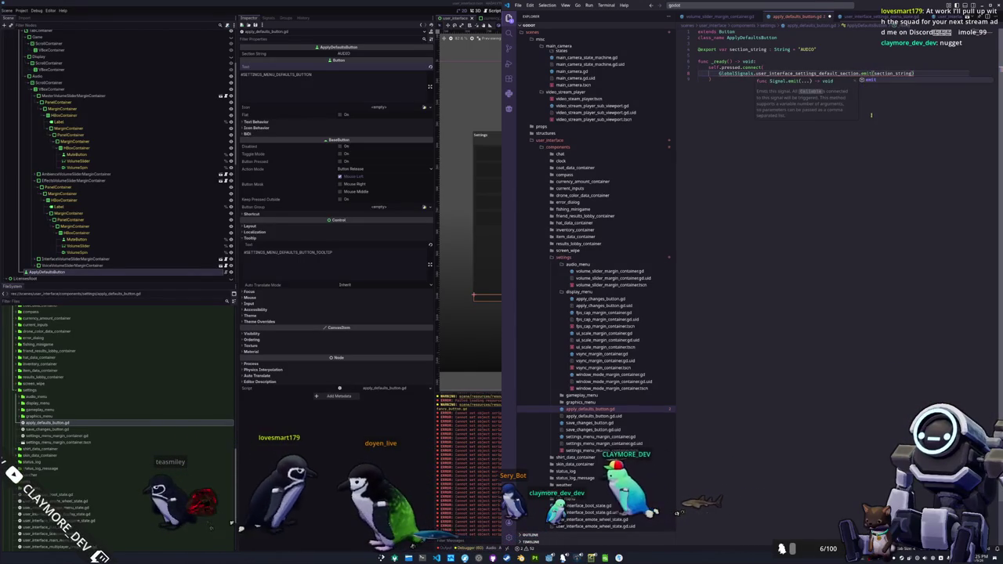
key("ctrl+z")
key("ctrl+z")
key("ctrl+z")
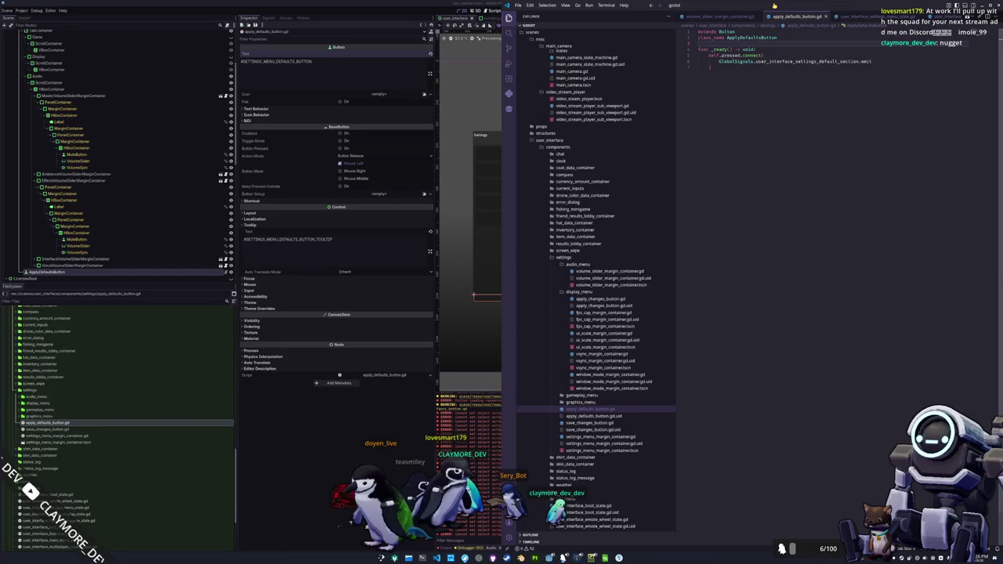
left_click(836, 6)
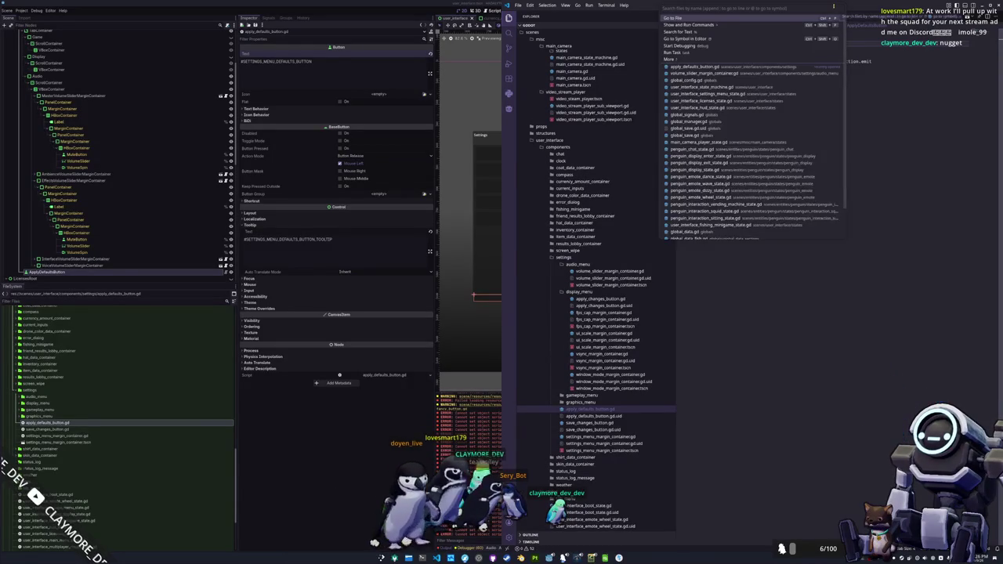
key("Escape")
In global_signals.gd, remove p_section_string from the user_interface_settings_default_section signal
left_click(824, 65, "ctrl")
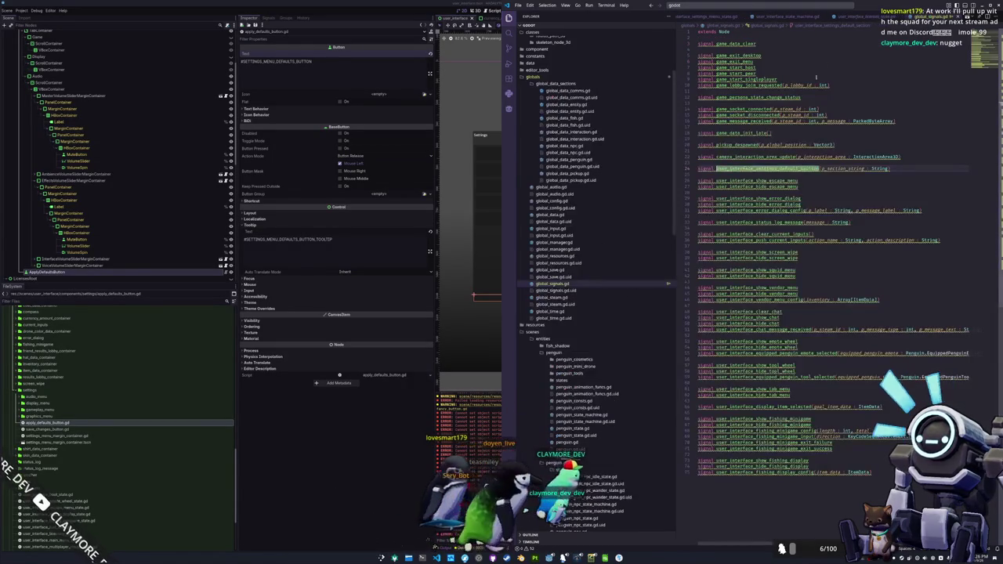
left_click_drag(820, 169, 891, 169)
key("BackSpace")
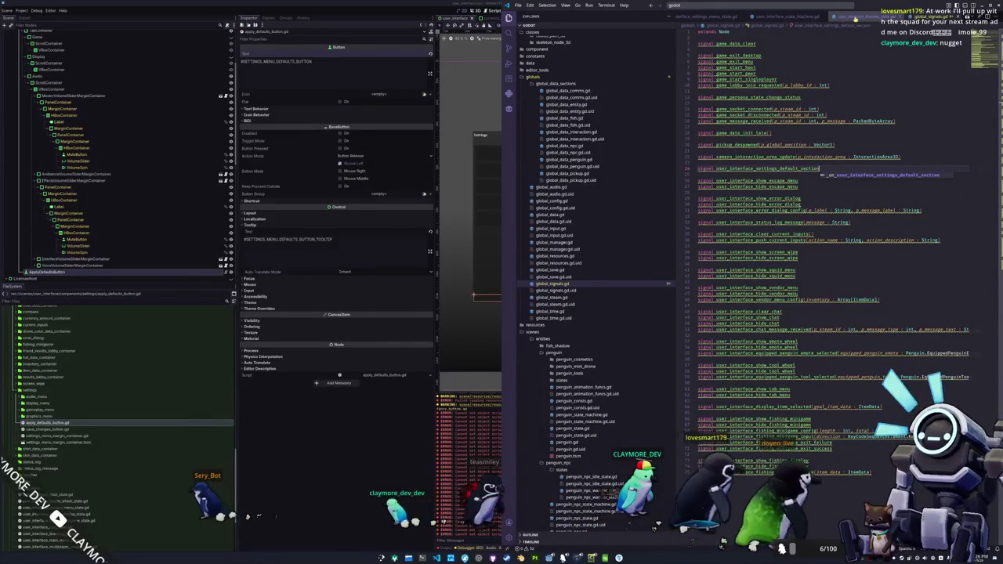
left_click(819, 8)
type("audio")
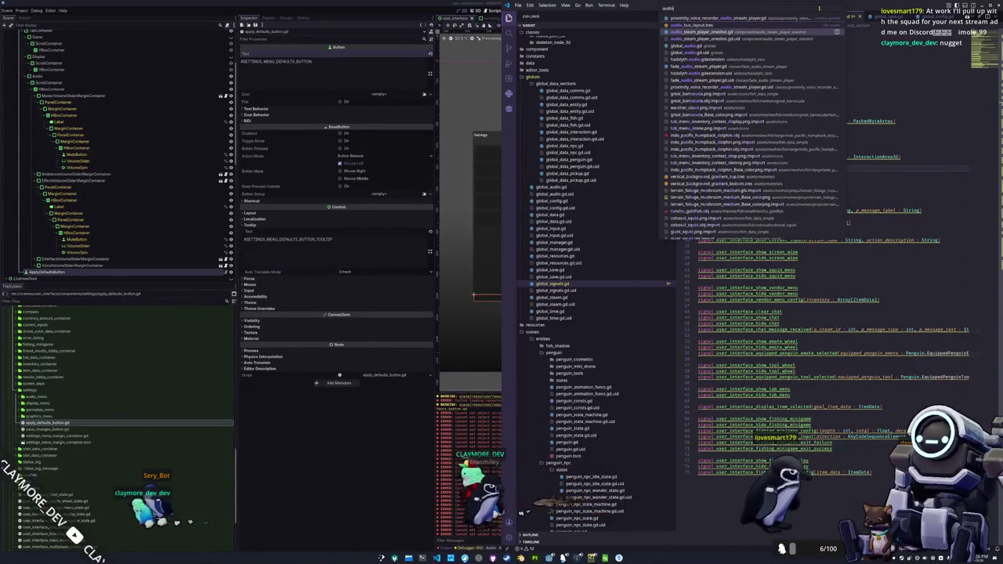
Open volume_slider_margin_container.gd with Quick Open
key("BackSpace")
key("BackSpace")
key("BackSpace")
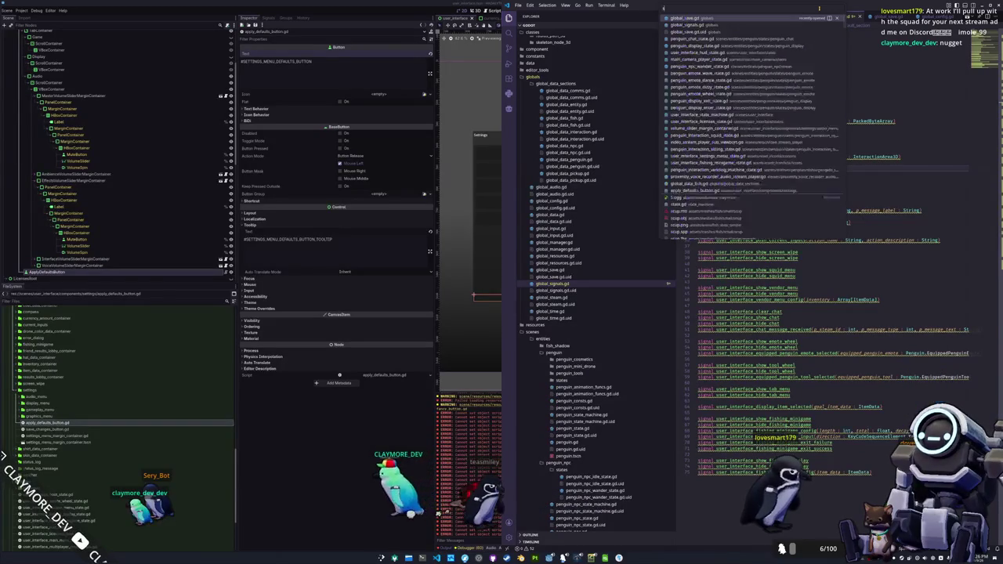
type("settings")
key("Down")
key("Down")
key("Down")
key("Down")
key("Down")
key("Down")
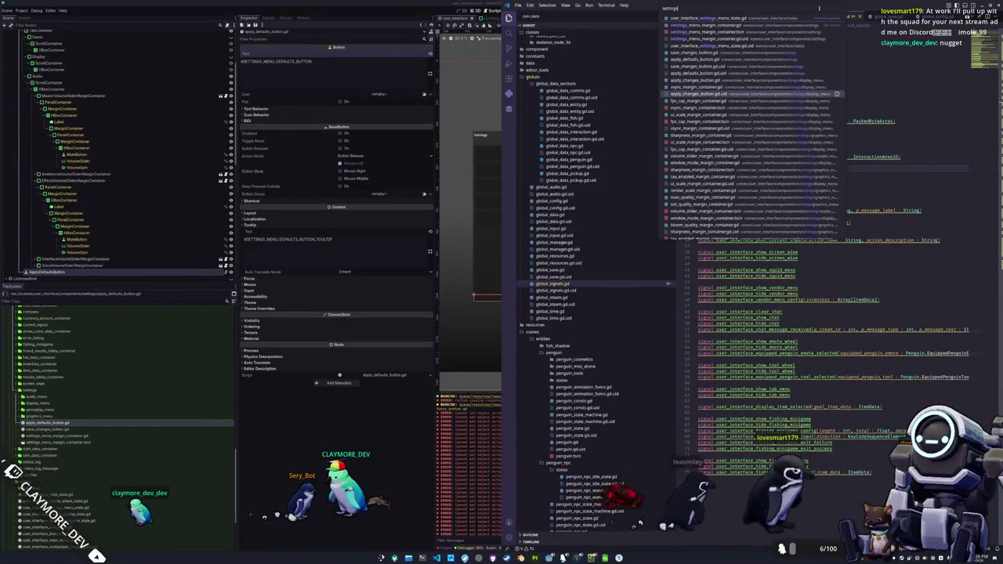
key("Down")
key("Down")
key("Down")
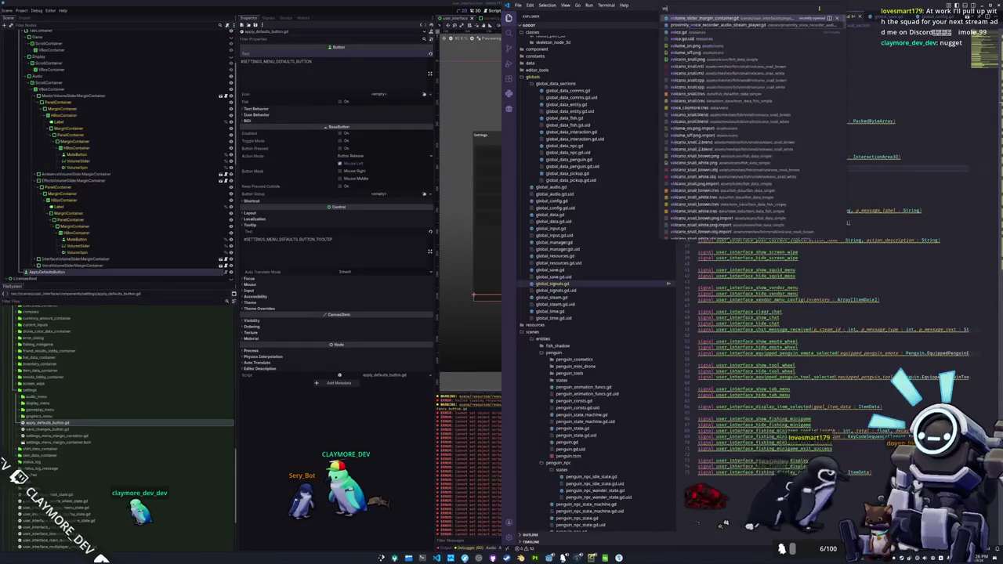
key("Return")
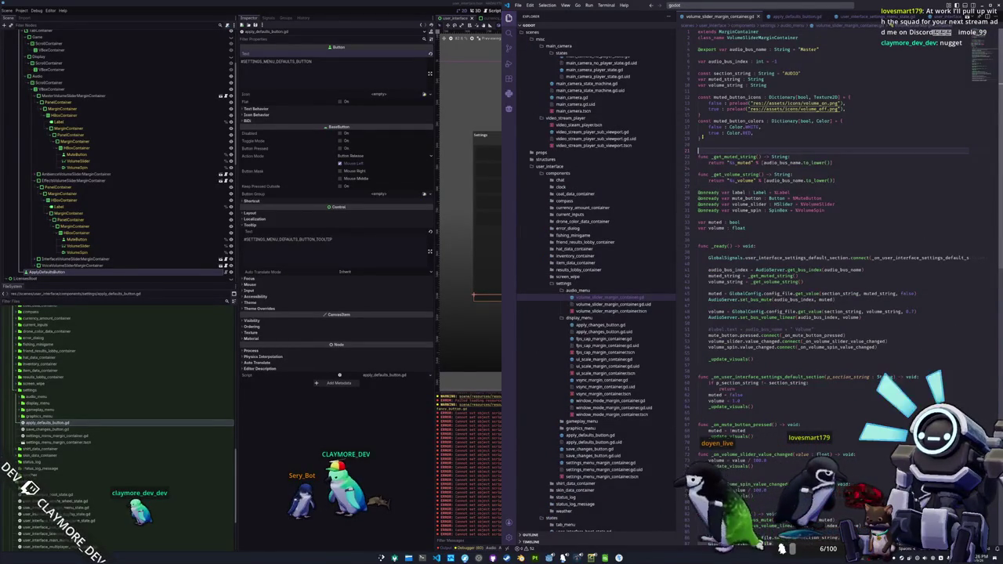
scroll(831, 290, "down", 3)
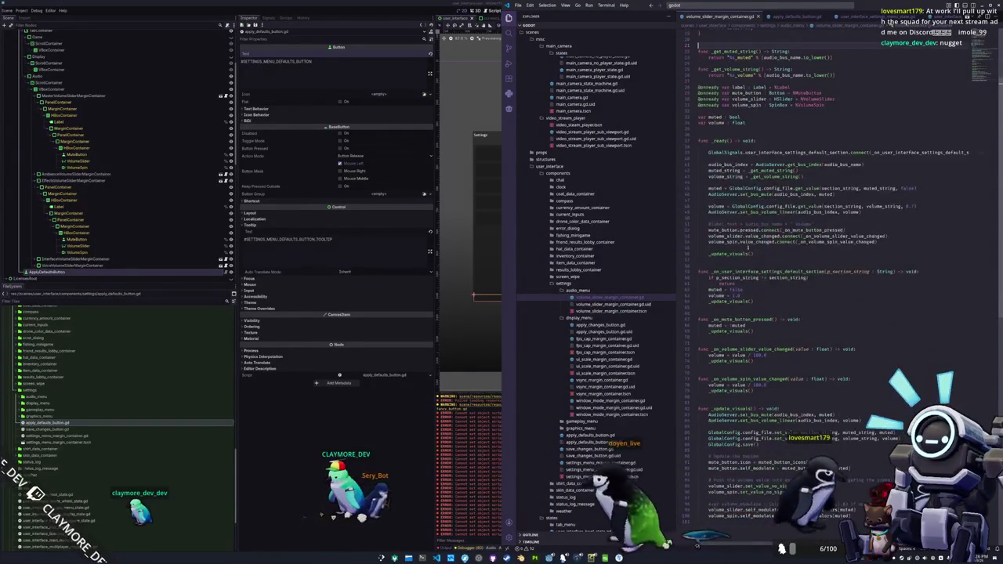
scroll(750, 253, "down", 1)
Remove the handler's p_section_string parameter and change its condition to 'if not self.visible:'
double_click(758, 233)
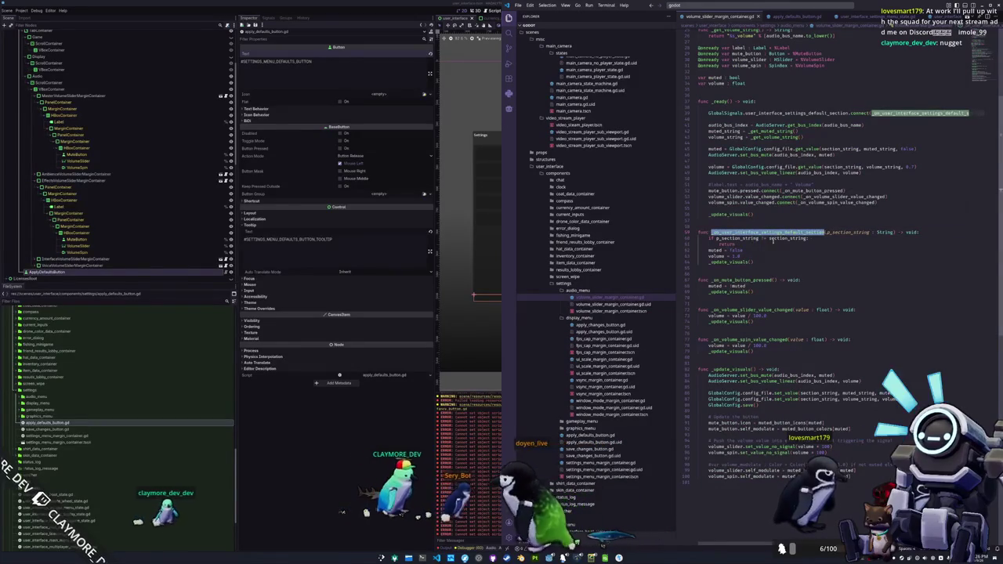
left_click_drag(826, 232, 894, 233)
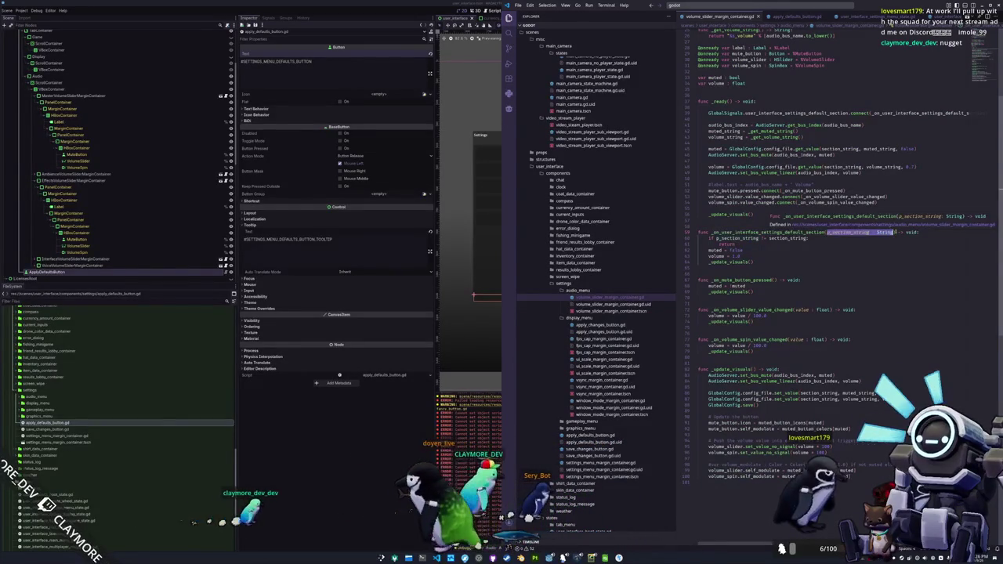
key("BackSpace")
double_click(737, 238)
key("shift+End")
type("not self.")
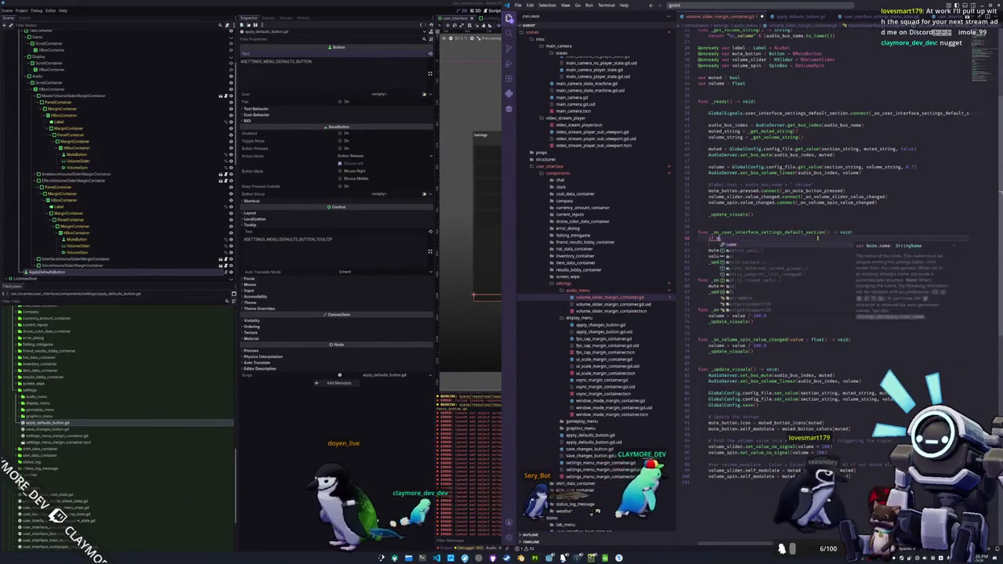
type("visible:")
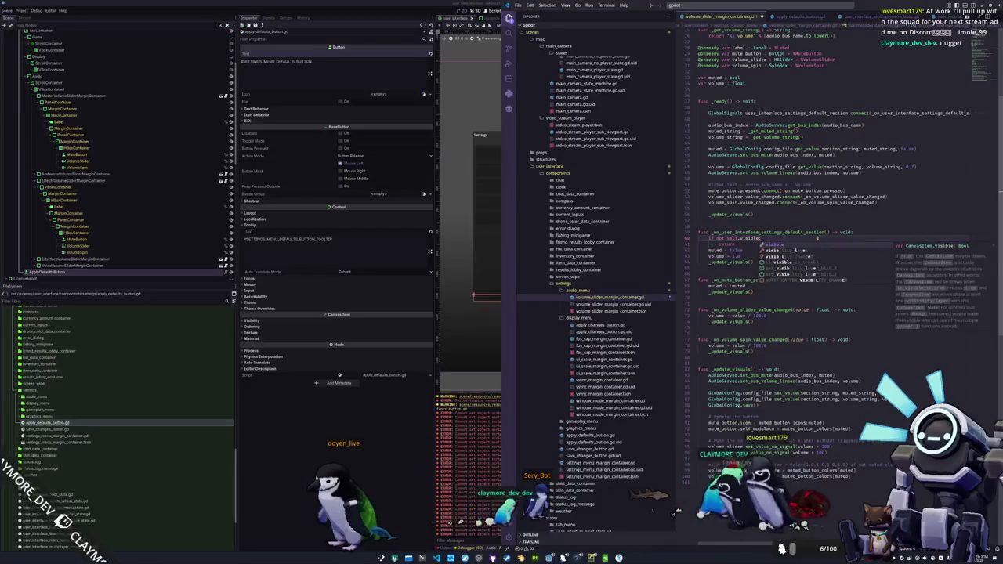
key("Down")
key("Down")
key("ctrl+shift+Left")
key("Down")
key("Down")
key("Down")
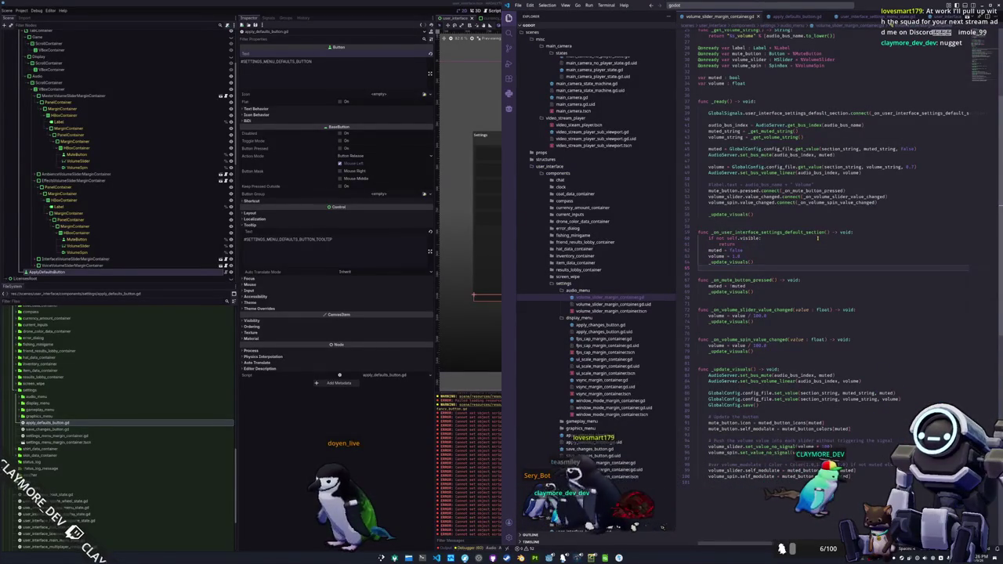
key("alt+Tab")
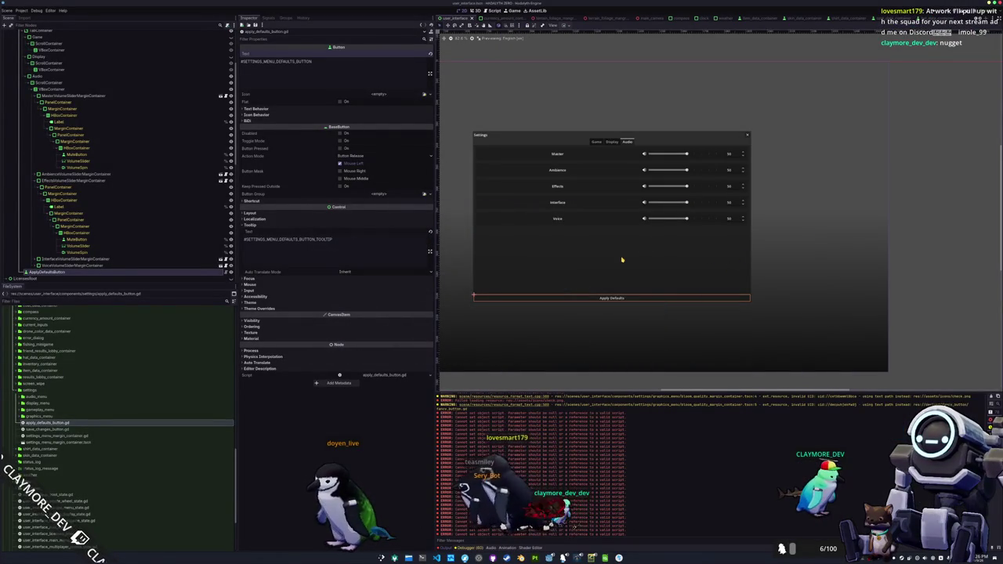
Clear the Output log and set the Apply Defaults button to Shrink Center
left_click(992, 398)
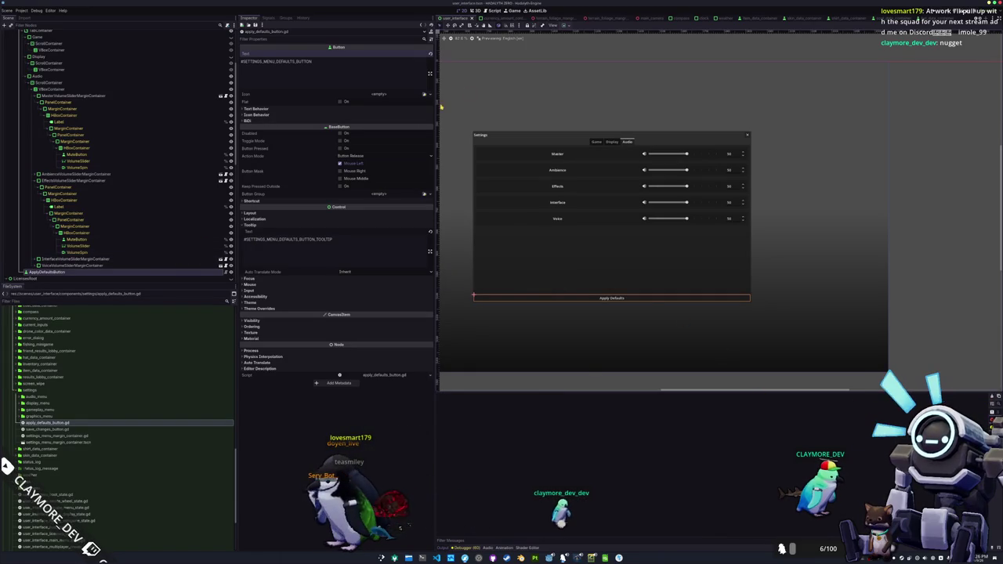
left_click(569, 25)
left_click(577, 43)
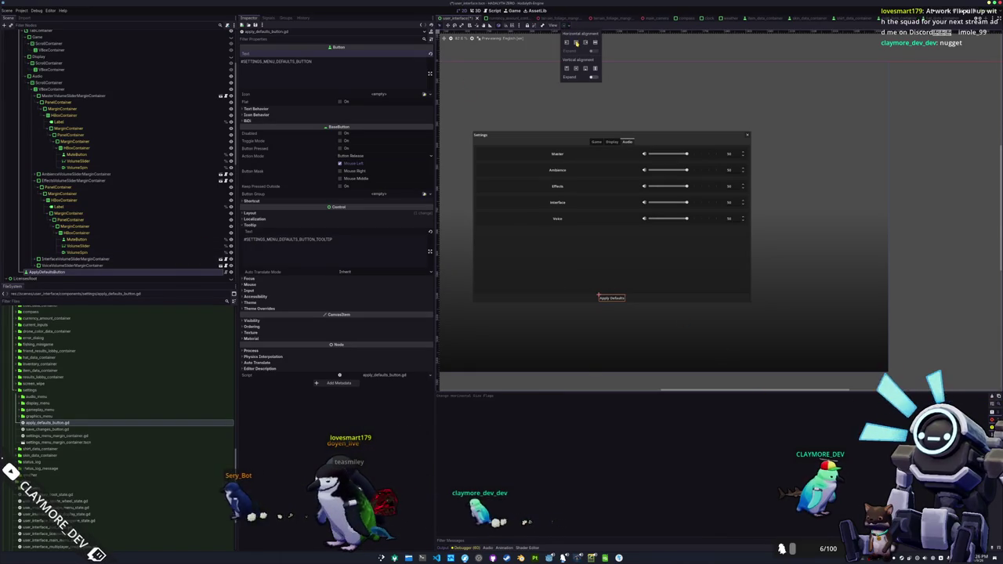
left_click(494, 382)
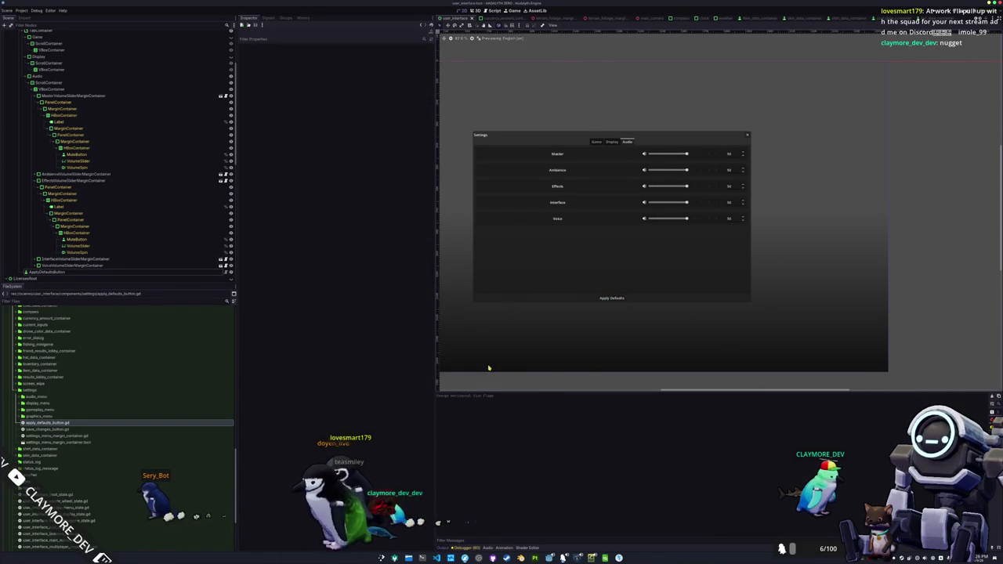
scroll(490, 357, "down", 1)
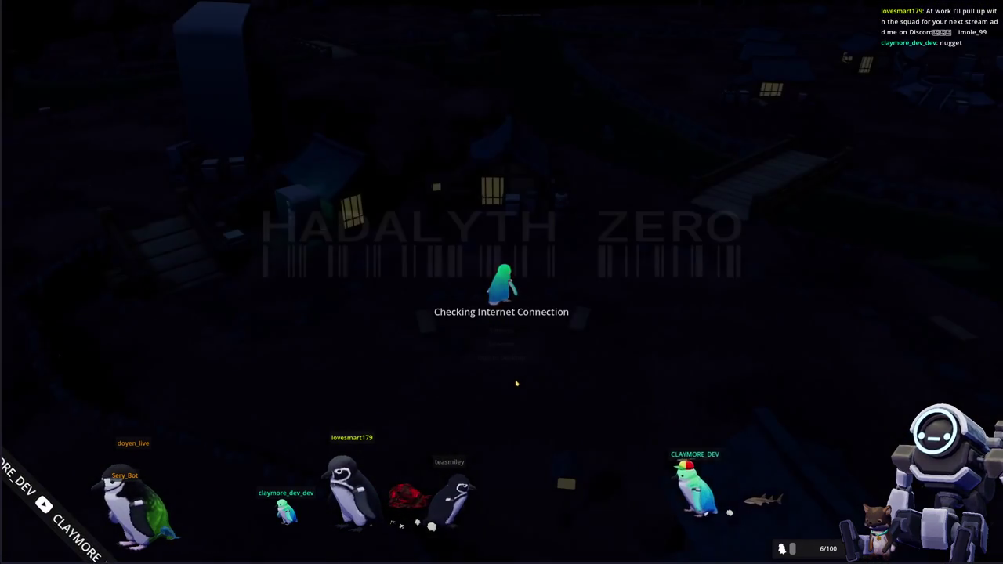
In the running game, open Settings and inspect ApplyDefaultsButton in the Remote tree
left_click(501, 330)
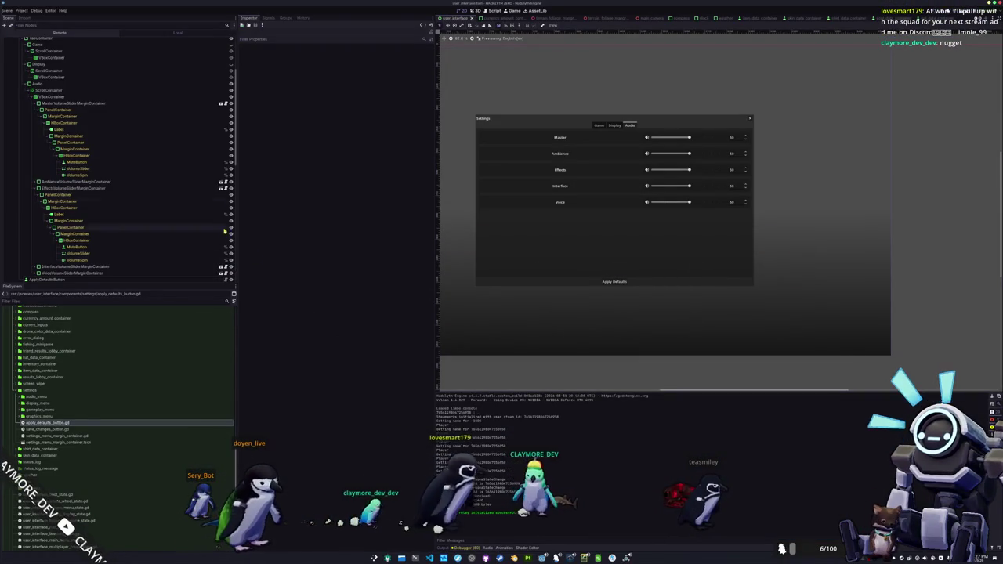
scroll(75, 191, "down", 3)
left_click(75, 190)
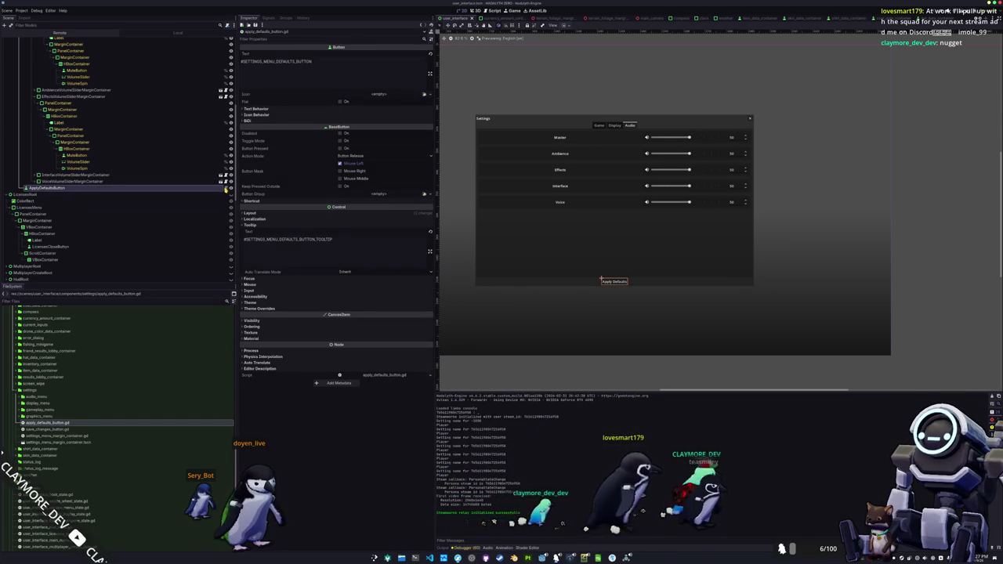
key("alt+Tab")
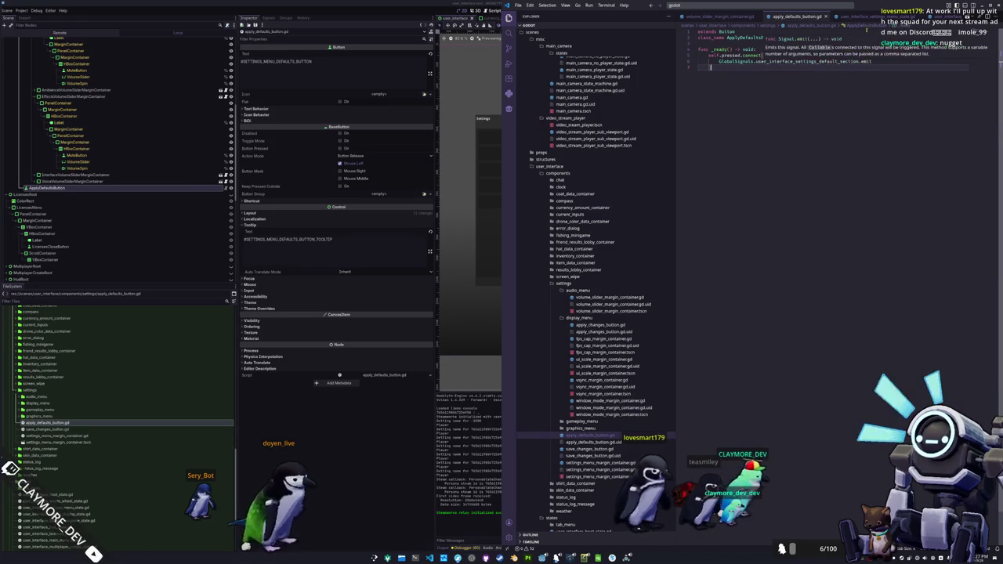
Insert print("Received default") as the first line of the default-section handler in volume_slider_margin_container.gd
key("ctrl+Tab")
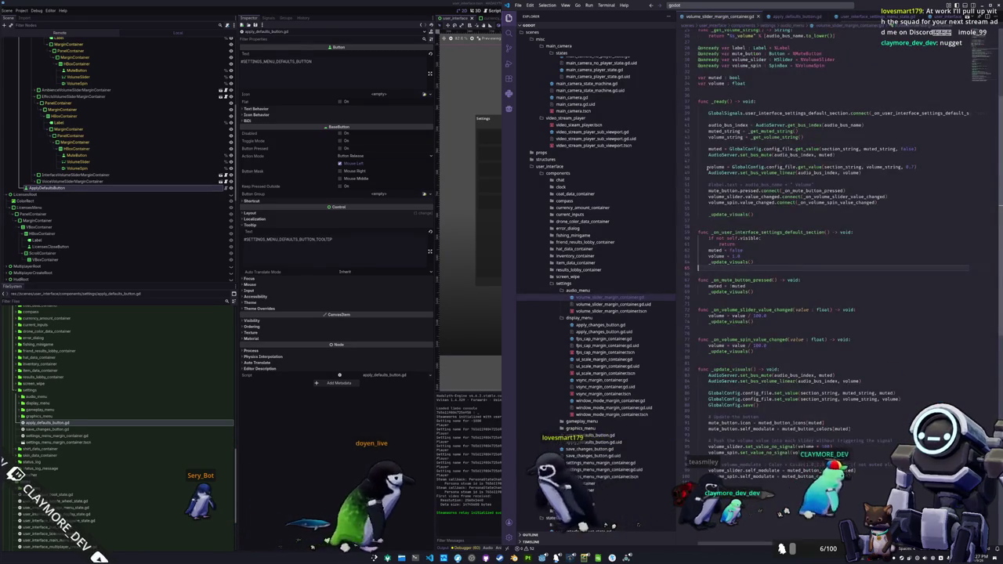
double_click(768, 232)
left_click(741, 244)
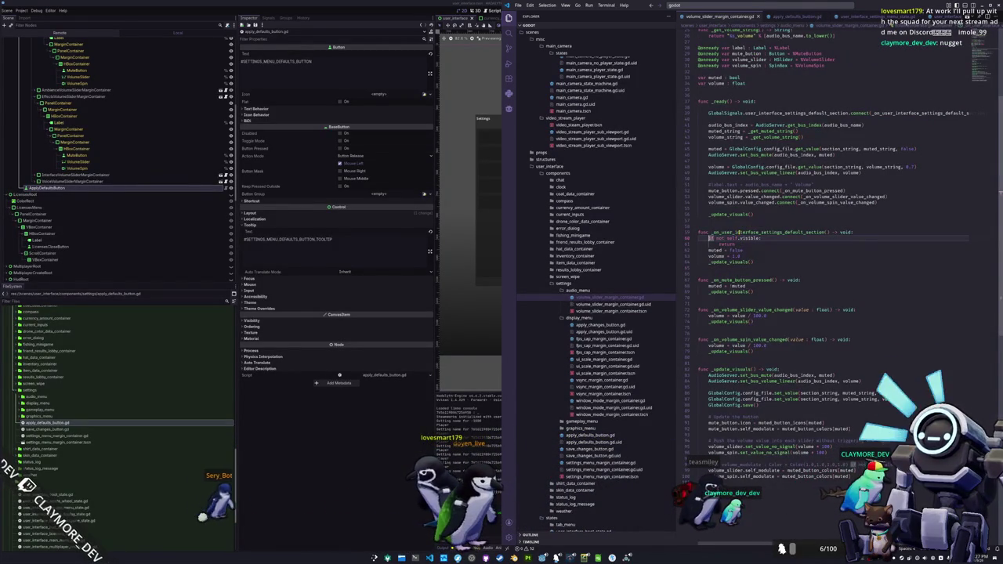
key("Return")
key("Up")
type("print")
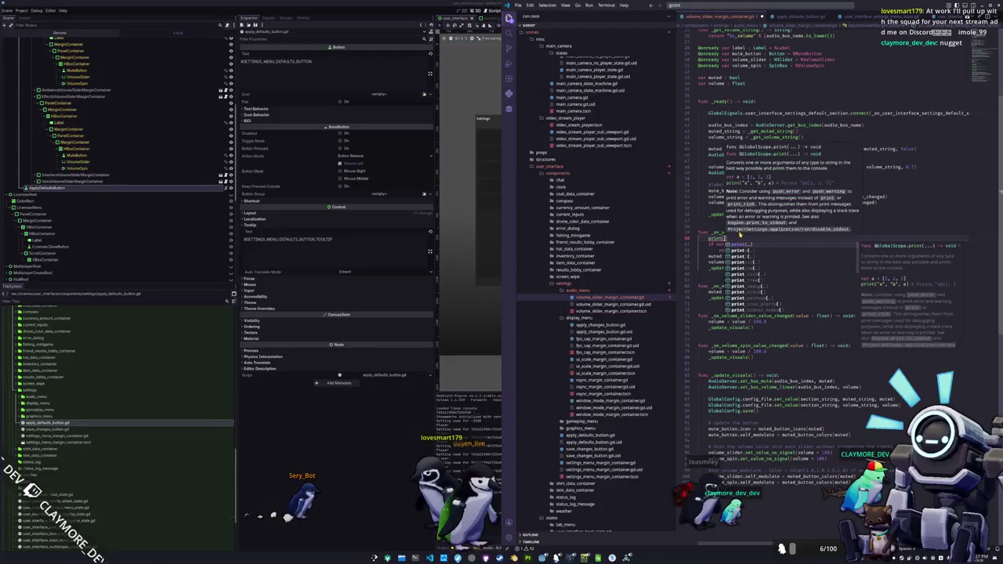
type("(\"Received default")
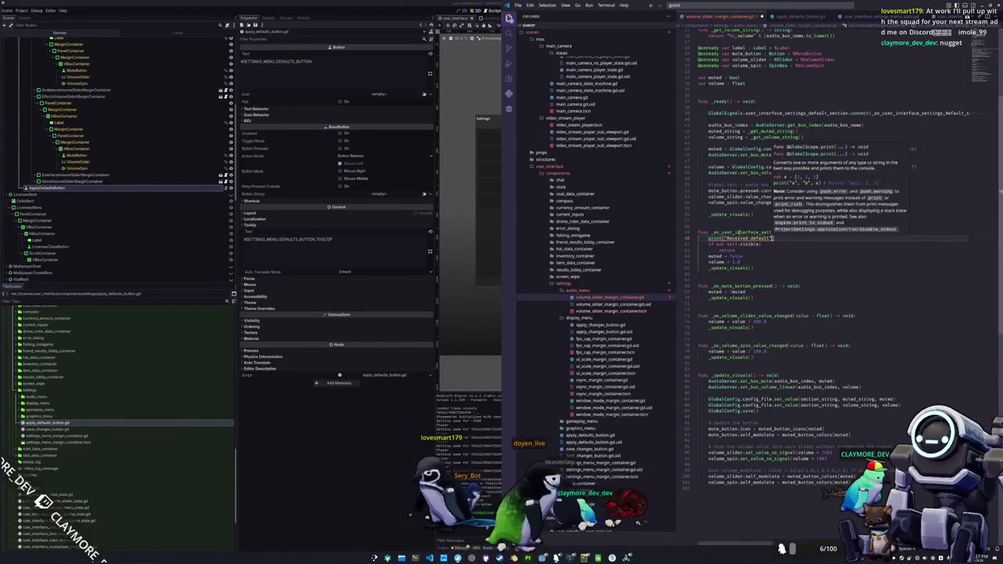
key("Down")
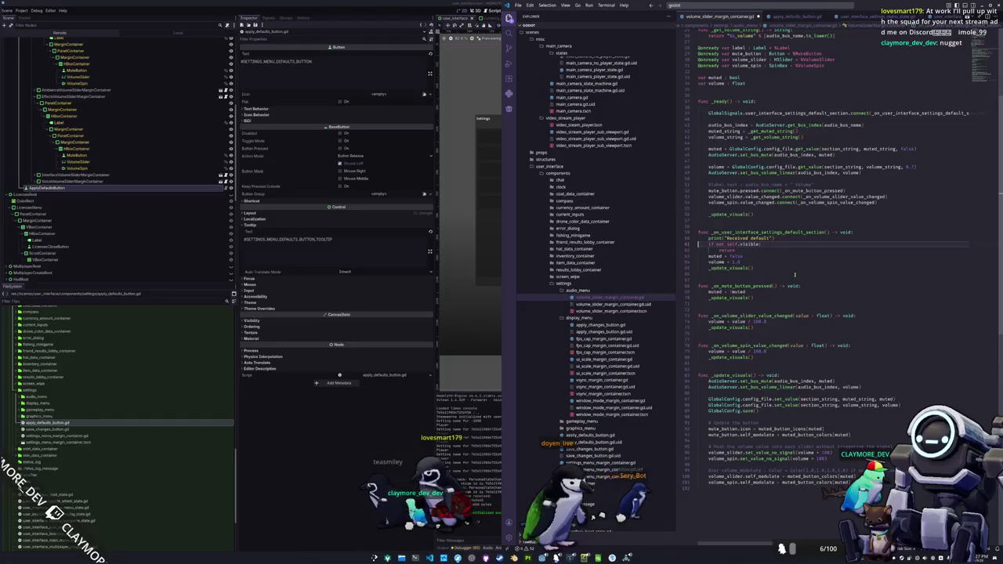
key("alt+Tab")
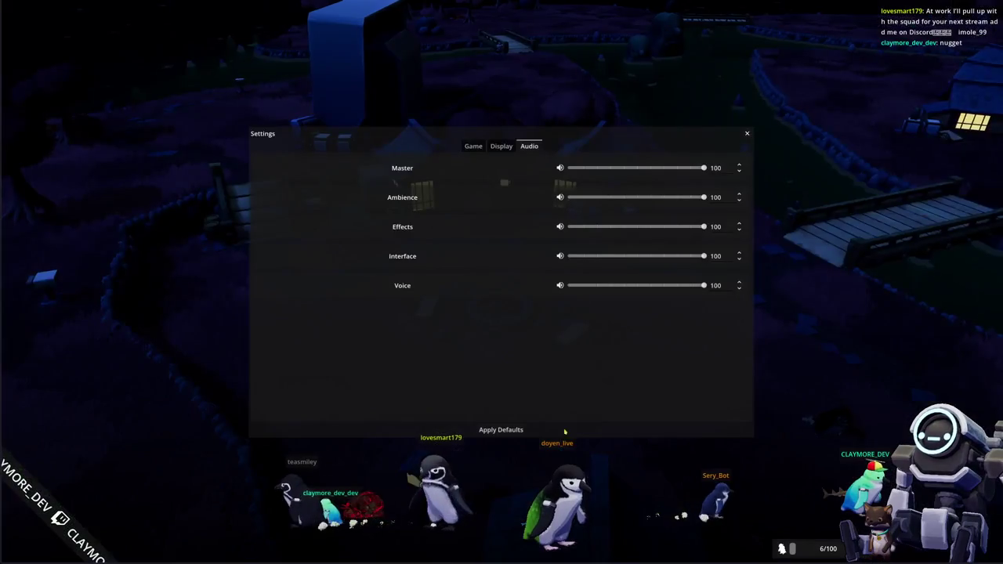
Apply defaults in the running game and confirm Godot's output log shows repeated "Received default" messages
left_click(490, 432)
key("alt+Tab")
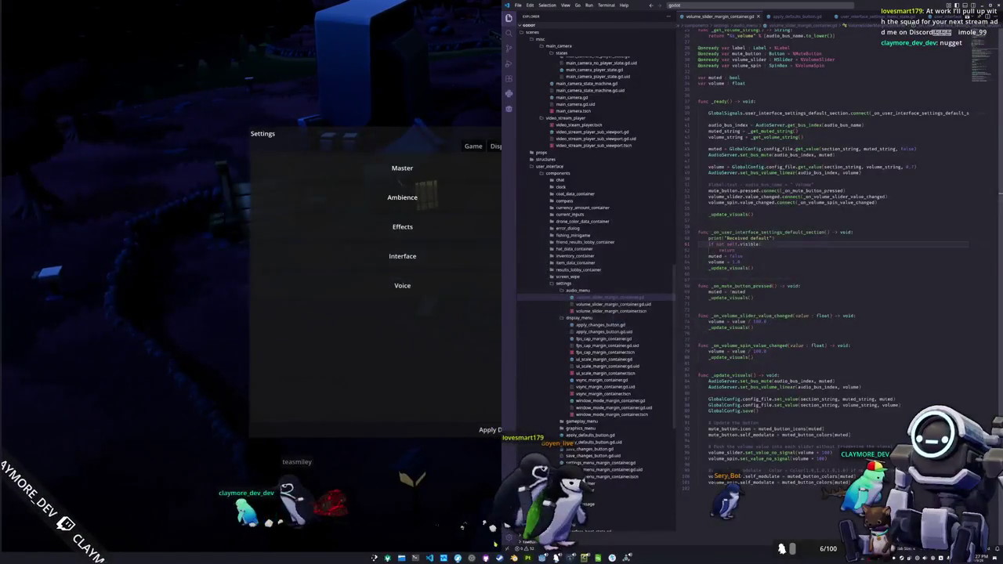
key("alt+Tab")
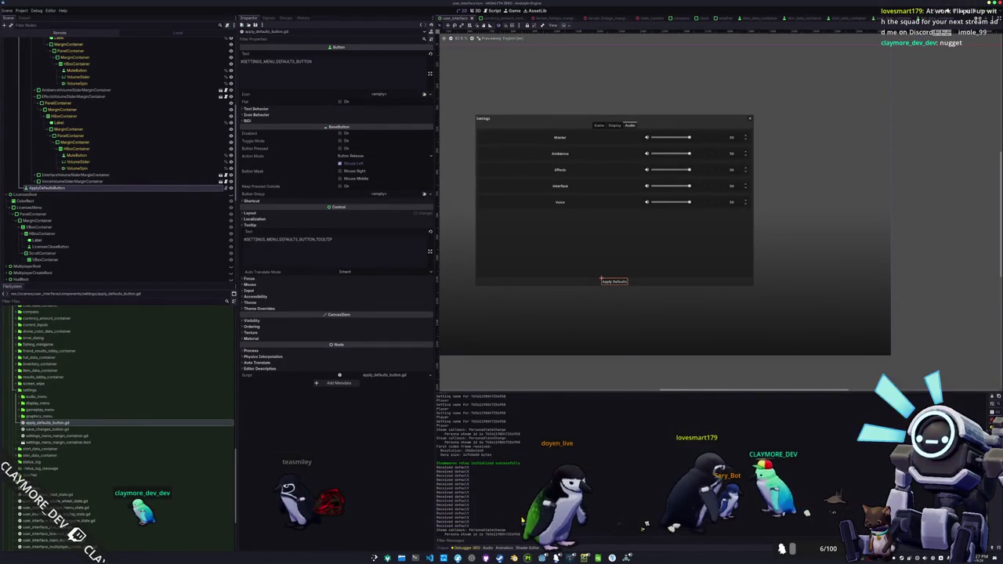
left_click(619, 557)
key("alt+Tab")
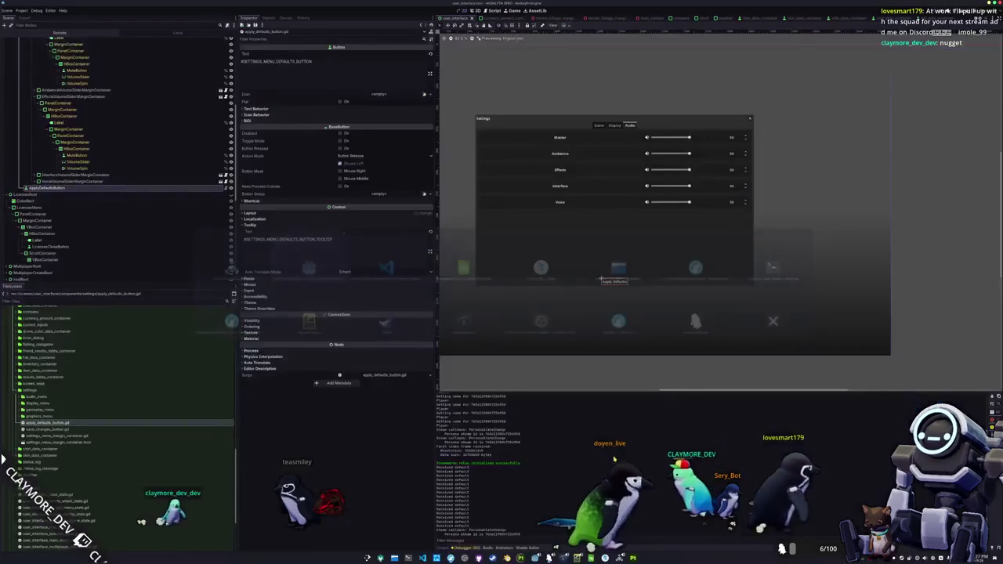
key("alt+Tab")
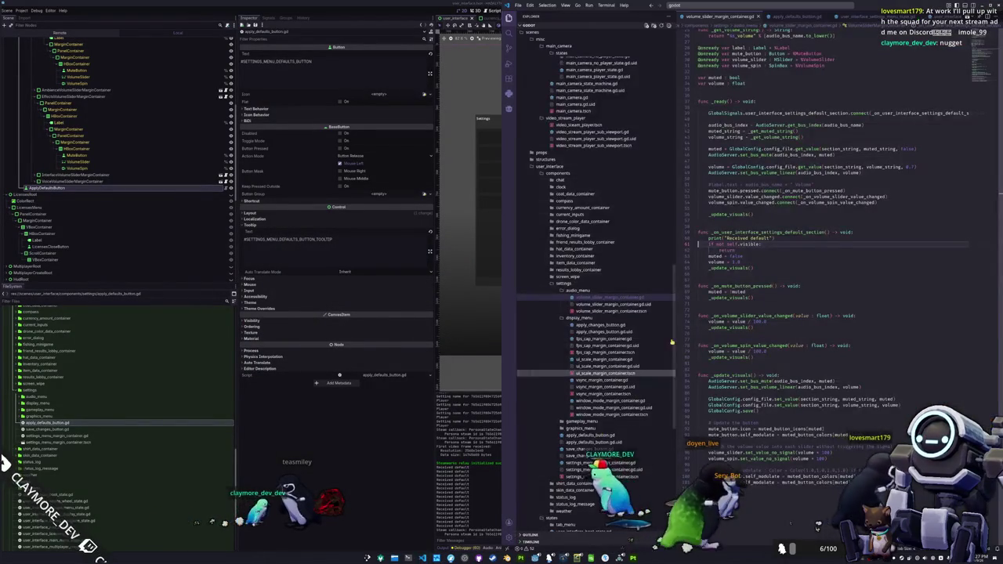
Start a print("Filtered not visible") line inside the handler's 'if not self.visible:' branch
left_click(764, 244)
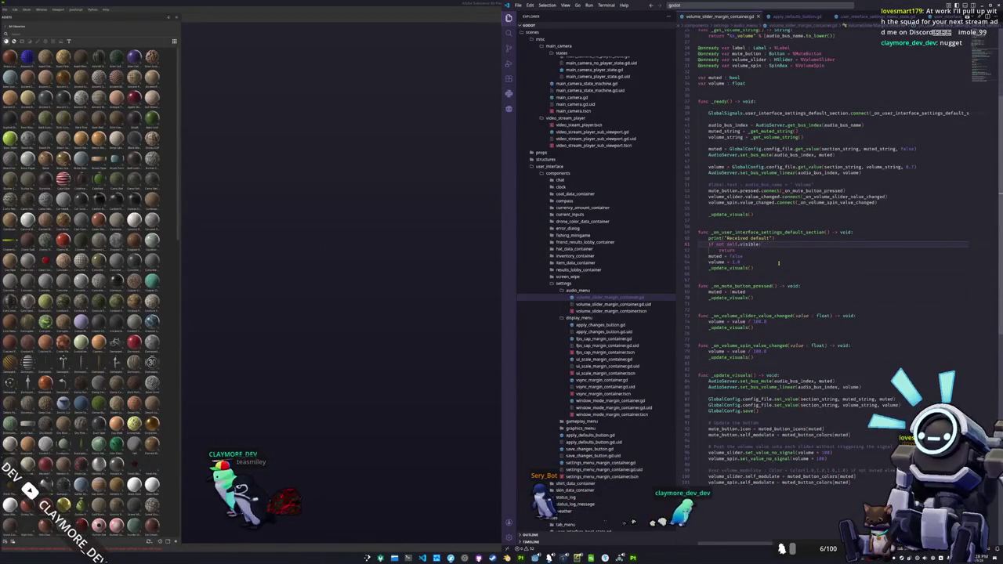
key("Return")
type("print")
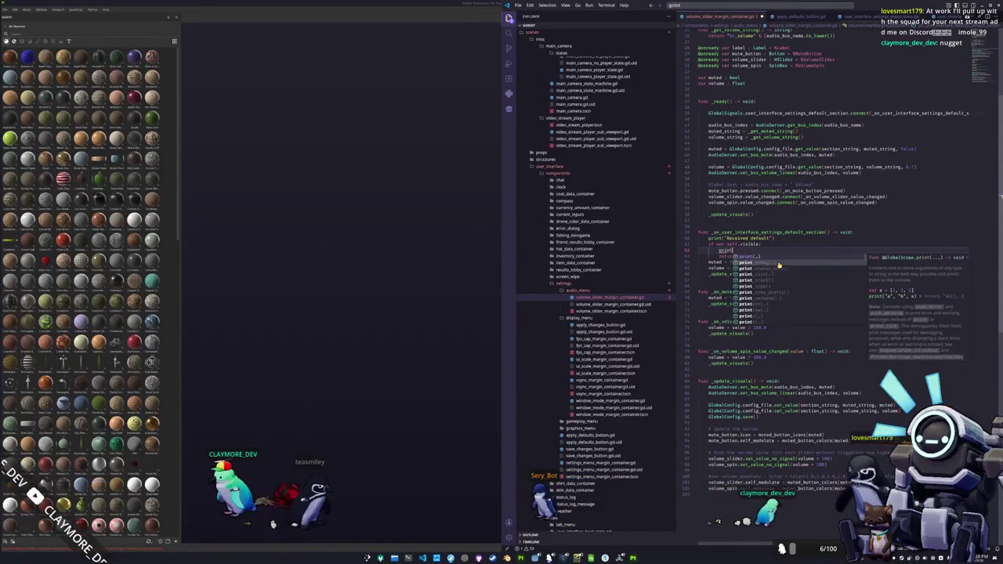
type("(\"Filtered not ")
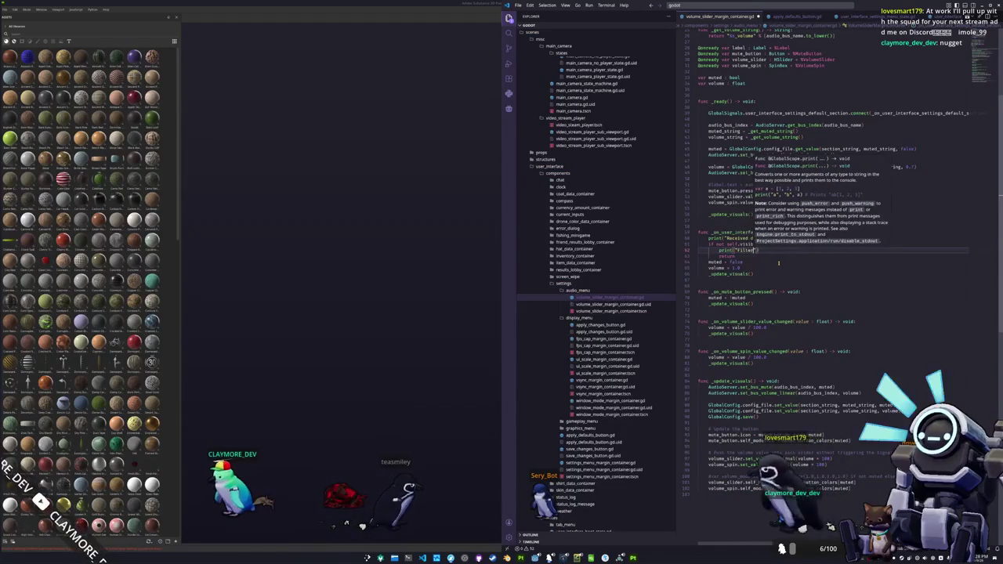
type("visible")
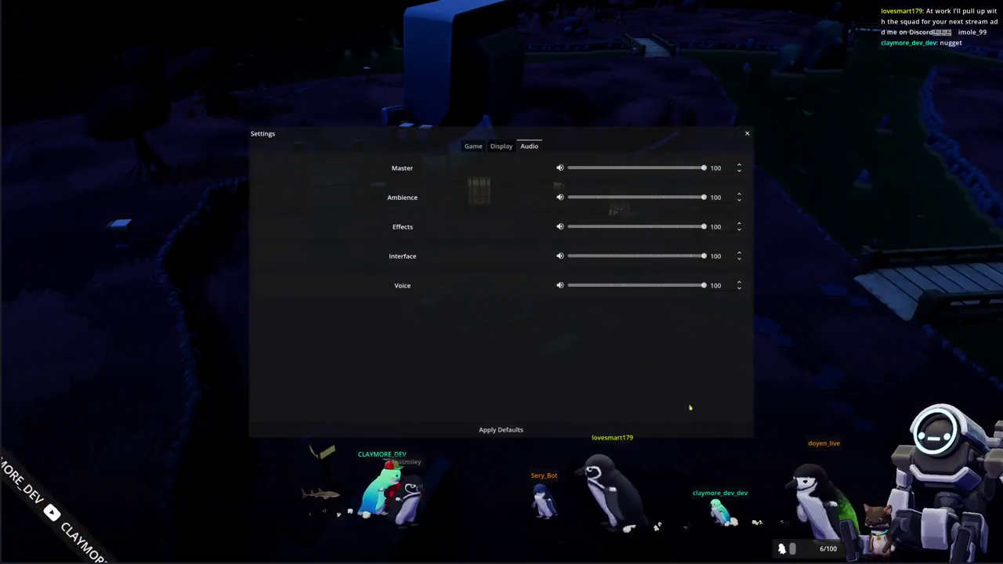
Change the reset volume from 1.0 to 0.7 and test it in the game's settings
key("alt+Tab")
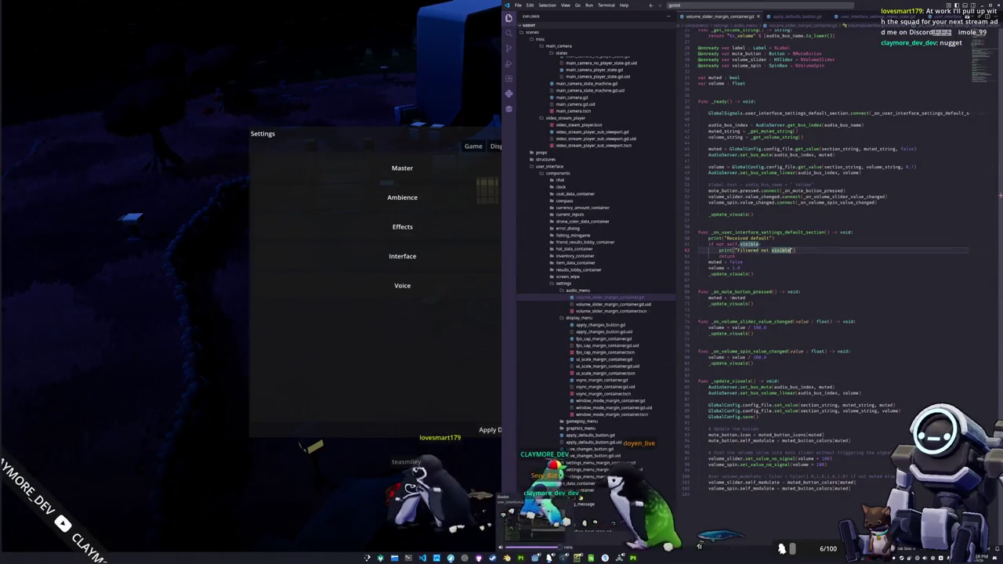
double_click(733, 268)
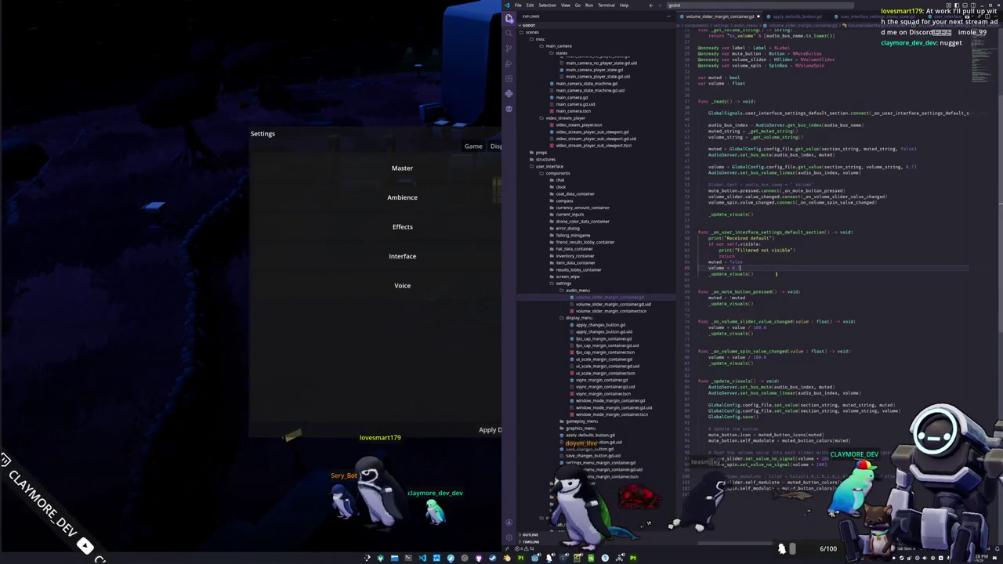
left_click(411, 345)
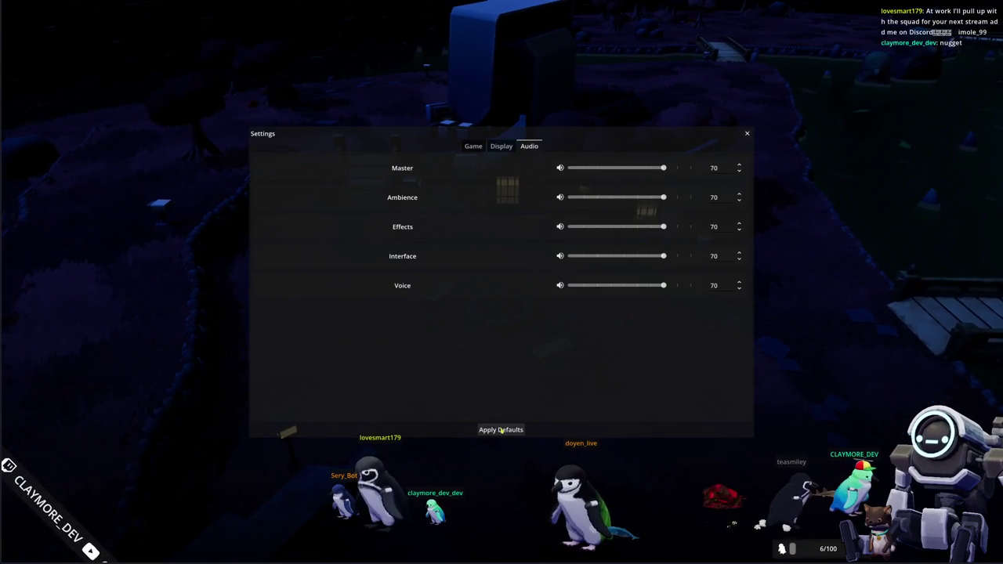
key("Escape")
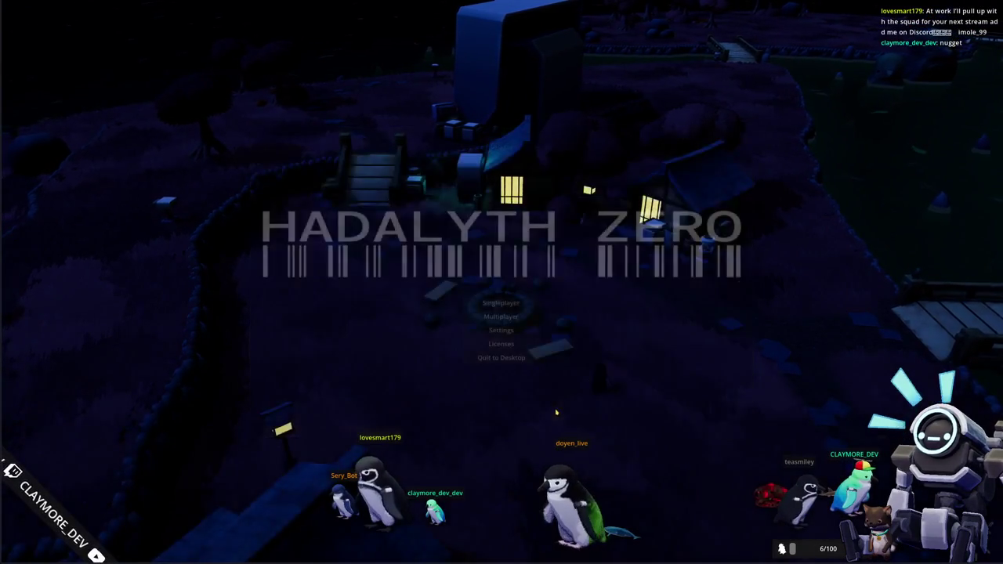
Delete the two debug print lines and reopen the game's Settings
key("alt+Tab")
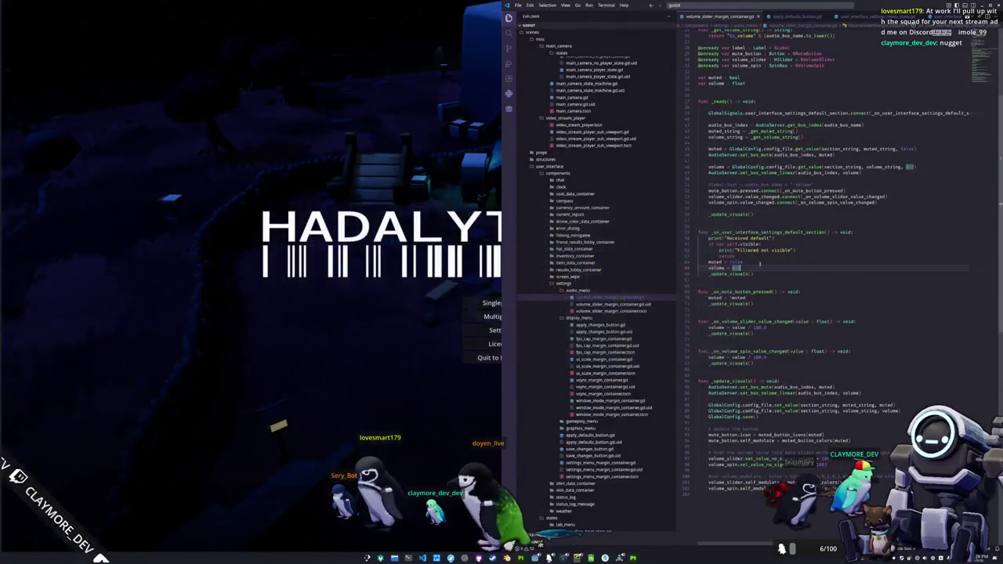
key("ctrl+shift+k")
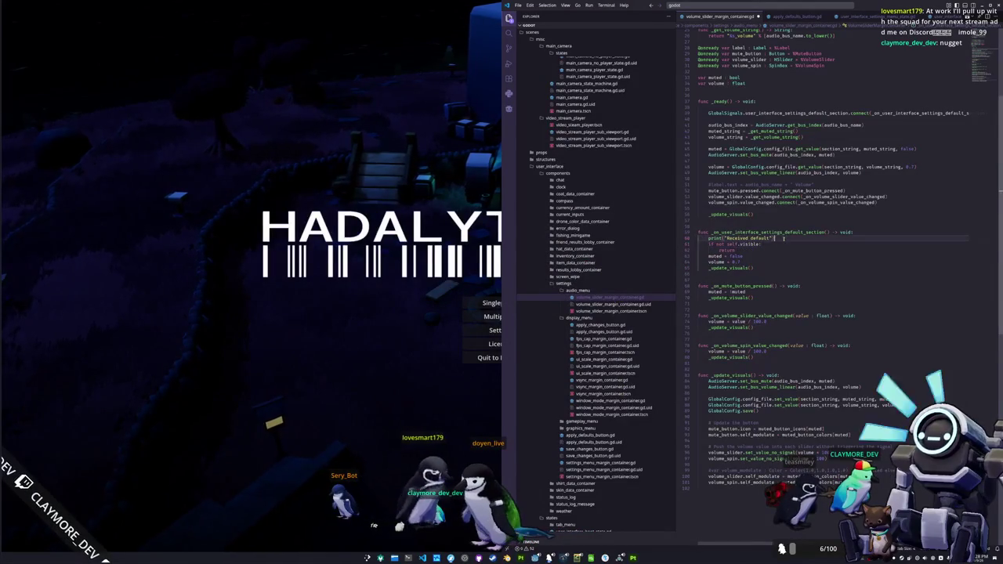
key("ctrl+shift+k")
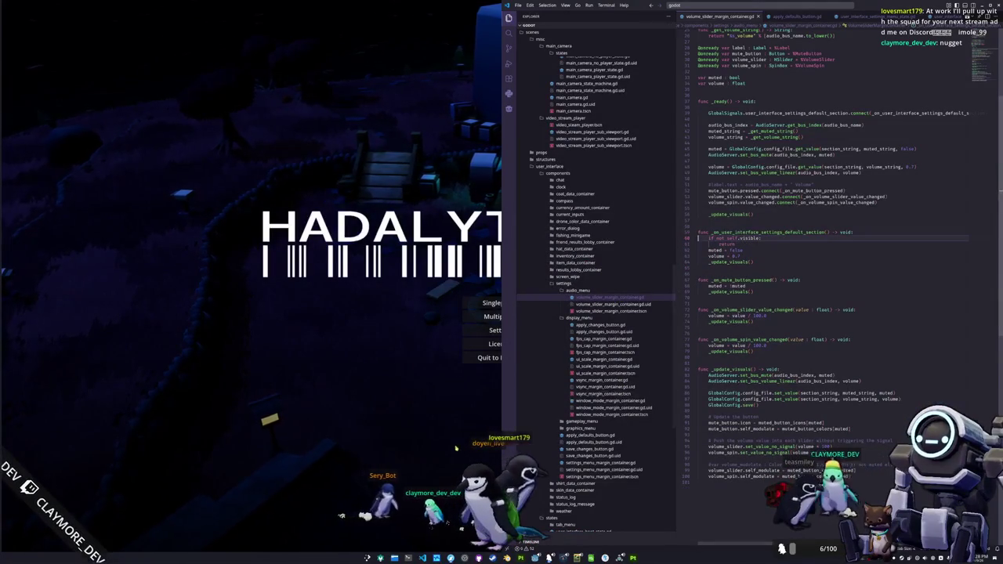
left_click(457, 447)
left_click(500, 330)
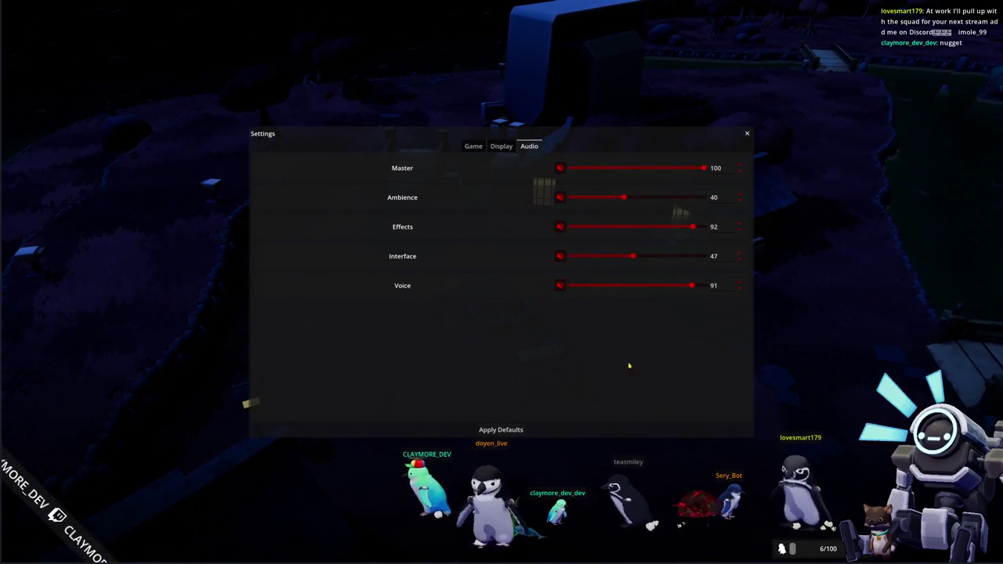
Reload config.cfg in Kate before and after Apply Defaults to confirm unmuted 0.7 volumes
key("alt+Tab")
key("alt+Tab")
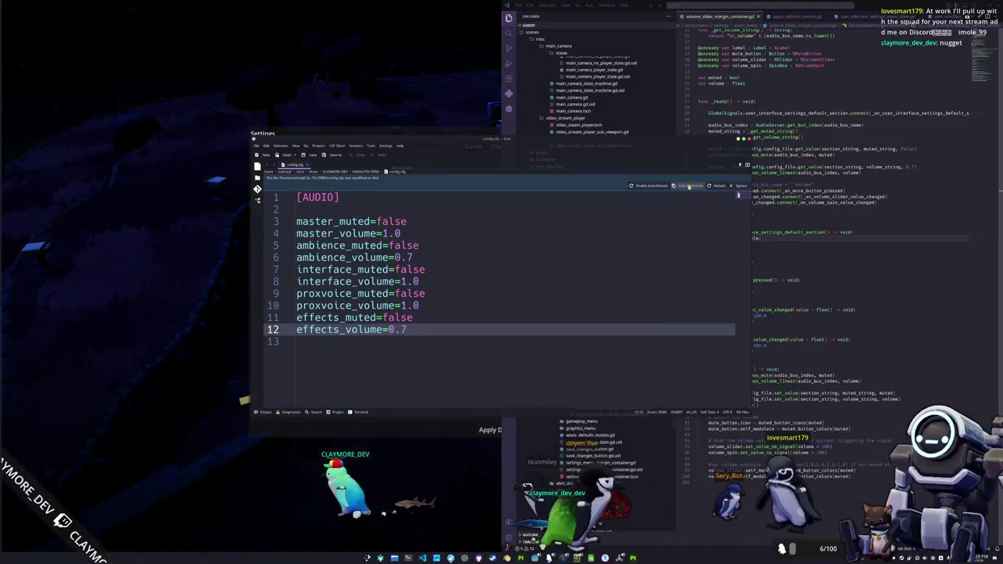
left_click(685, 185)
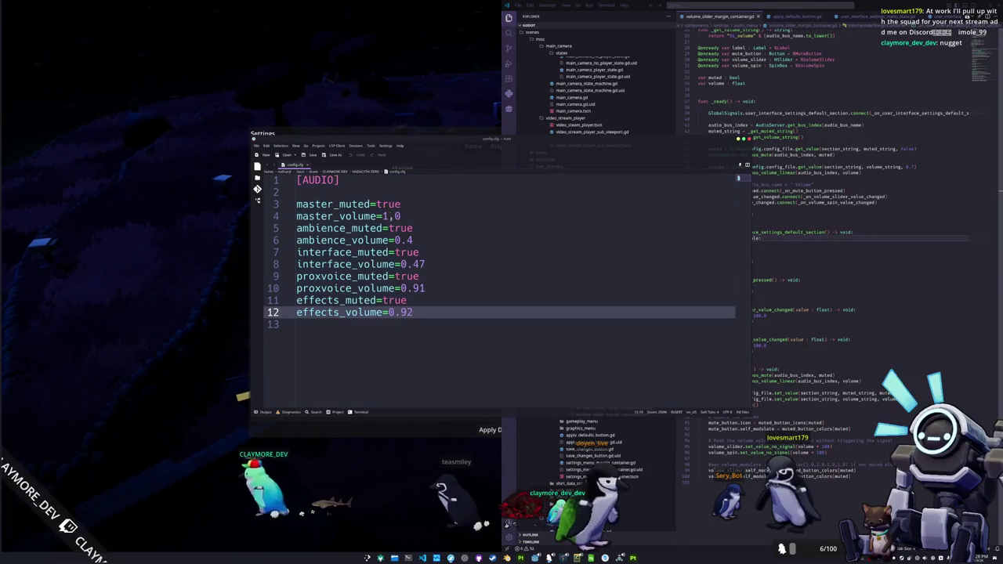
left_click(463, 424)
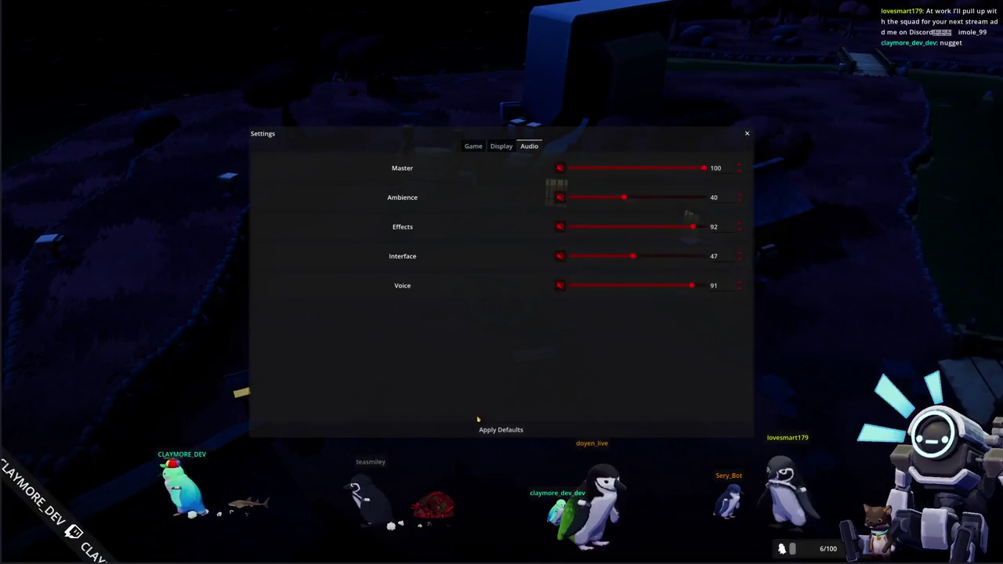
left_click(492, 429)
key("alt+Tab")
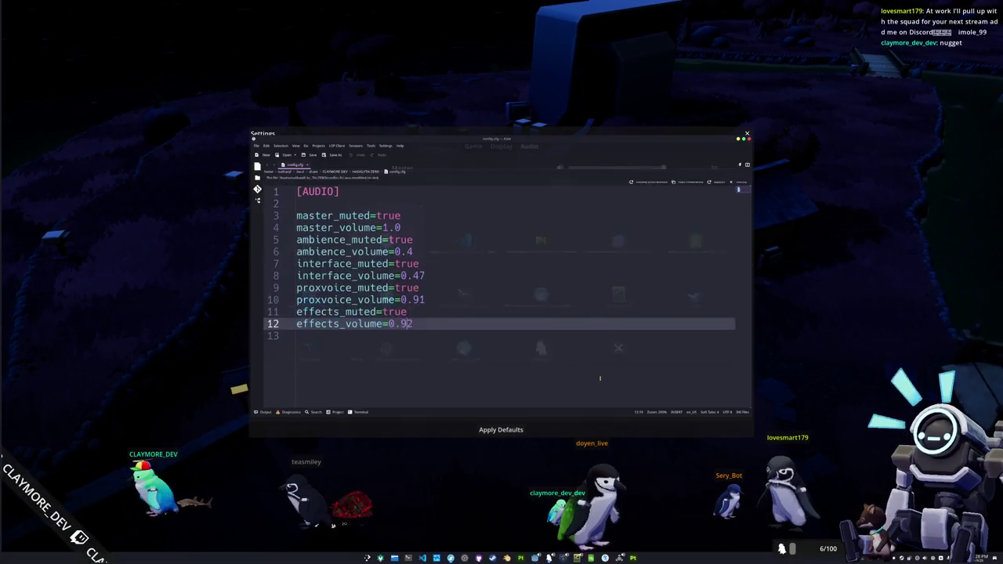
left_click(717, 186)
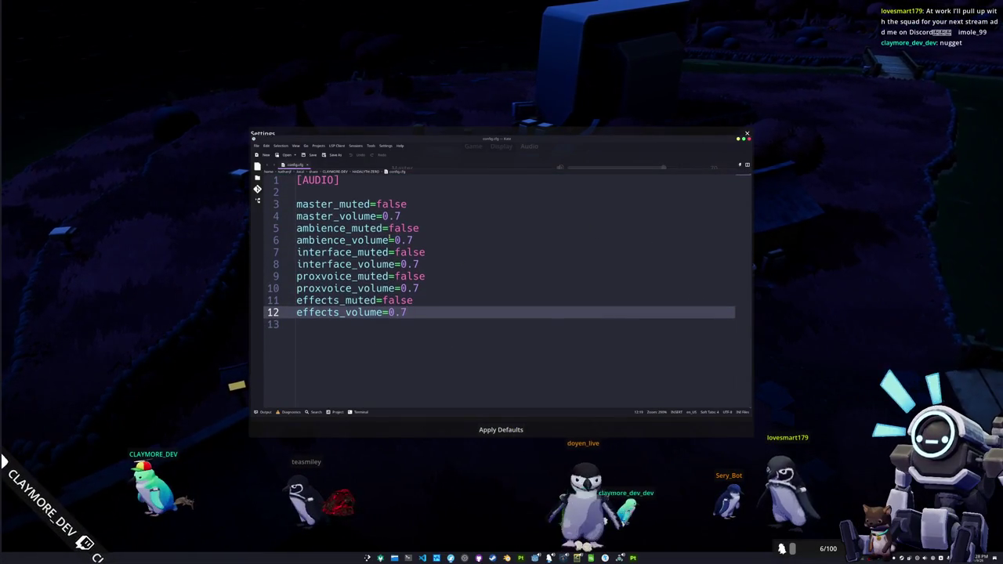
Reopen the game's Settings and switch to the still-empty Display tab
key("alt+Tab")
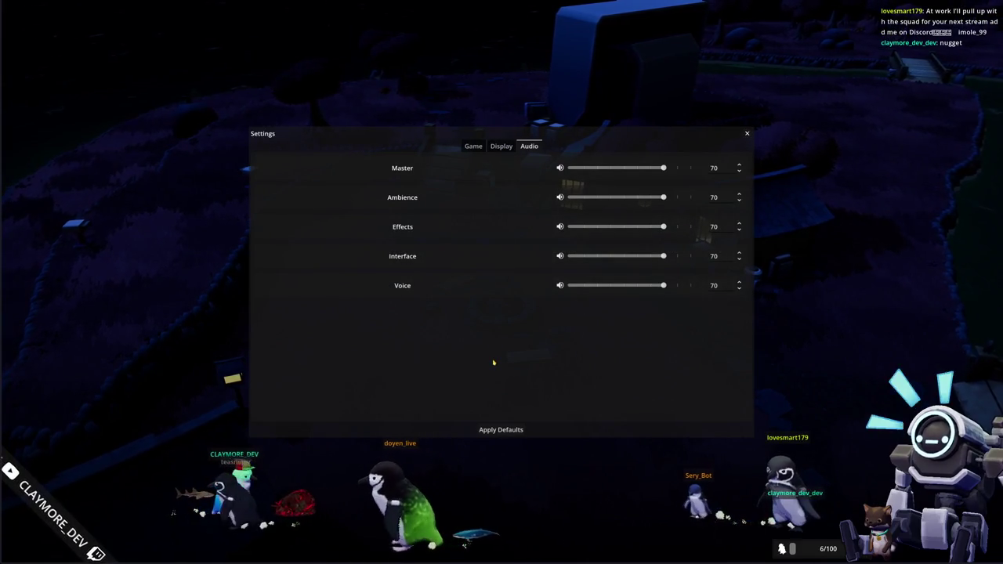
key("Escape")
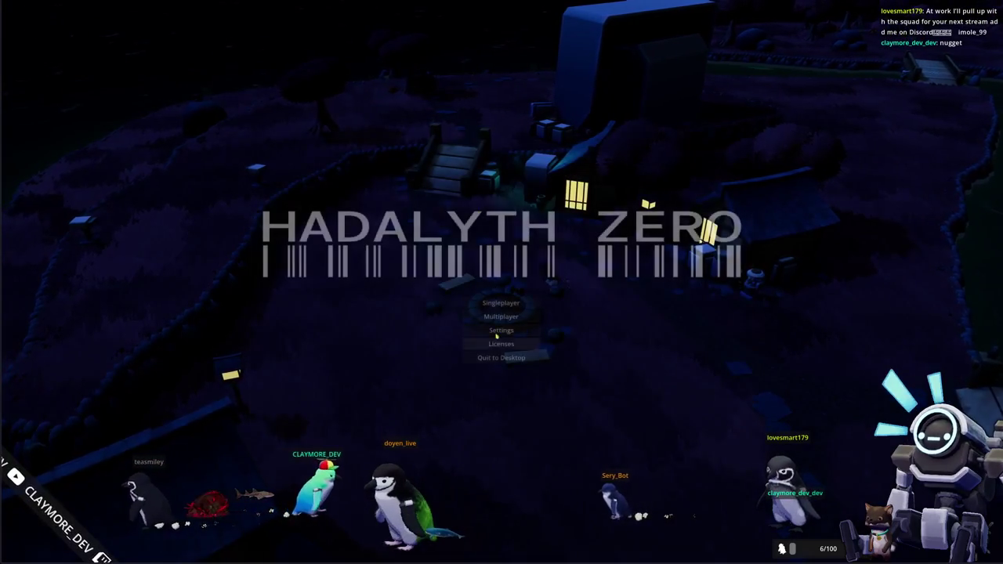
left_click(496, 329)
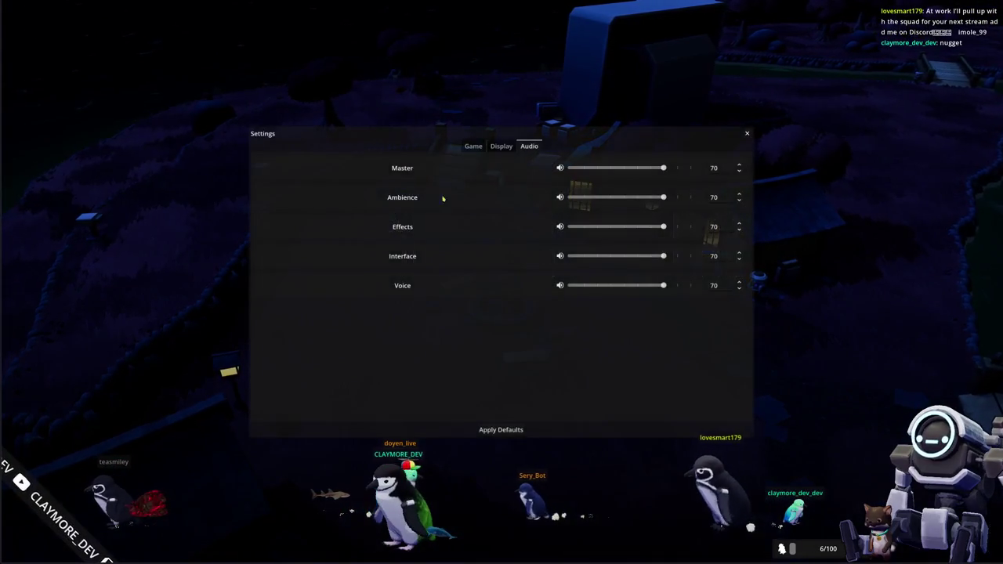
left_click(492, 147)
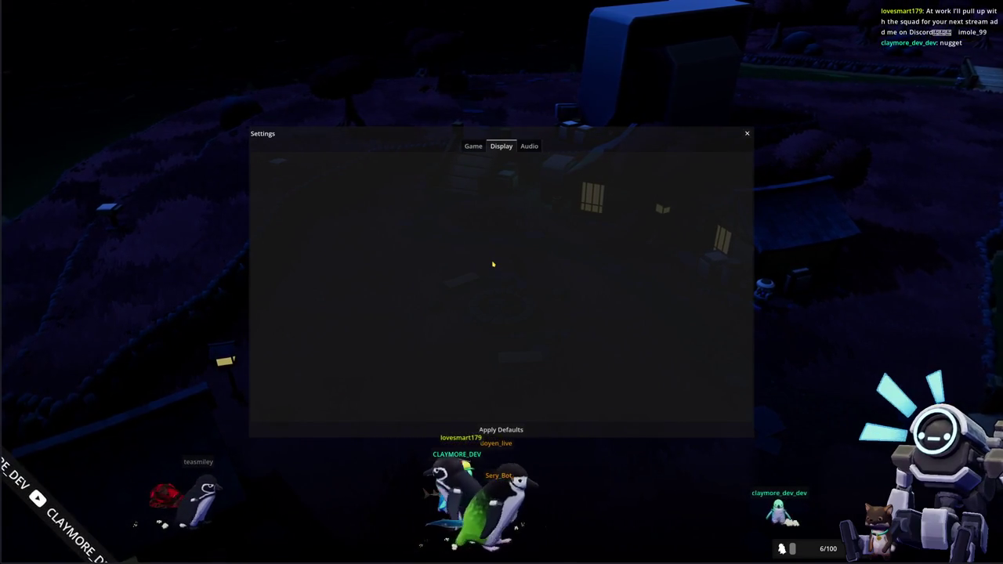
Close Settings, start a Singleplayer game and walk the character right through the village
key("Escape")
left_click(487, 373)
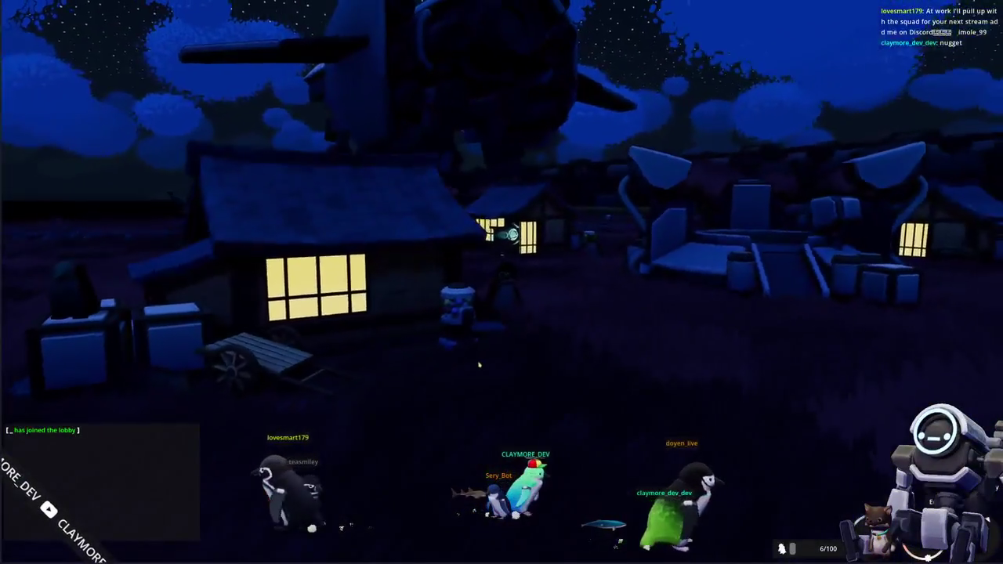
key("d")
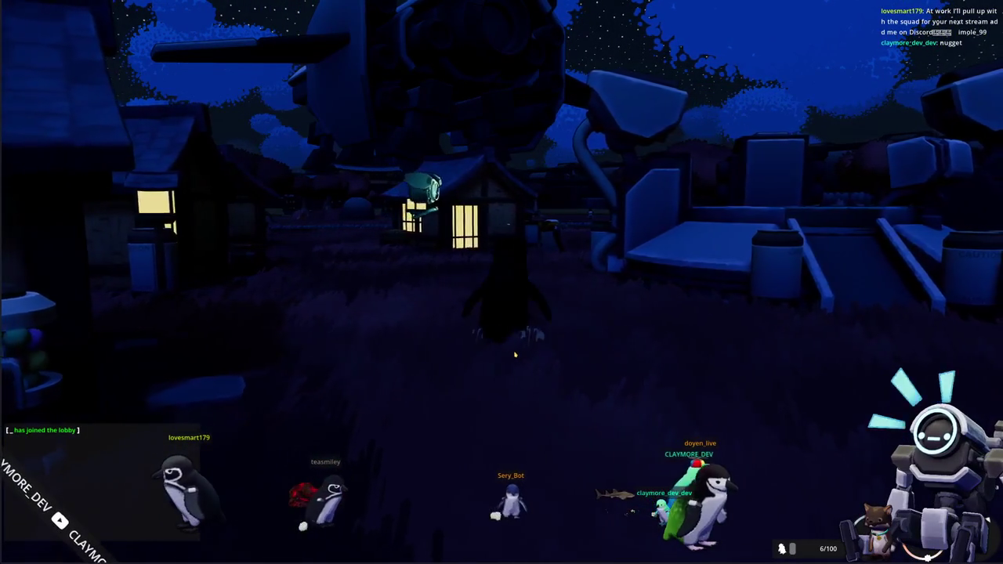
key("d")
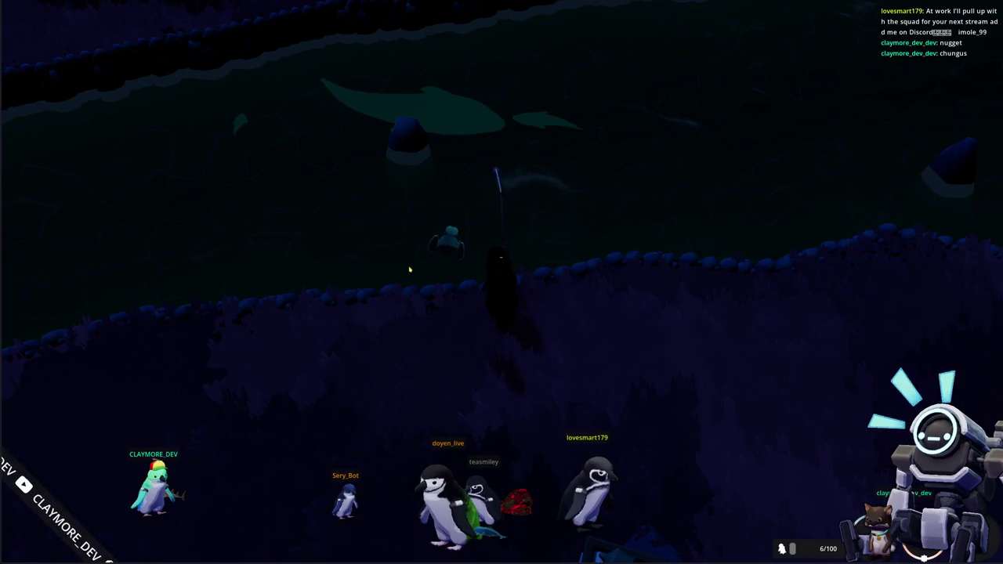
Cast the fishing line into the water and reel in to hook a fish
left_click(406, 275)
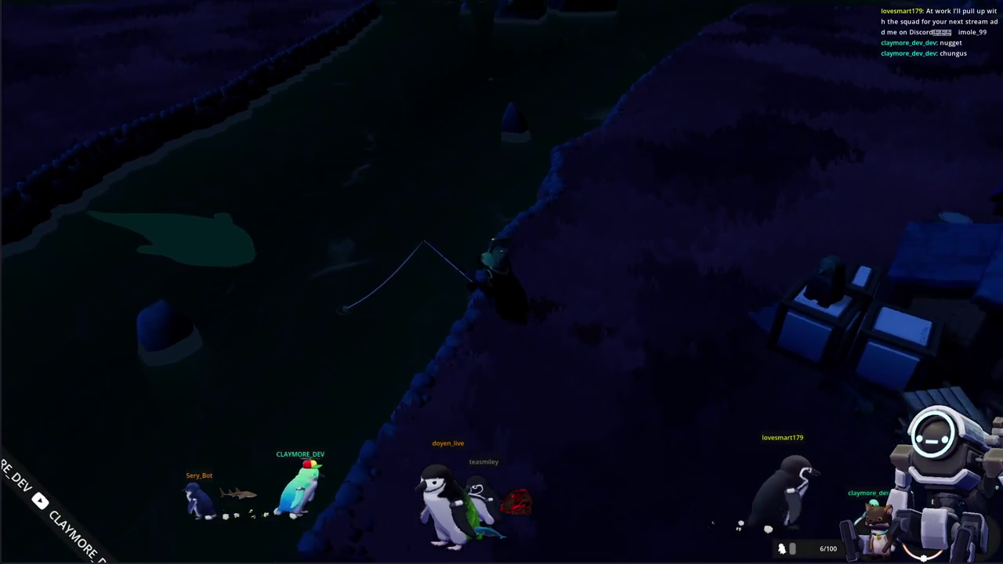
left_click(395, 314)
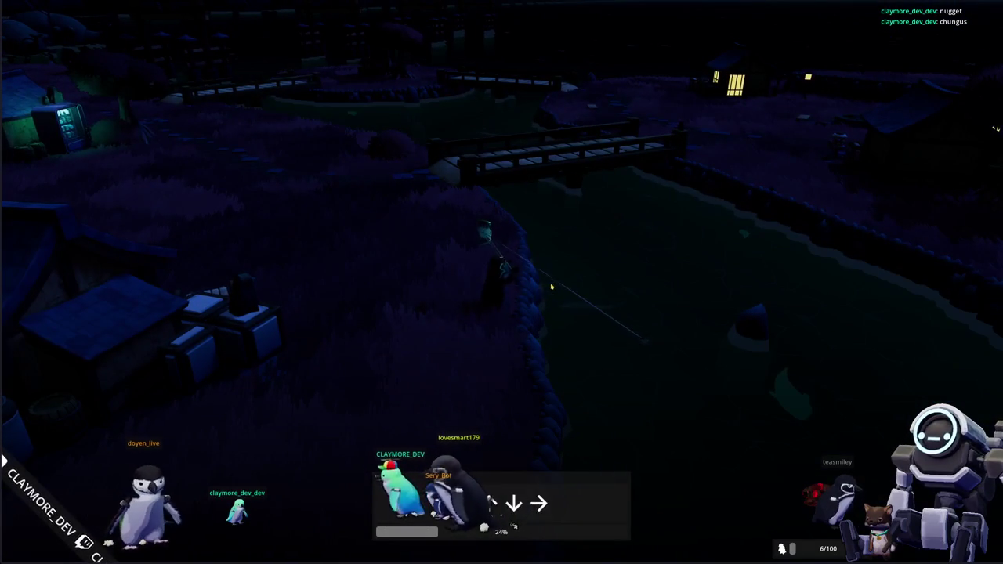
Enter the fishing arrows Down, Up, Up, Down, Up, Left to land the Killer Whale
key("Down")
key("Up")
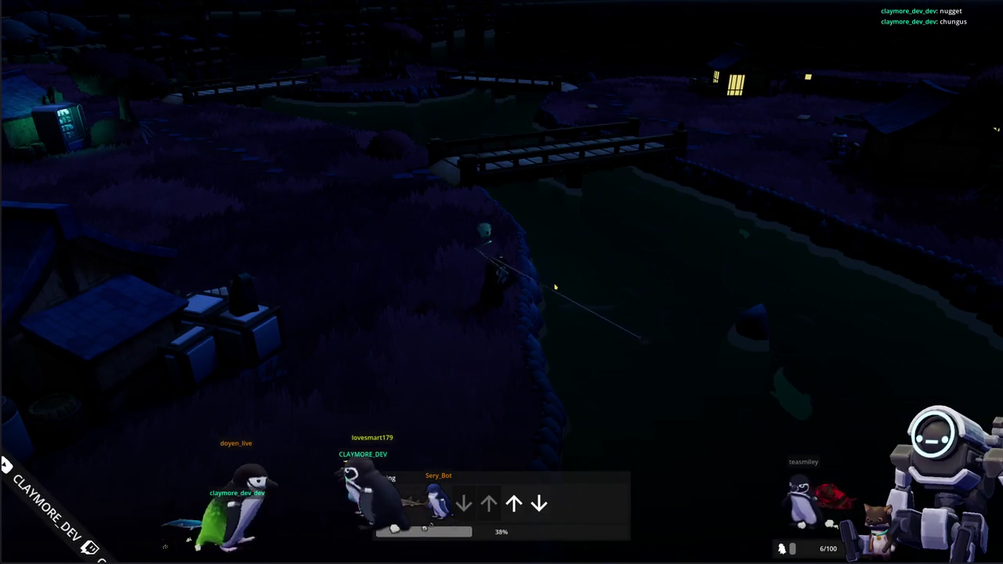
key("Up")
key("Down")
key("Up")
key("Up")
key("Up")
key("Left")
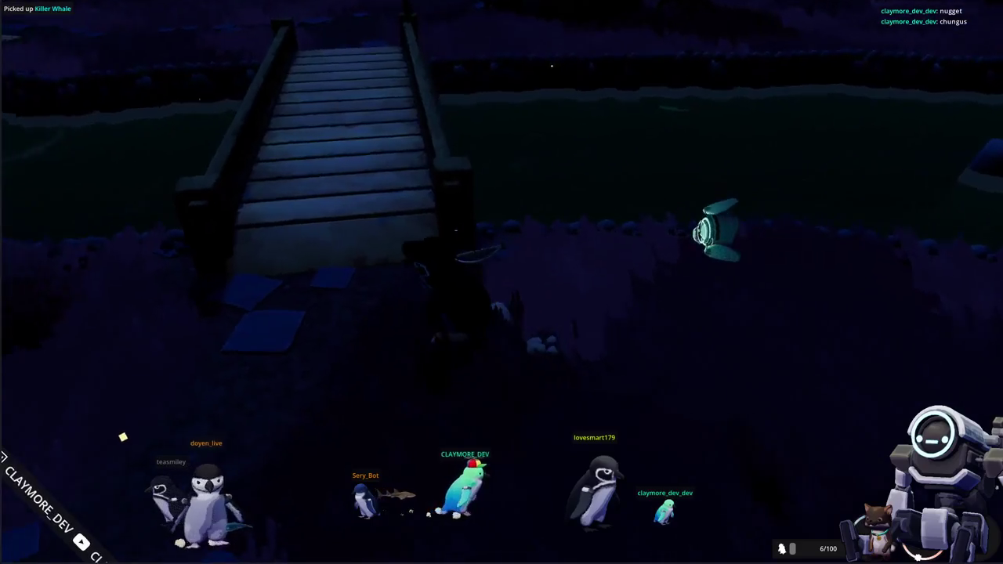
Open main_camera_player_state.gd and delete the 'if main_camera.use_temp' block disabling process_input
key("alt+Tab")
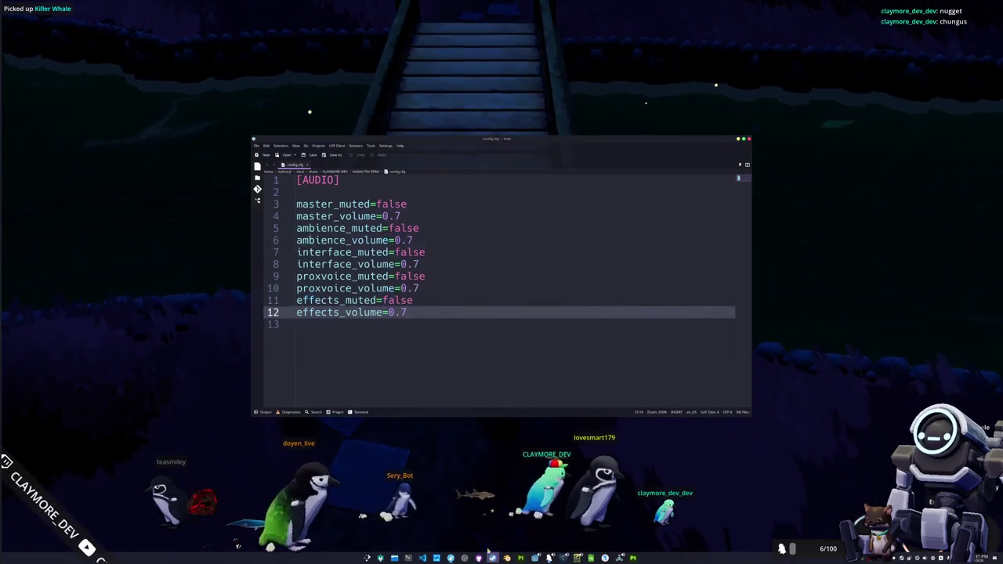
key("alt+Tab")
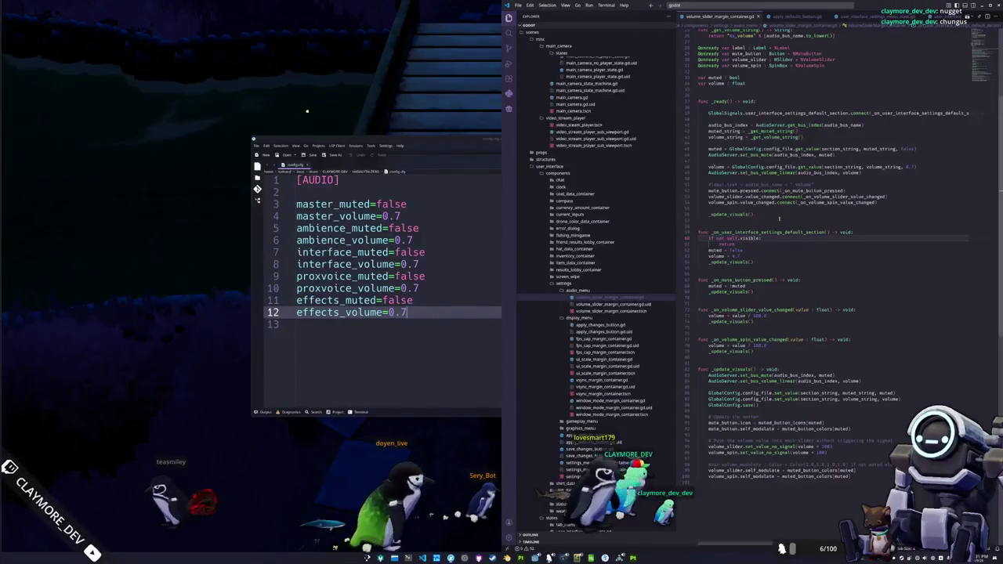
left_click(768, 9)
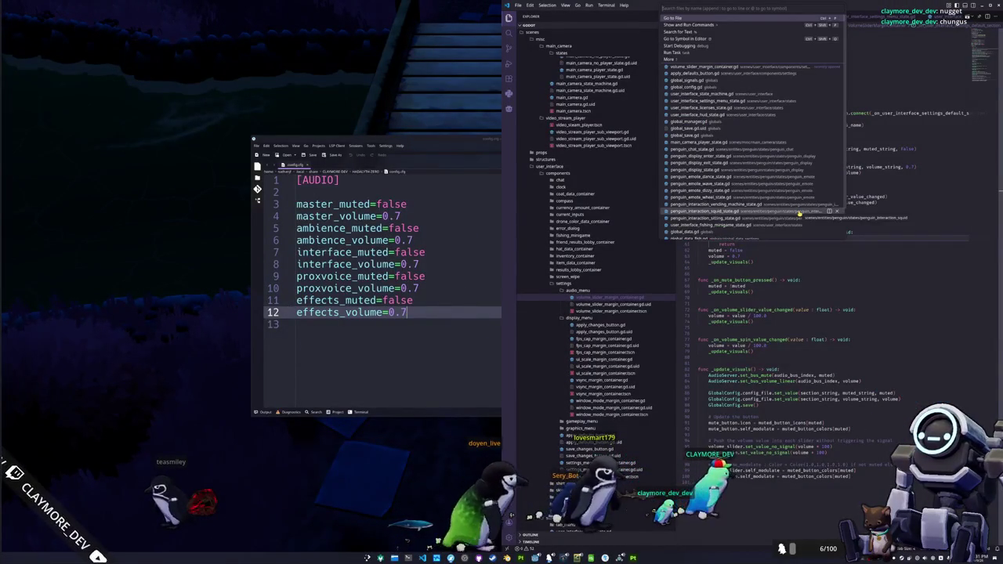
key("Down")
key("Down")
key("Down")
key("Return")
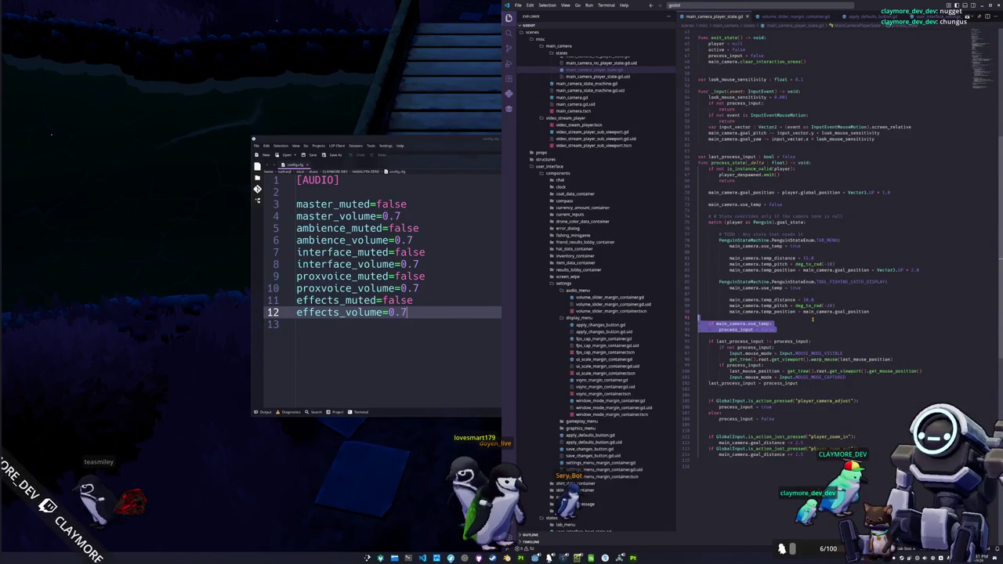
key("Delete")
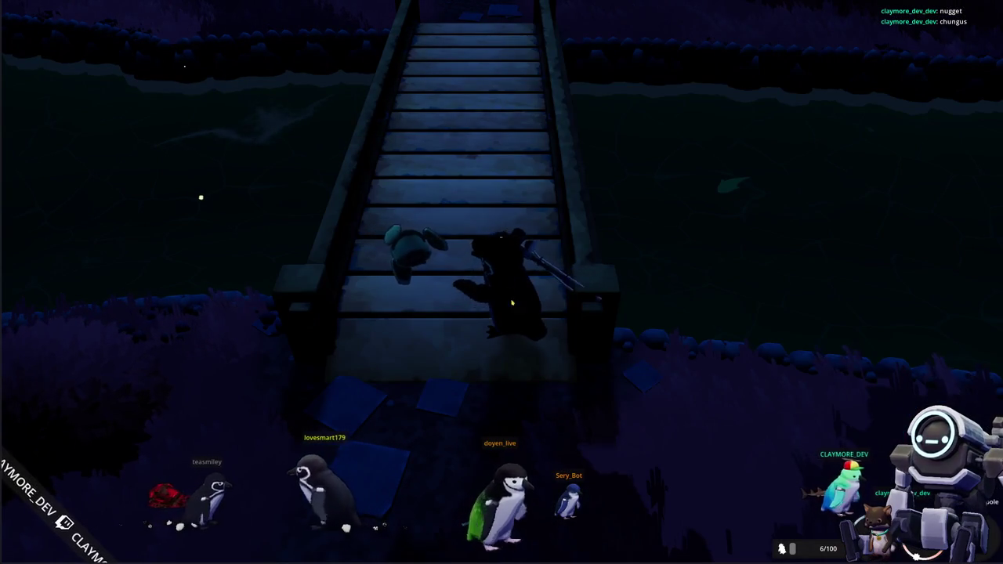
Cast the fishing line and walk to the far end of the wooden bridge
left_click(471, 423)
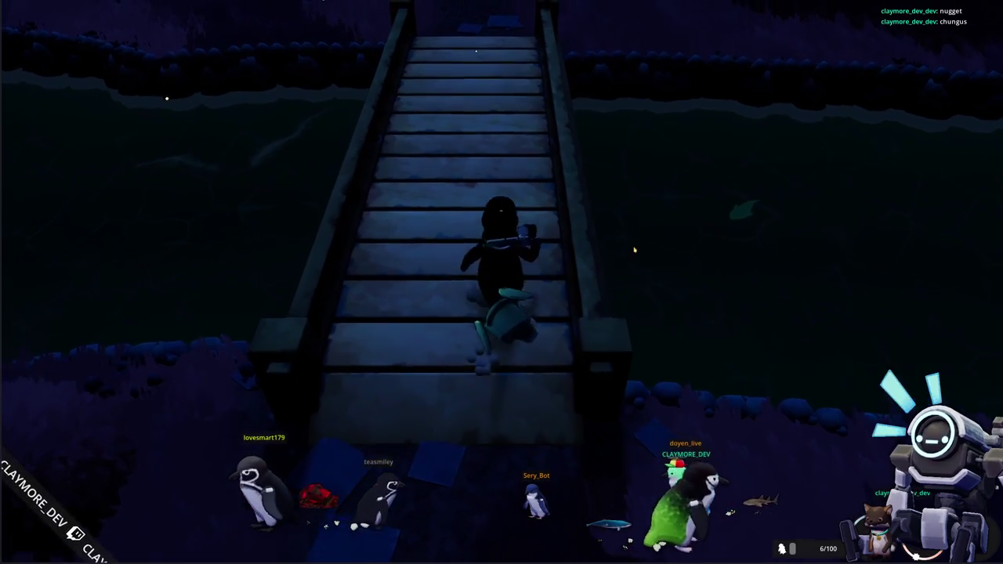
left_click(674, 314)
key("w")
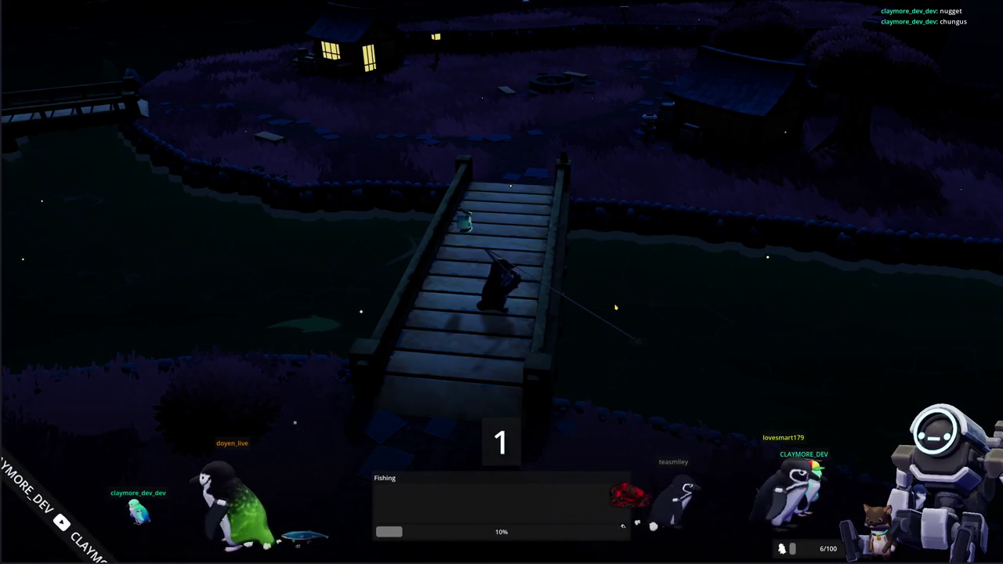
Enter the arrows Up, Up, Down, Left, Up, Right, Down, Up, Right, Left to land a butterflyfish
key("Up")
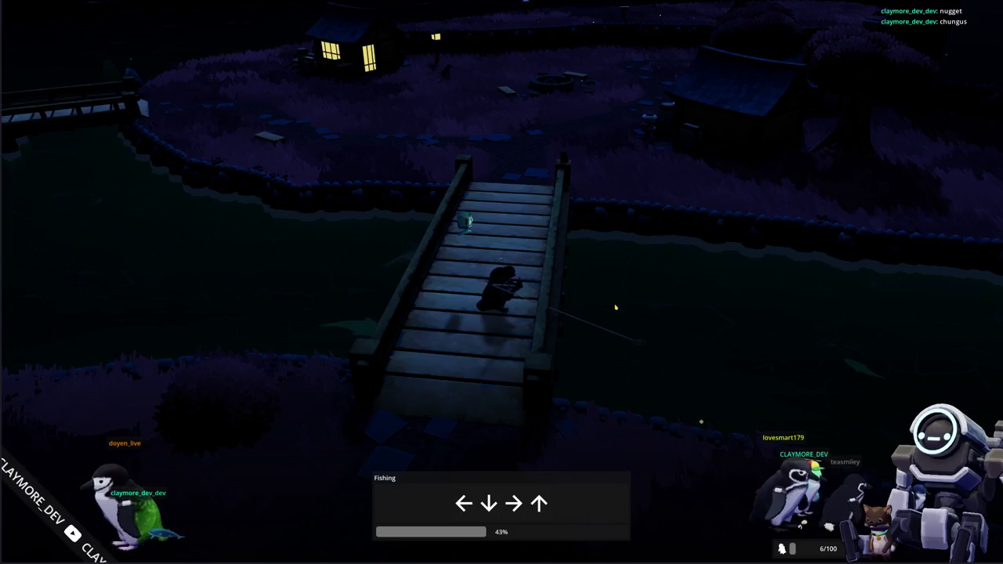
key("Up")
key("Down")
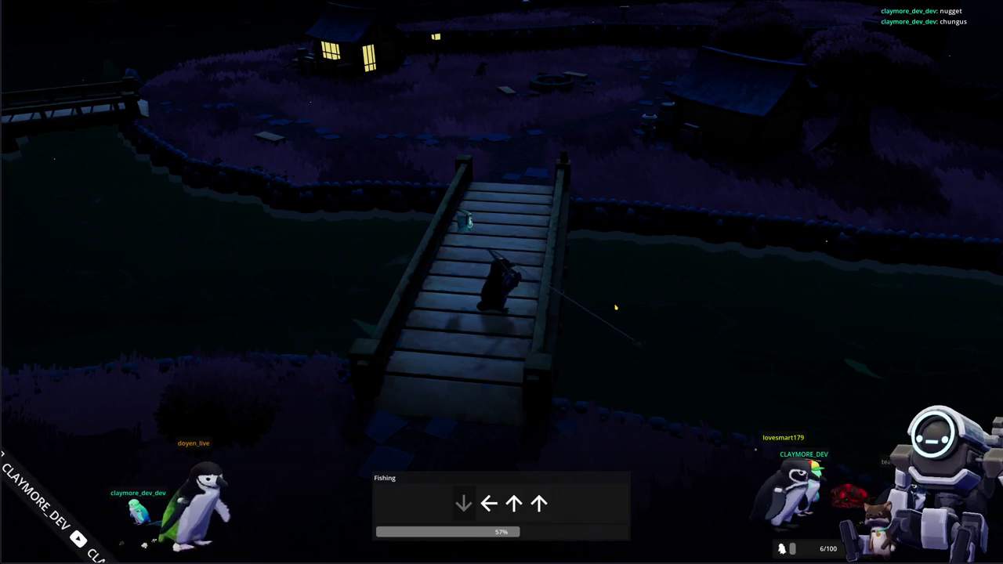
key("Left")
key("Up")
key("Up")
key("Right")
key("Down")
key("Down")
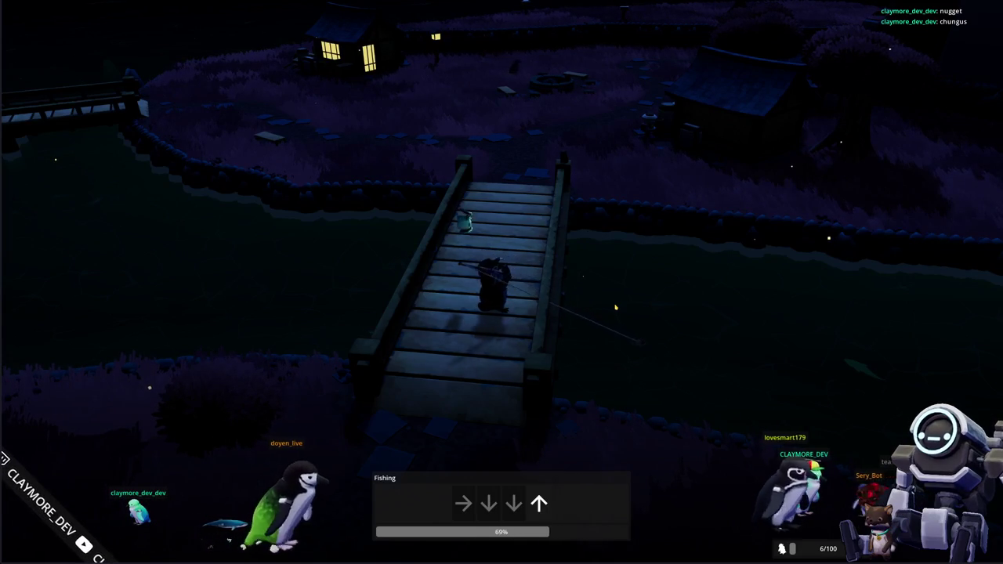
key("Up")
key("Right")
key("Right")
key("Right")
key("Left")
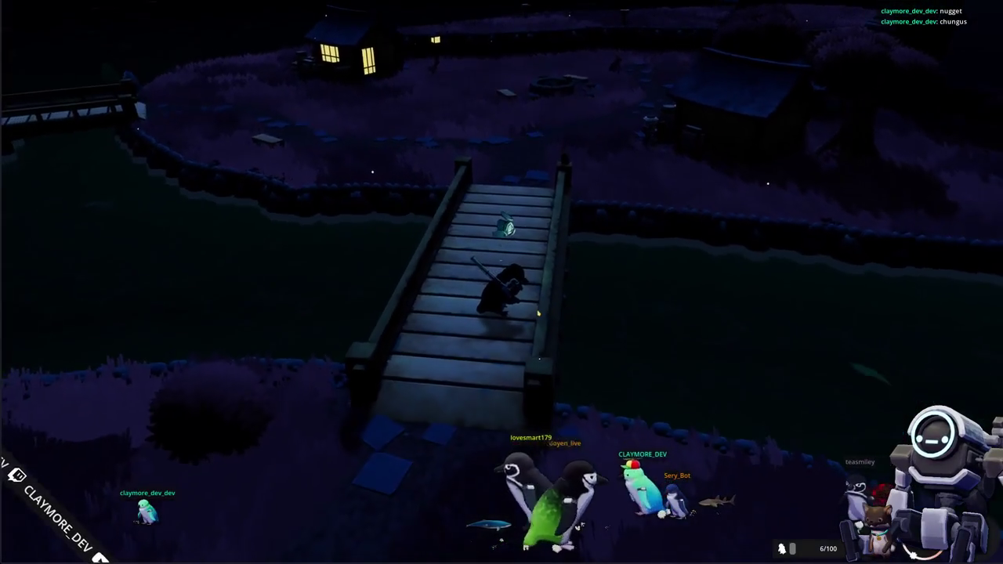
Check the caught fish in the inventory, then walk off the bridge toward the house
key("Tab")
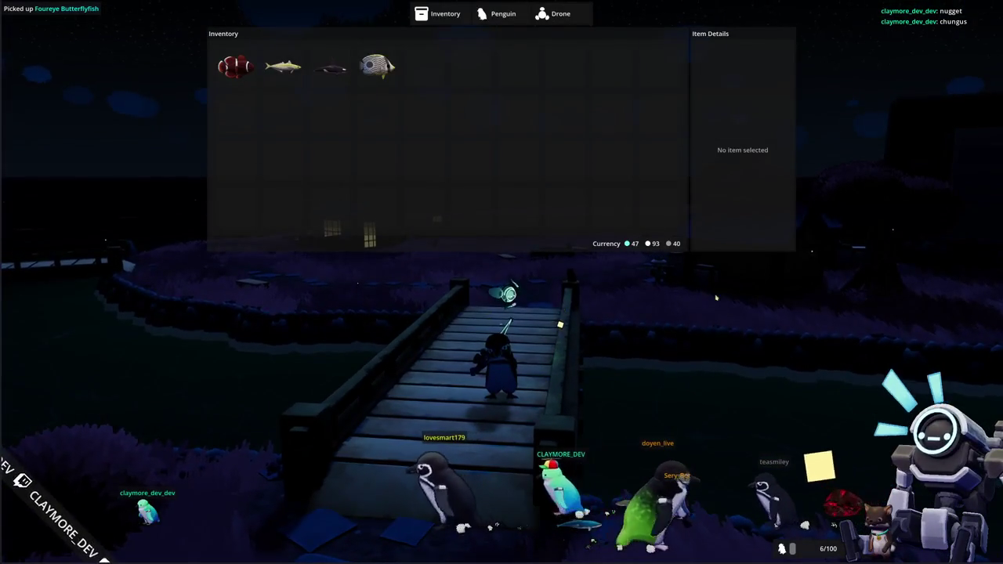
key("Tab")
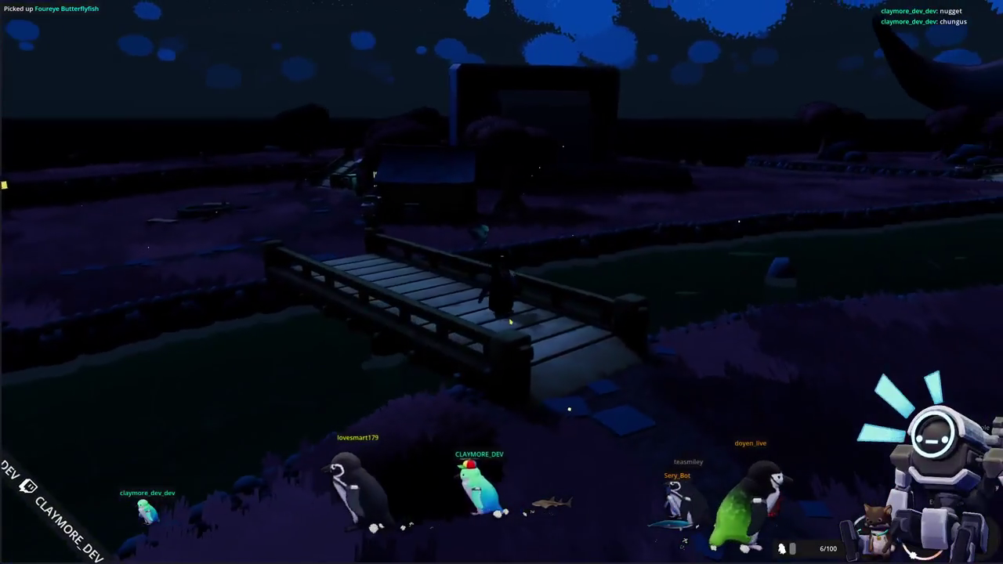
key("Tab")
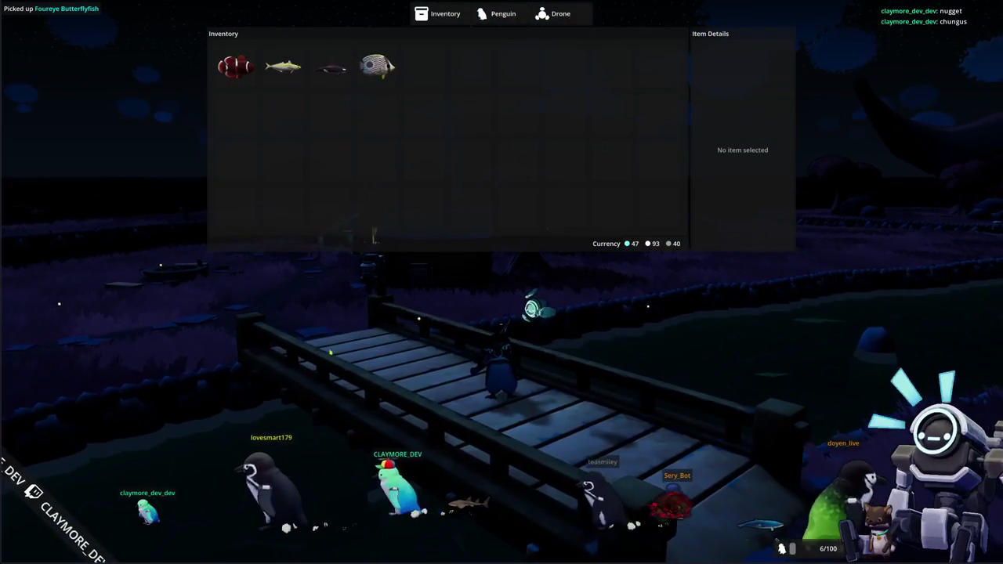
key("Tab")
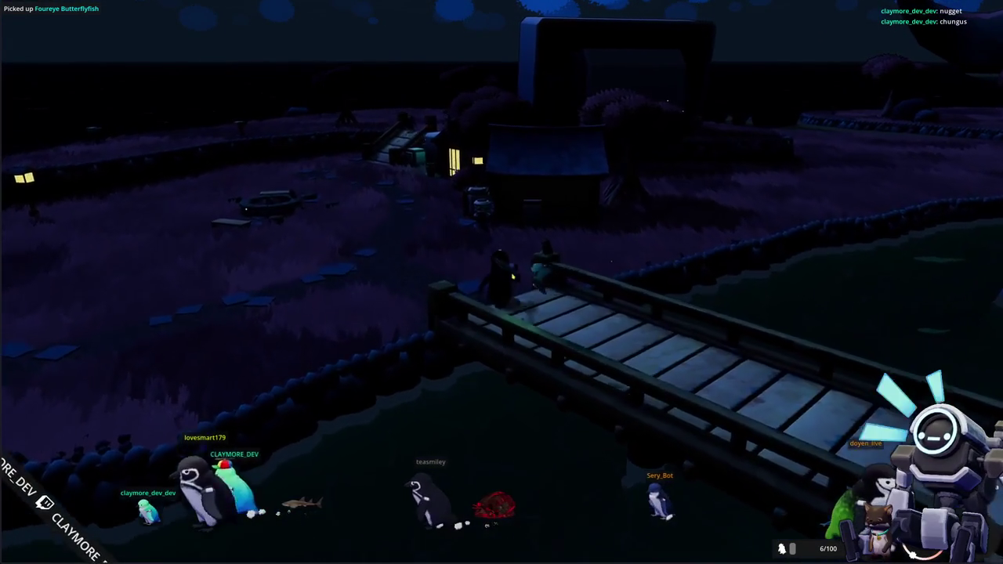
key("w")
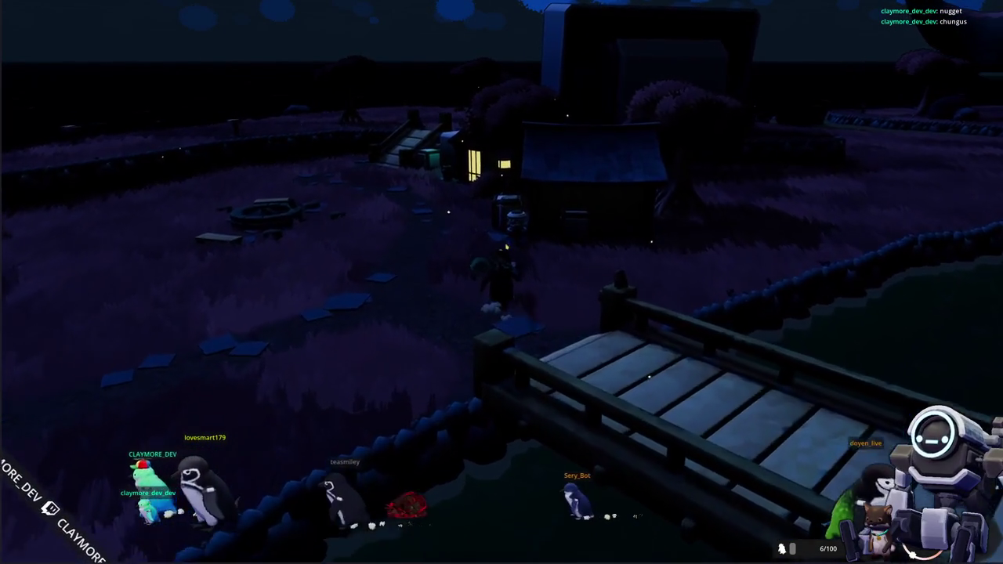
Buy Gumballs from the vendor's shop by the house, then close the shop
left_click(486, 318)
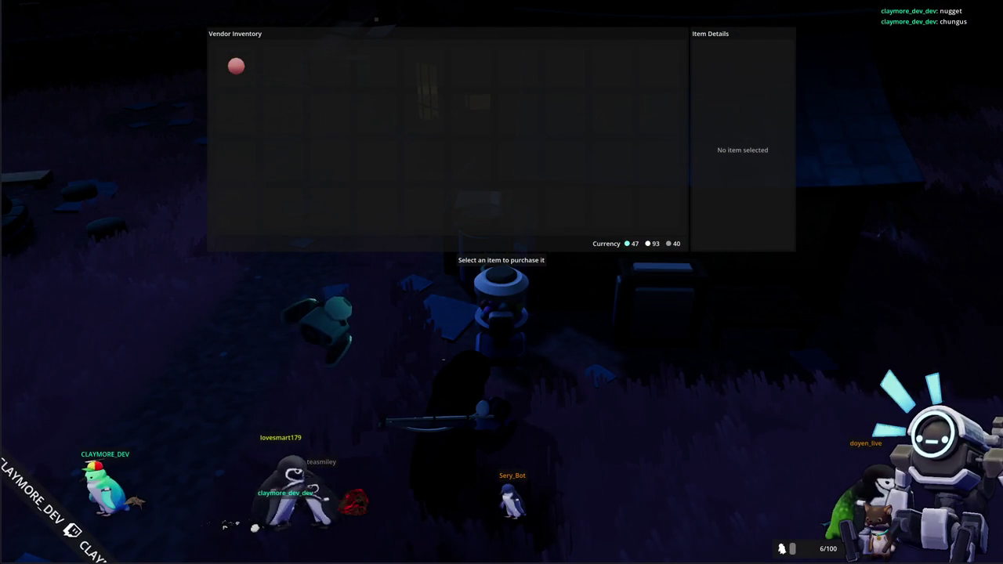
mouse_move(247, 71)
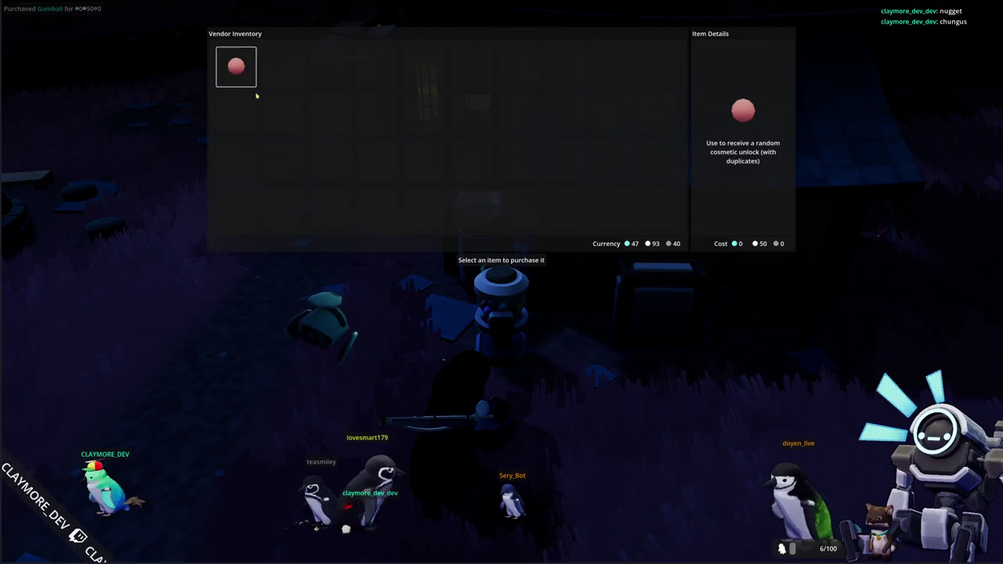
left_click(249, 85)
left_click(249, 85)
key("Escape")
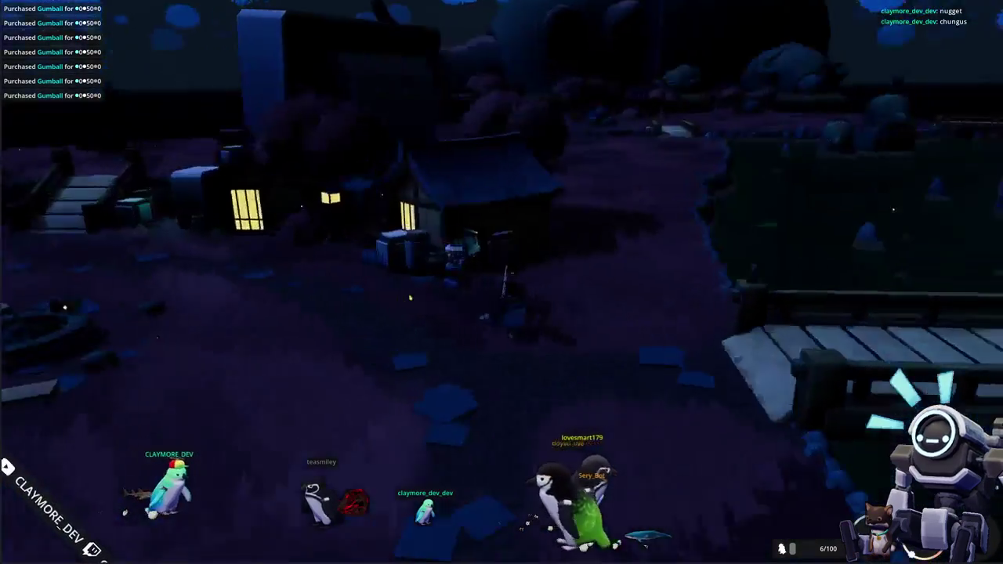
Review the Foureye Butterflyfish in the inventory, then close it and stay in the game
key("Tab")
right_click(377, 67)
left_click(391, 87)
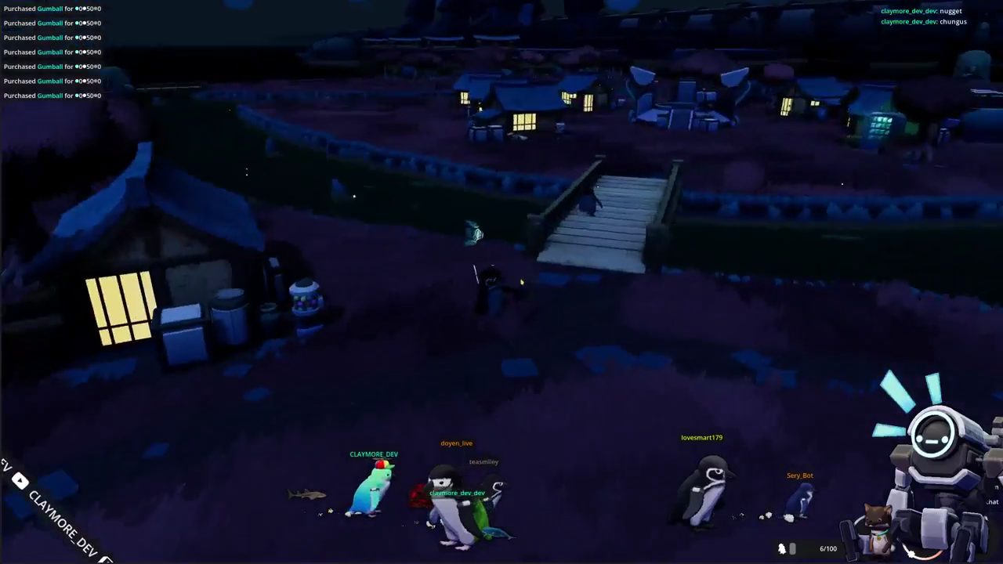
key("alt+Tab")
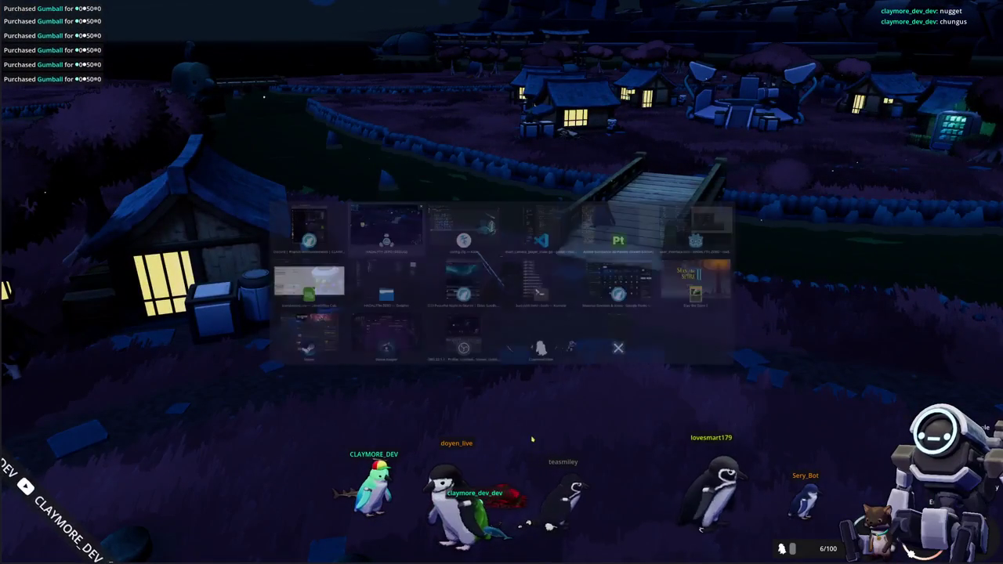
key("alt+Tab")
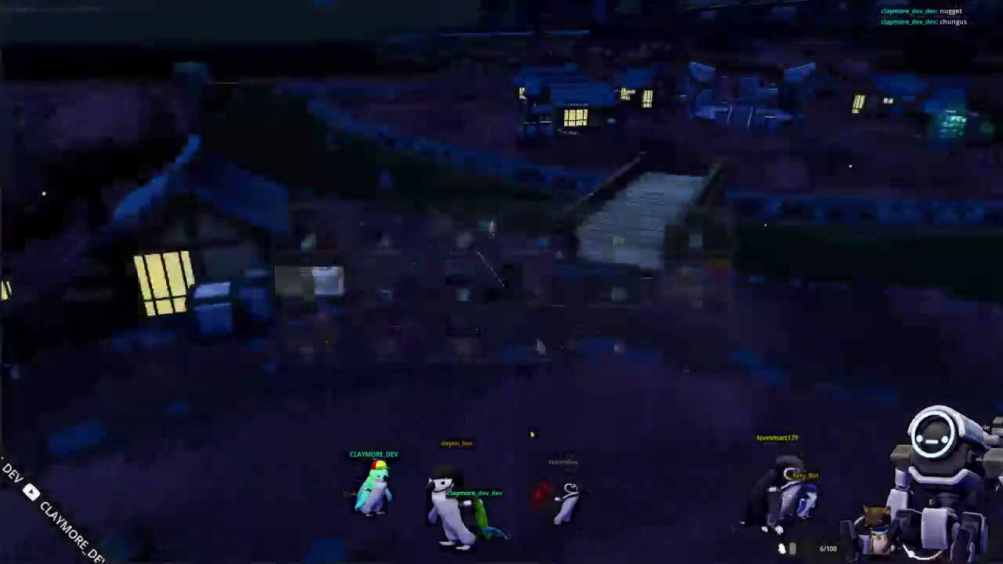
Bring VS Code with main_camera_player_state.gd back in front of the running game
key("alt+Tab")
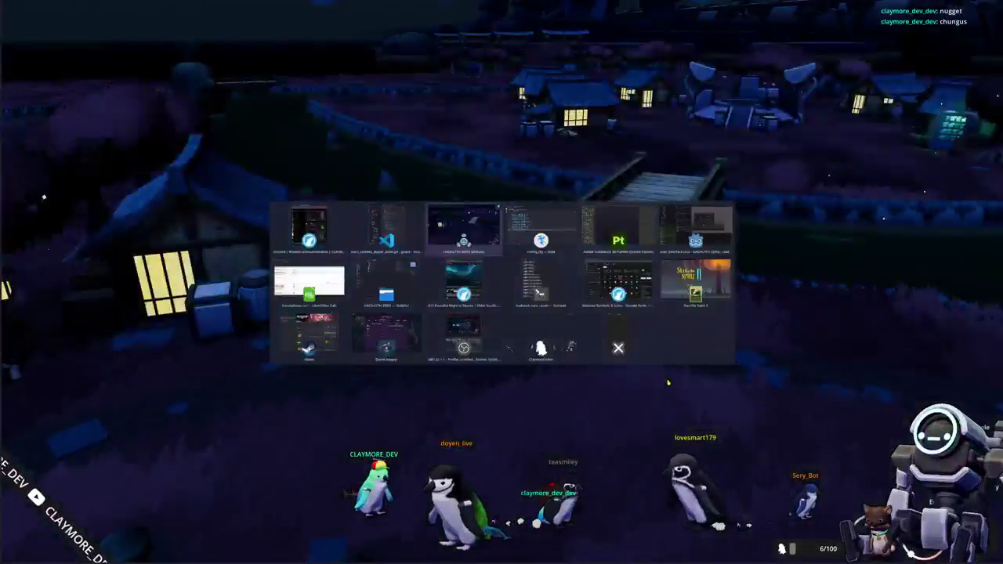
key("alt+Tab")
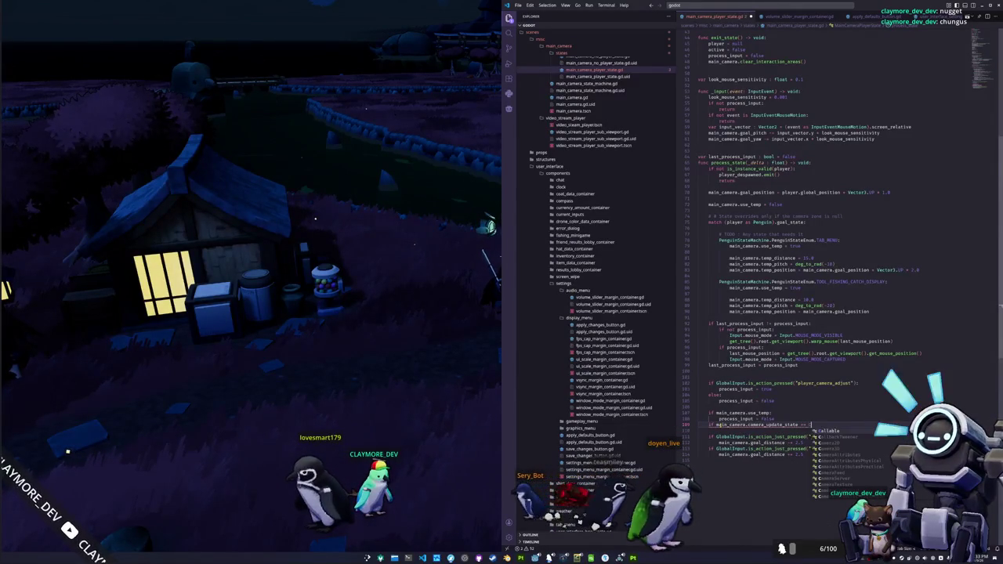
Complete the condition with MainCamera.CameraUpdateState and add 'process_input = false' beneath it
key("Escape")
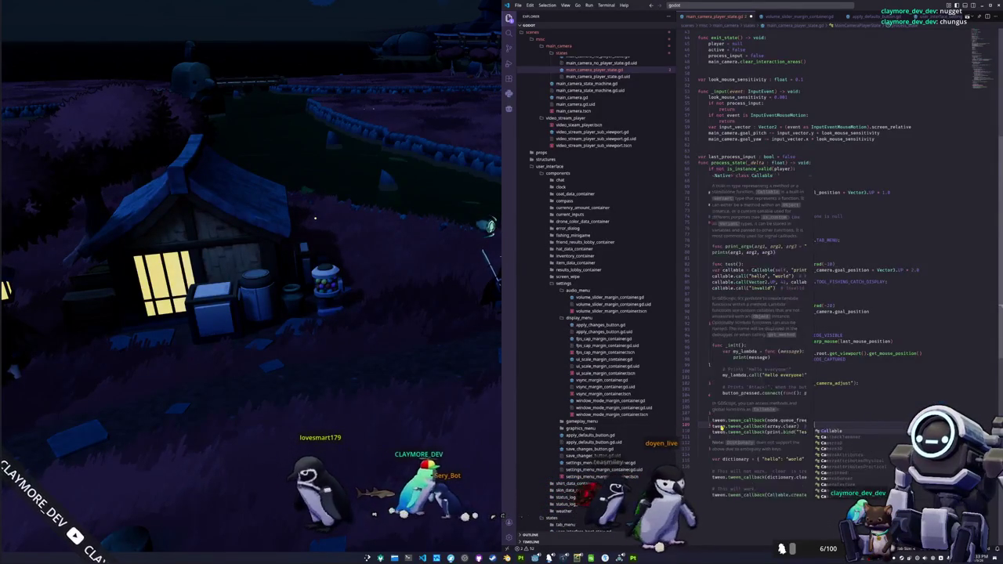
type("MainCamera.")
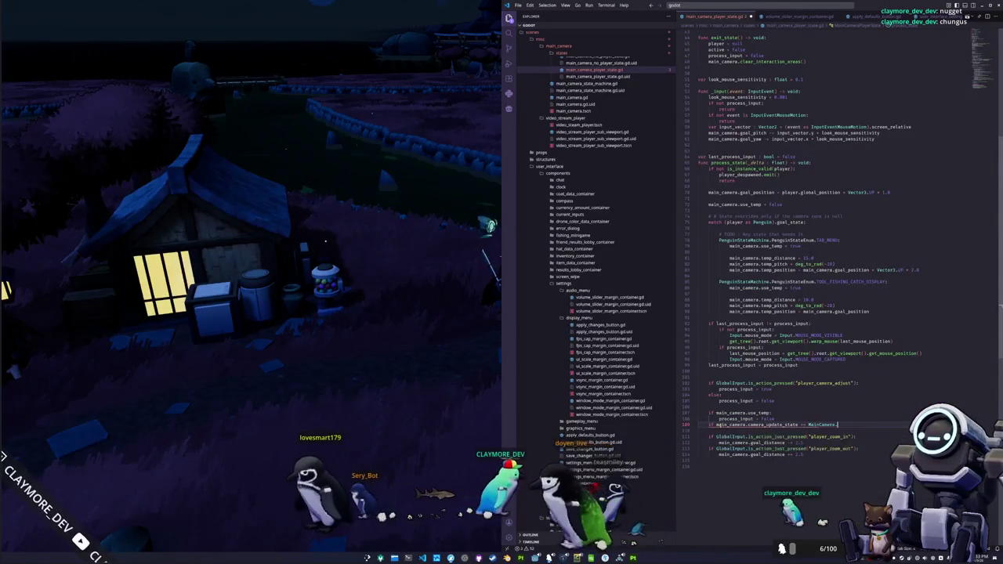
type(".INTERACTI")
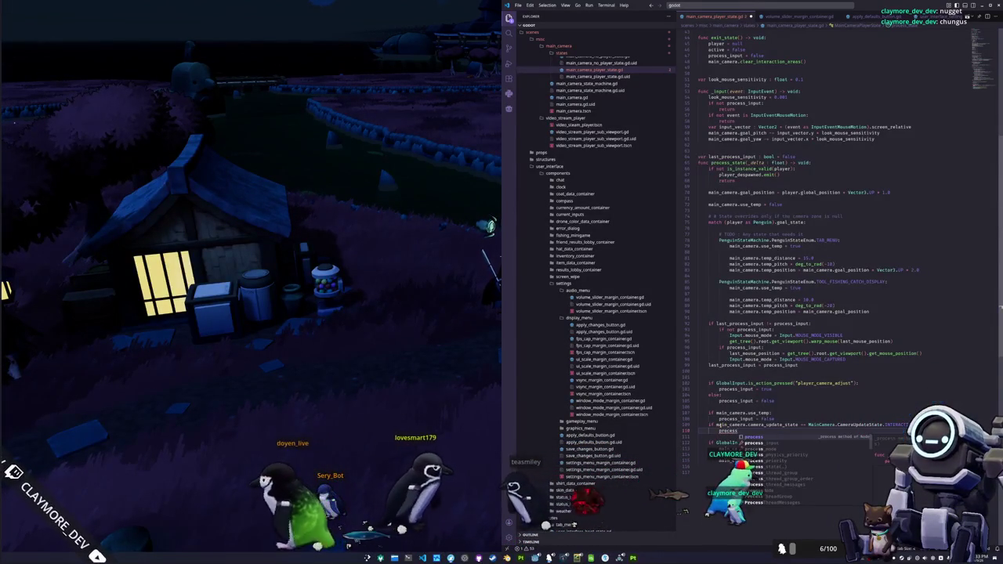
key("Tab")
type("= false")
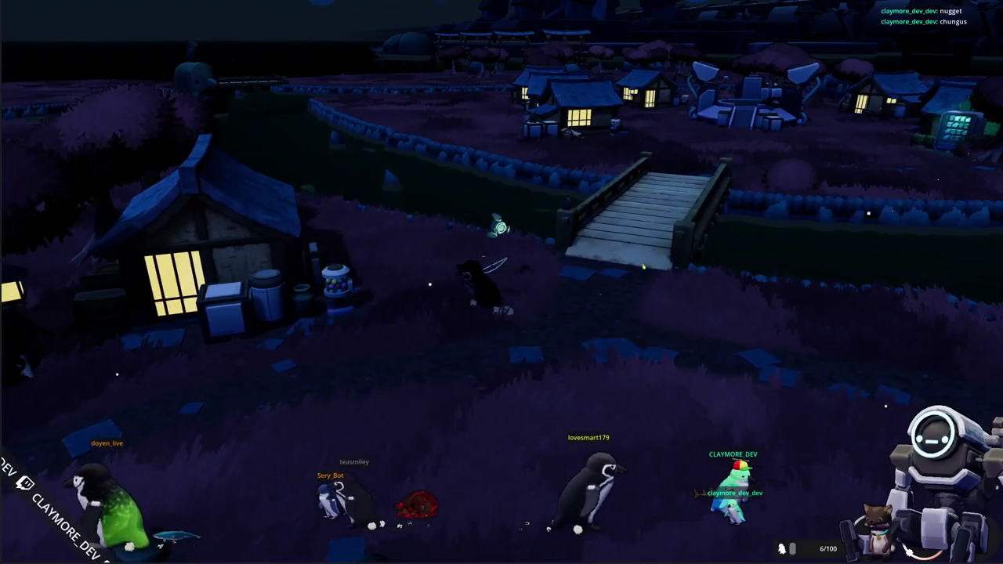
type("e")
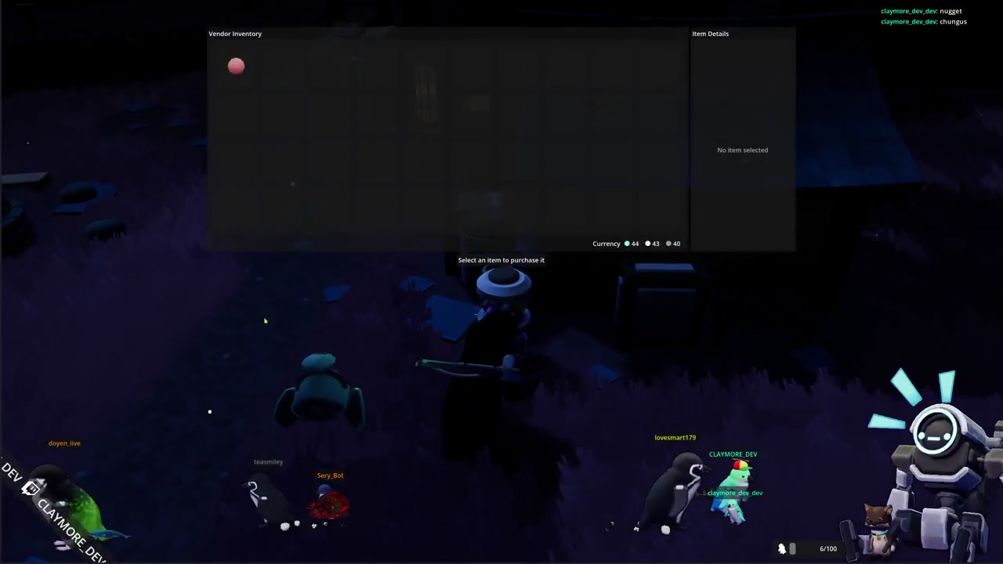
Close the vendor inventory, walk the penguin to the bridge and cast into the stream
key("Escape")
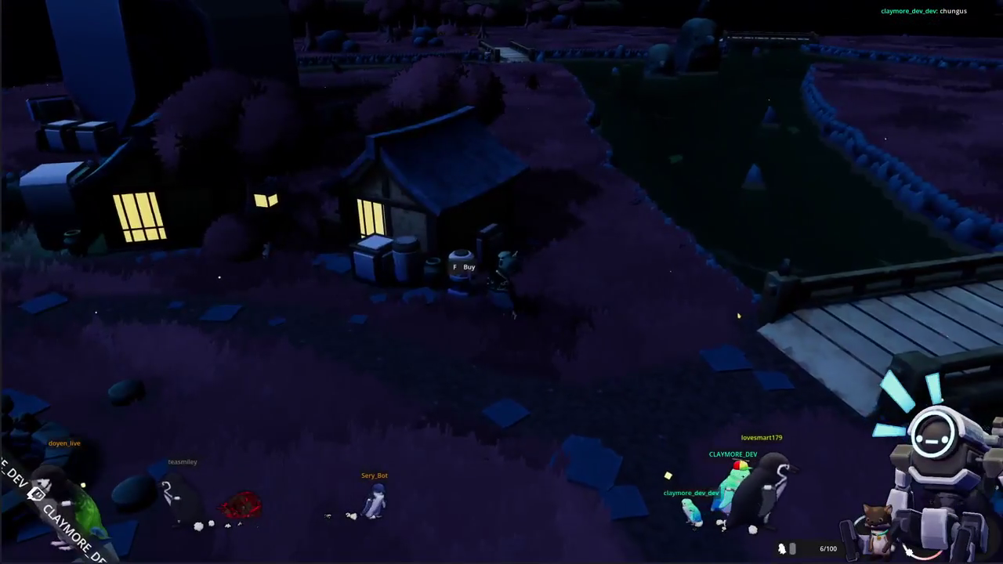
key("w")
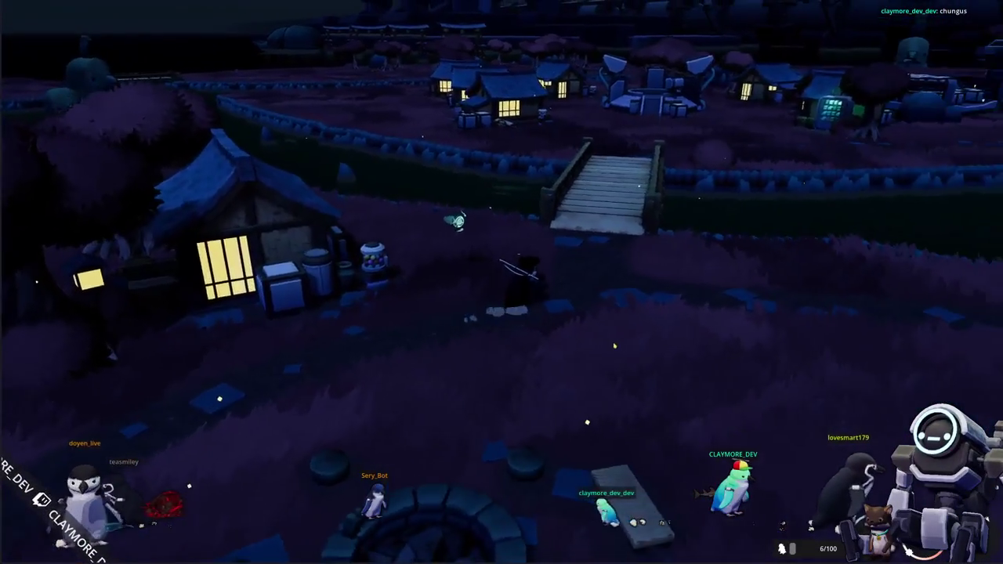
key("w")
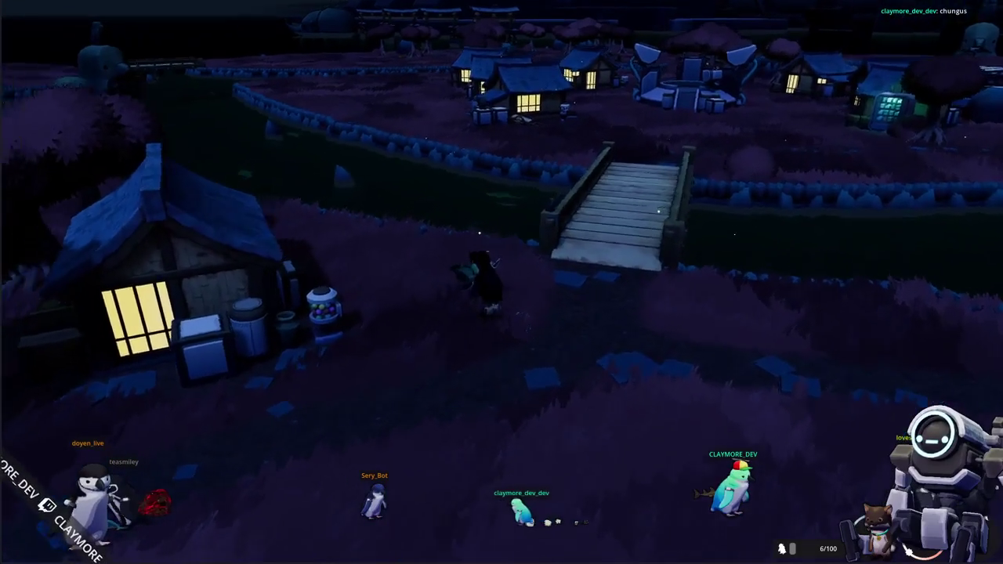
key("w")
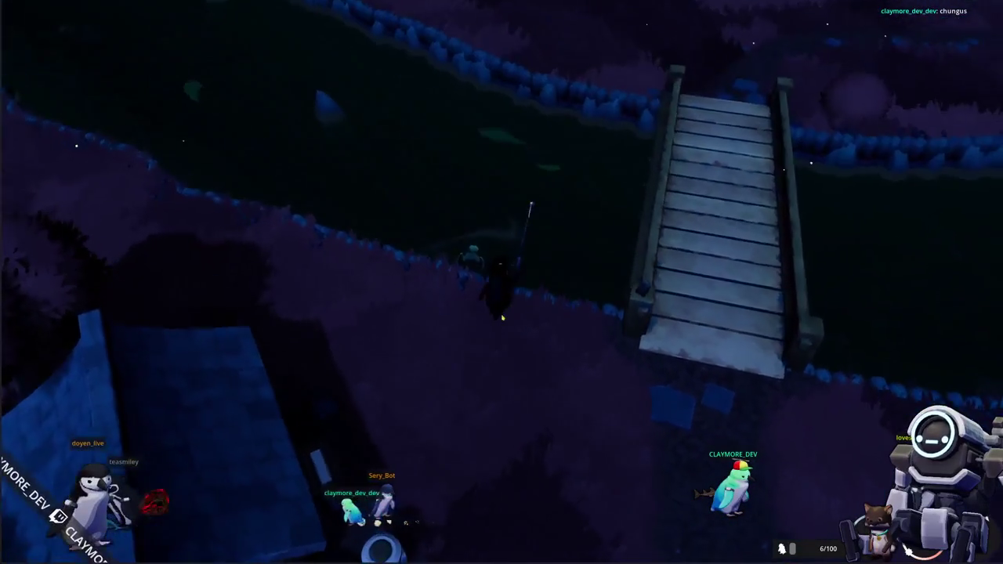
left_click(530, 339)
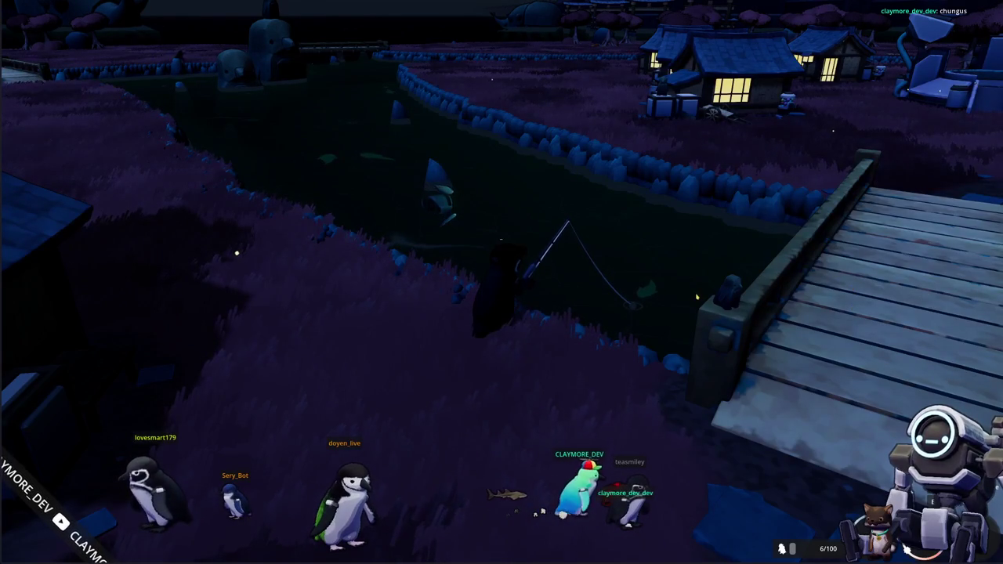
Land the Kuda Seahorse by matching the Down, Left, Down, Down arrow prompts
scroll(696, 298, "up", 1)
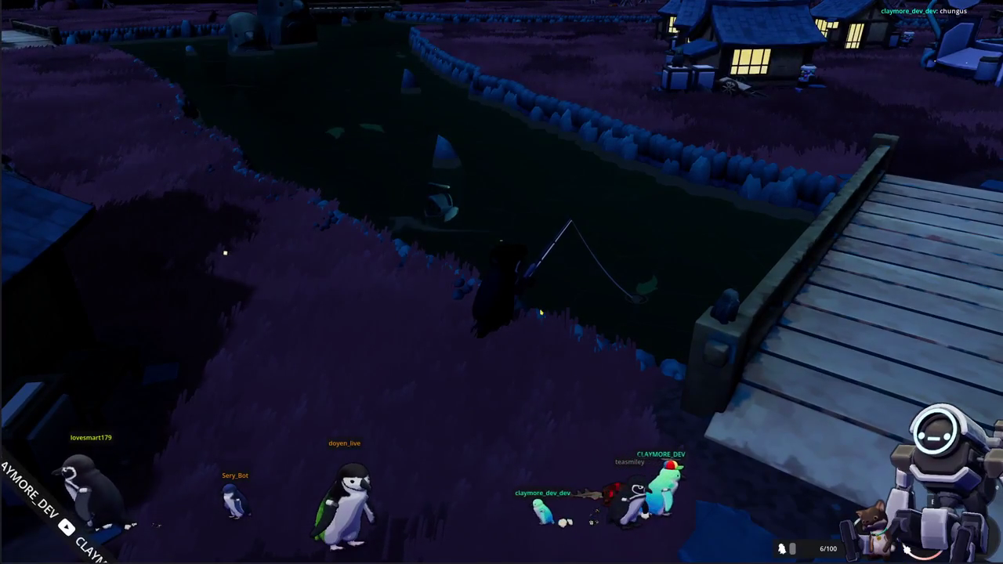
scroll(548, 315, "up", 1)
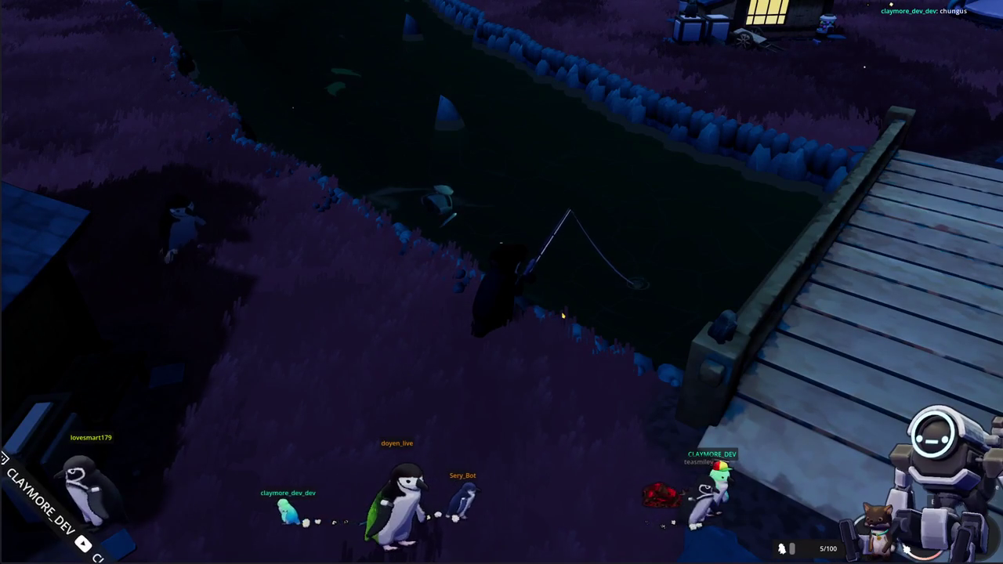
scroll(581, 320, "down", 1)
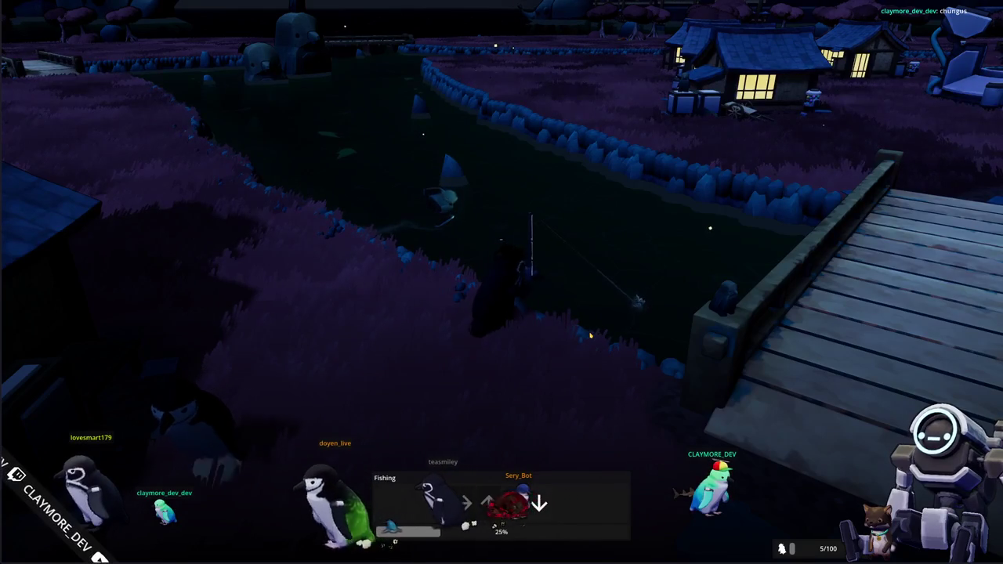
key("Down")
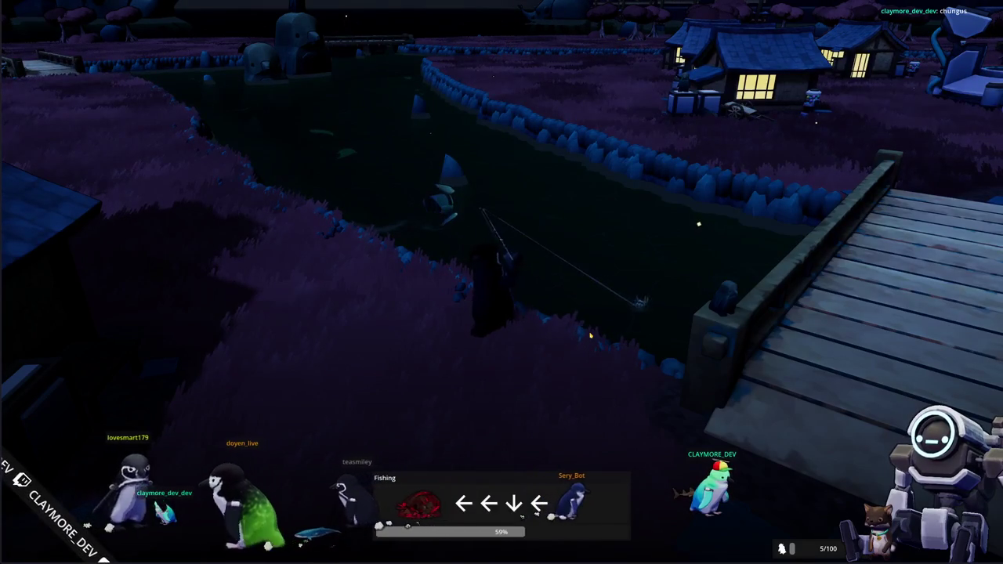
key("Left")
key("Down")
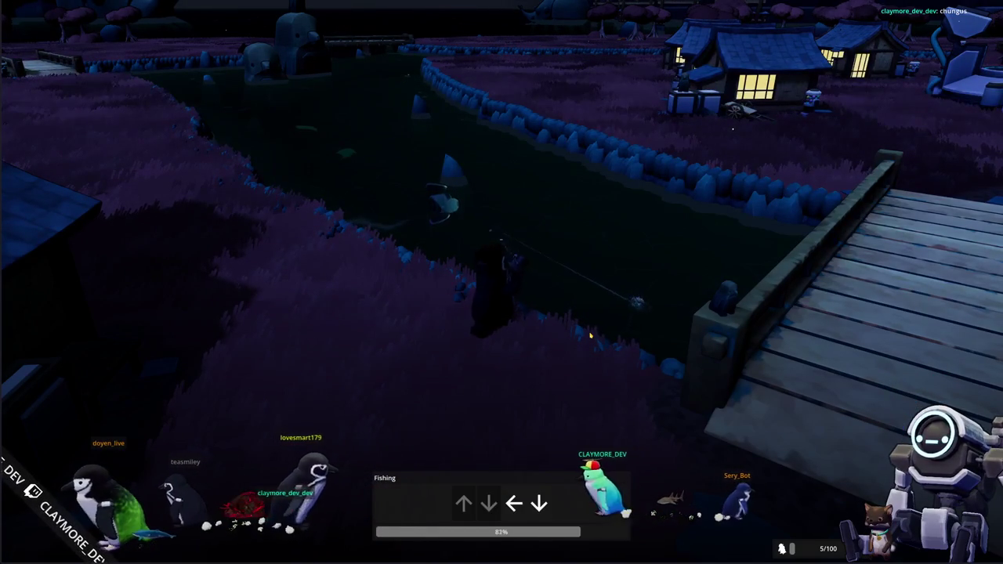
key("Down")
key("Down")
key("Down")
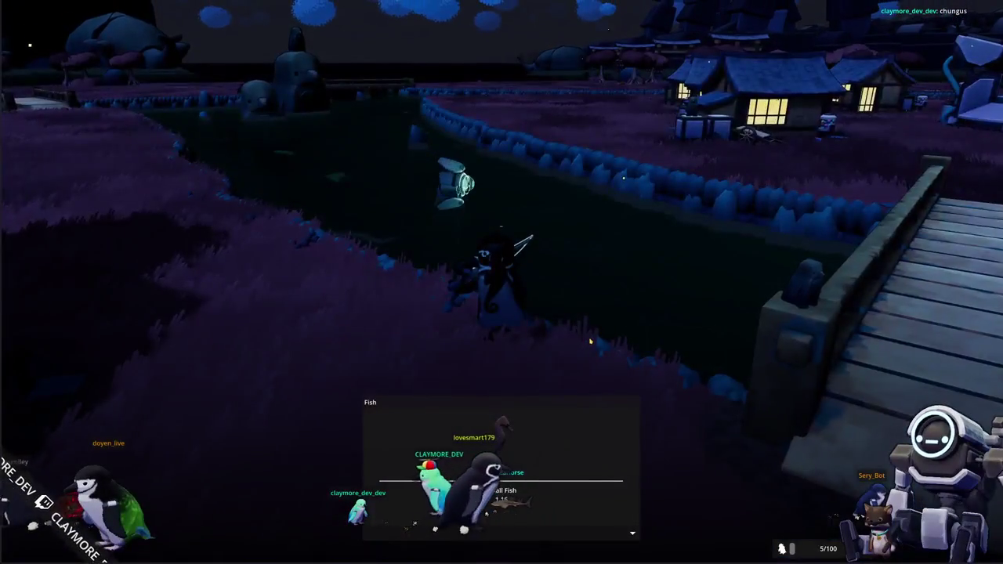
left_click(596, 339)
Walk along the riverbank, turn back toward the water and cast the line again
key("a")
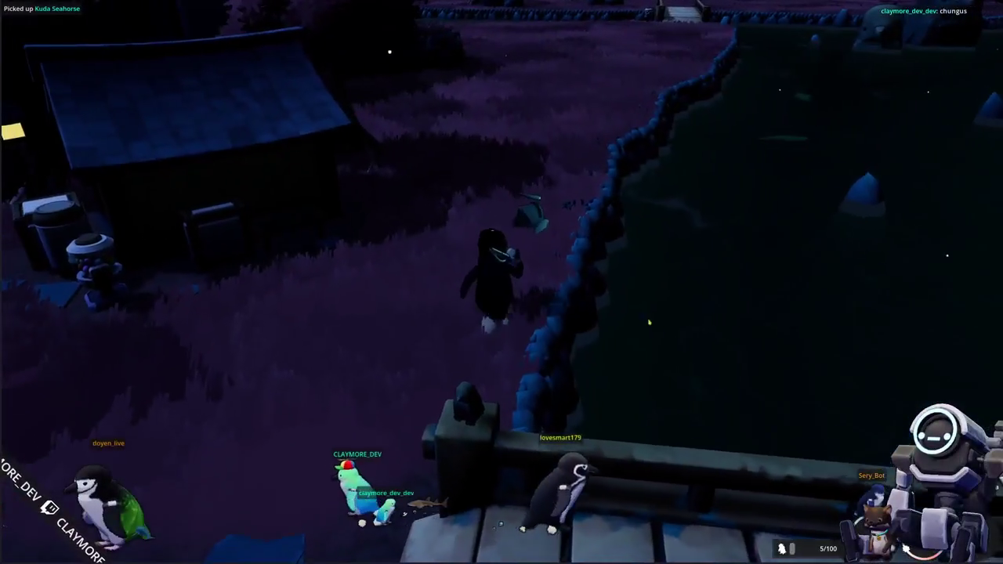
key("a")
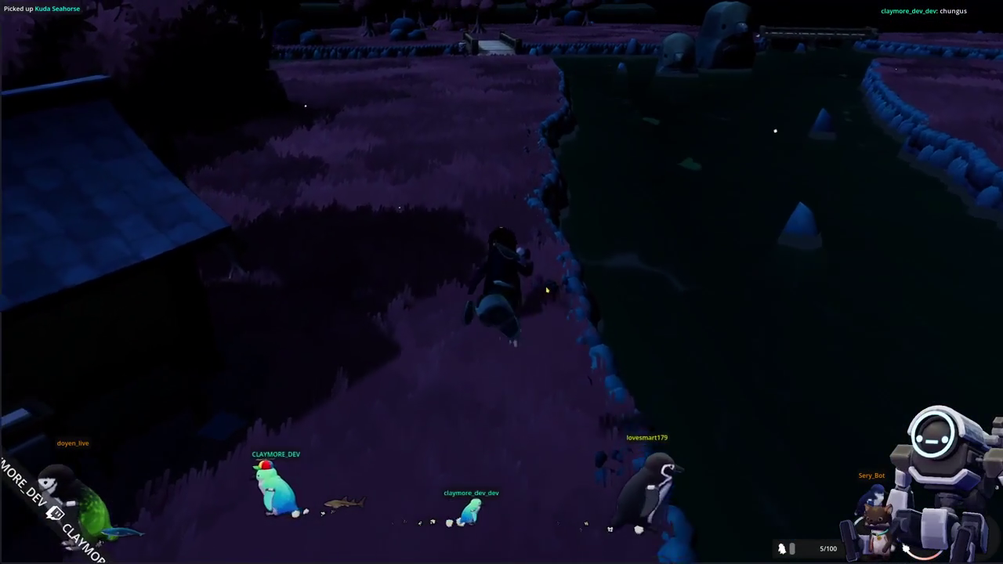
key("a")
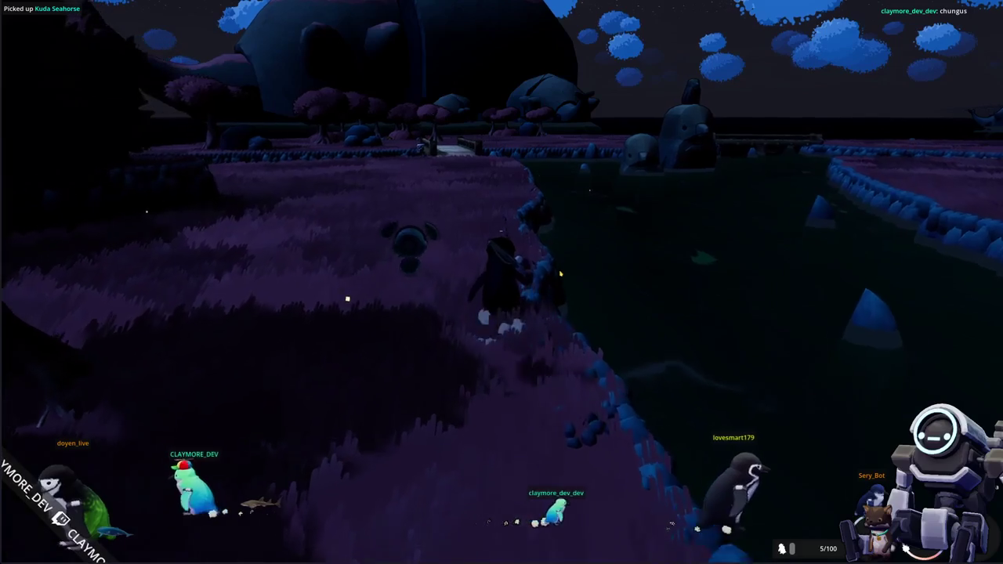
key("d")
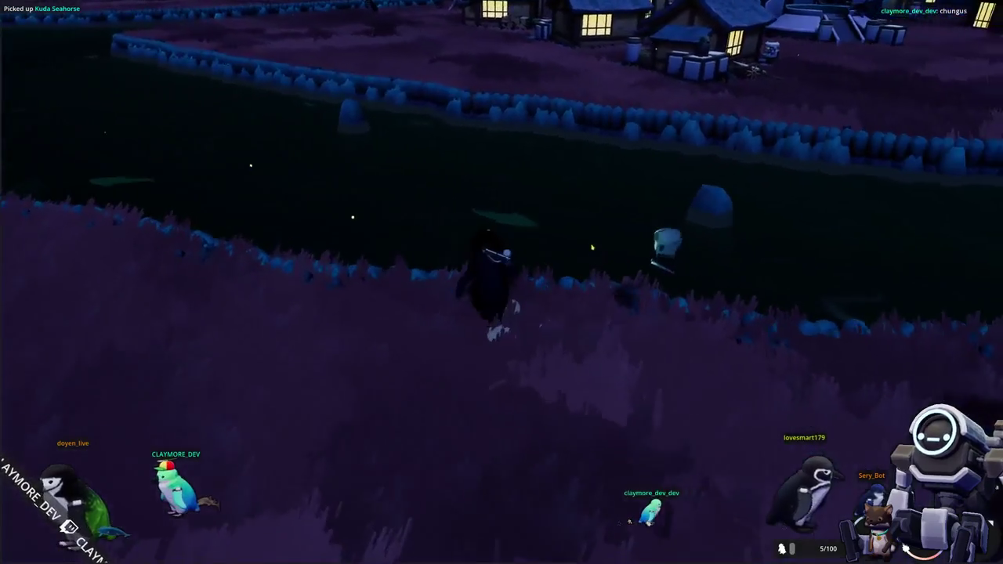
left_click(591, 247)
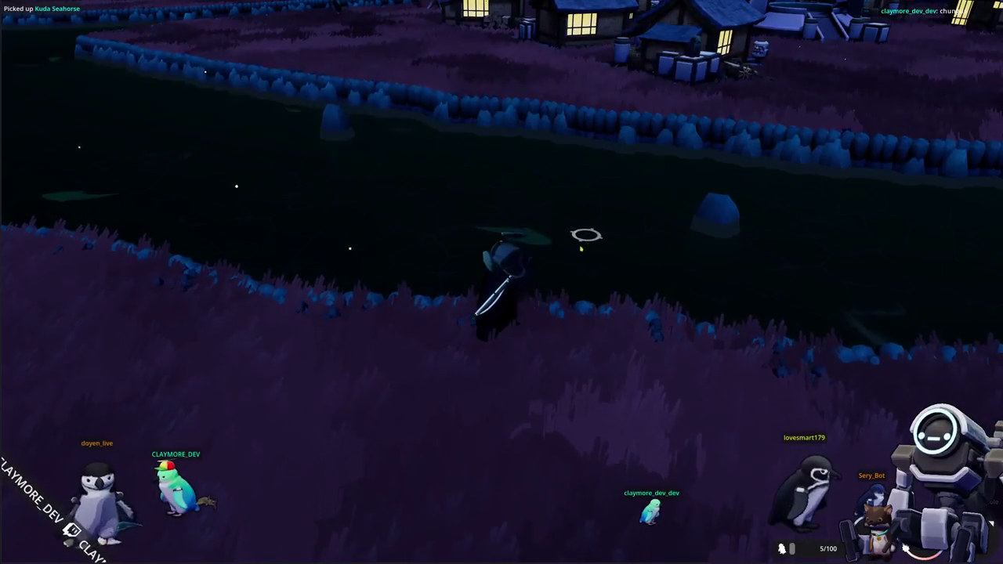
key("a")
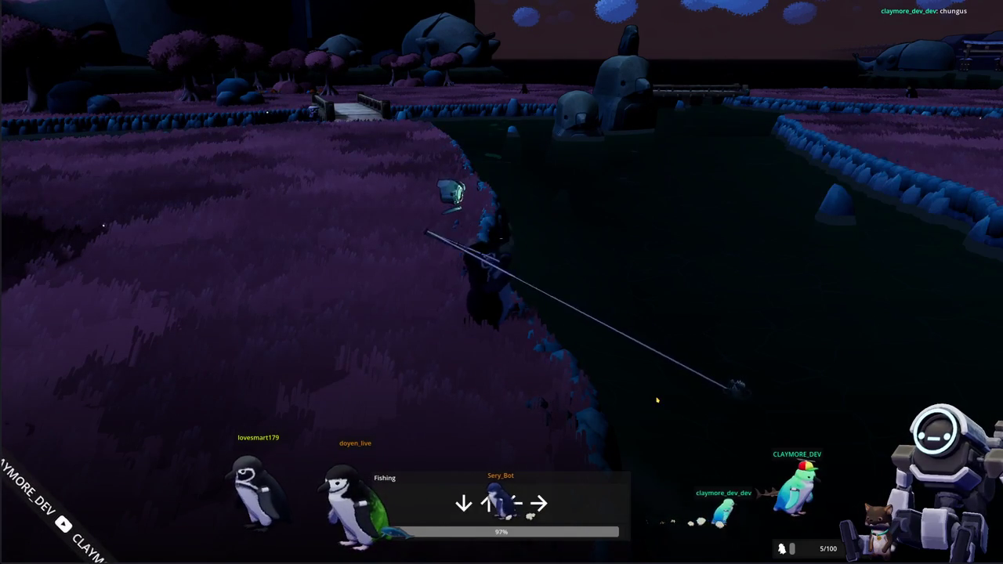
Land the Rooster Fish, walk along the lakeside bank, and tile the game beside VS Code
key("Right")
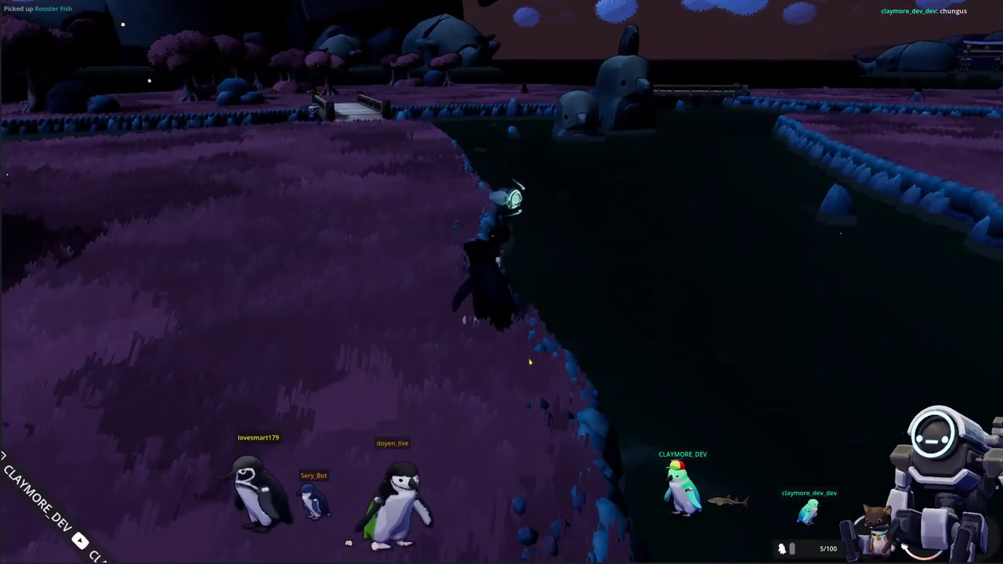
key("w")
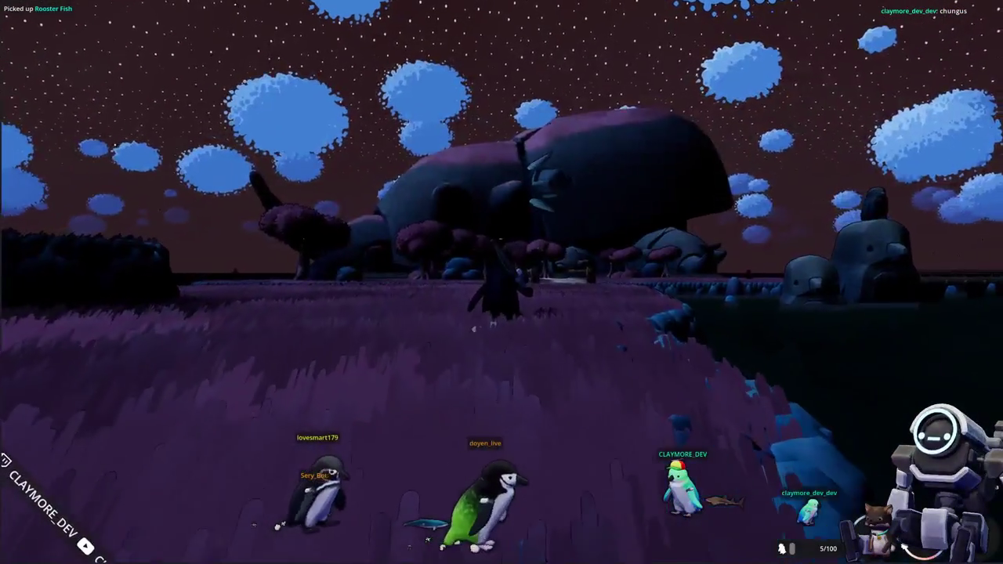
key("w")
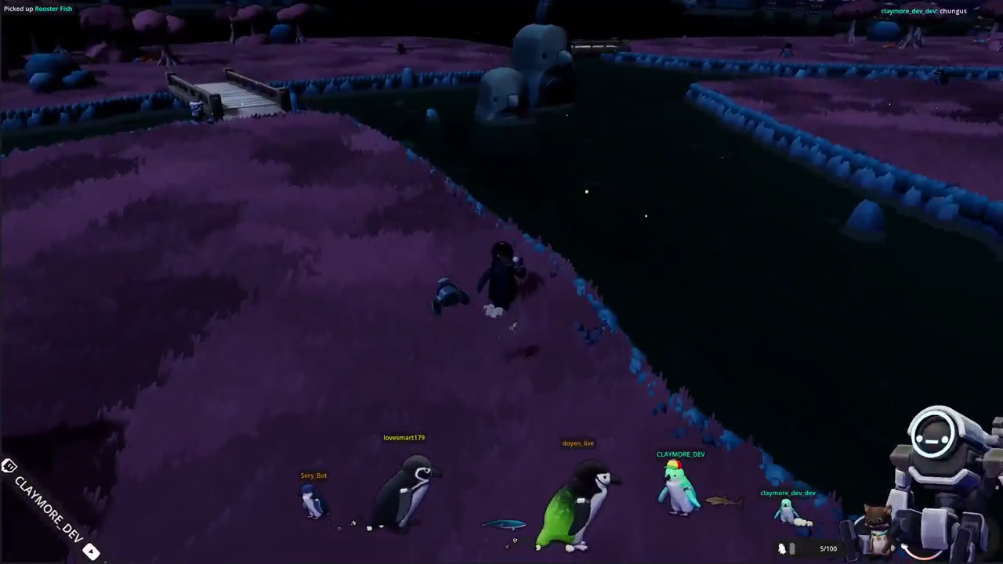
key("w")
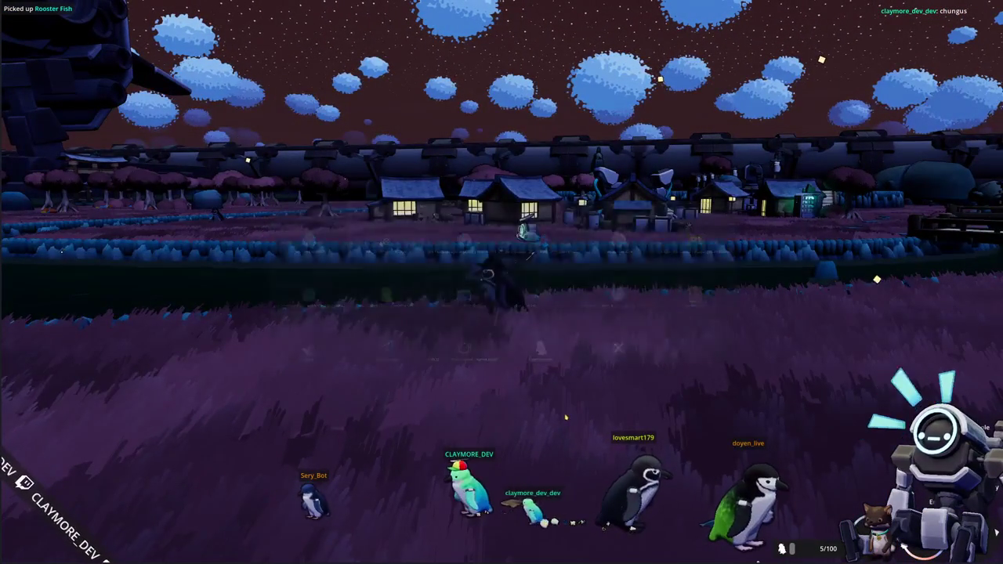
key("alt+Tab")
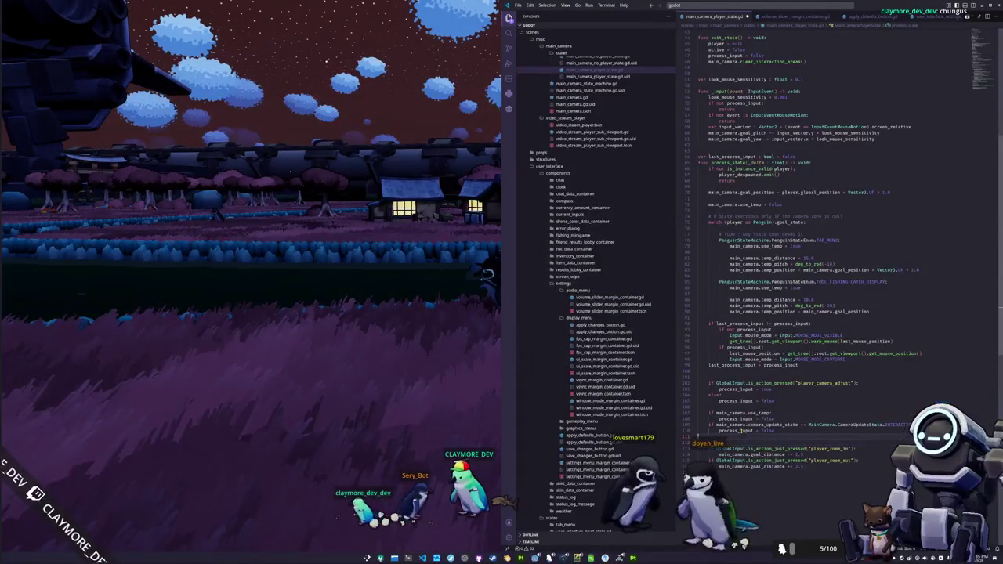
Delete the '# TODO' line and blank lines after each use_temp assignment, then return to Godot
scroll(713, 366, "up", 1)
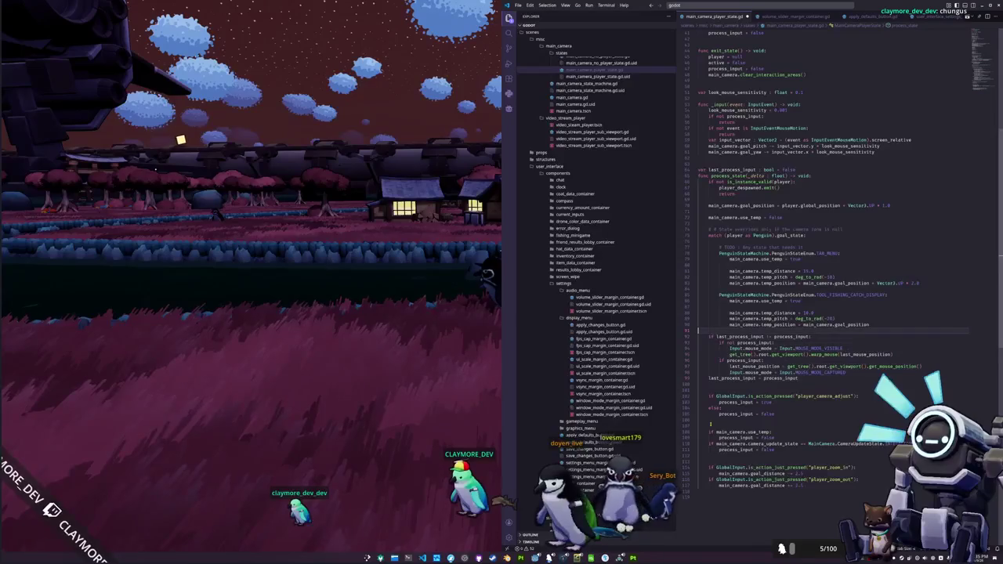
key("Return")
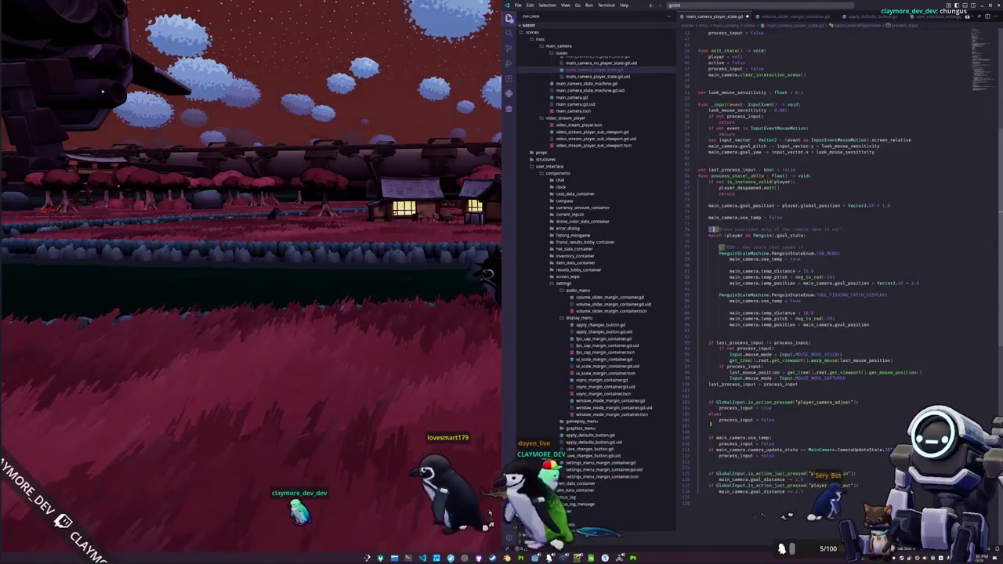
left_click(710, 248)
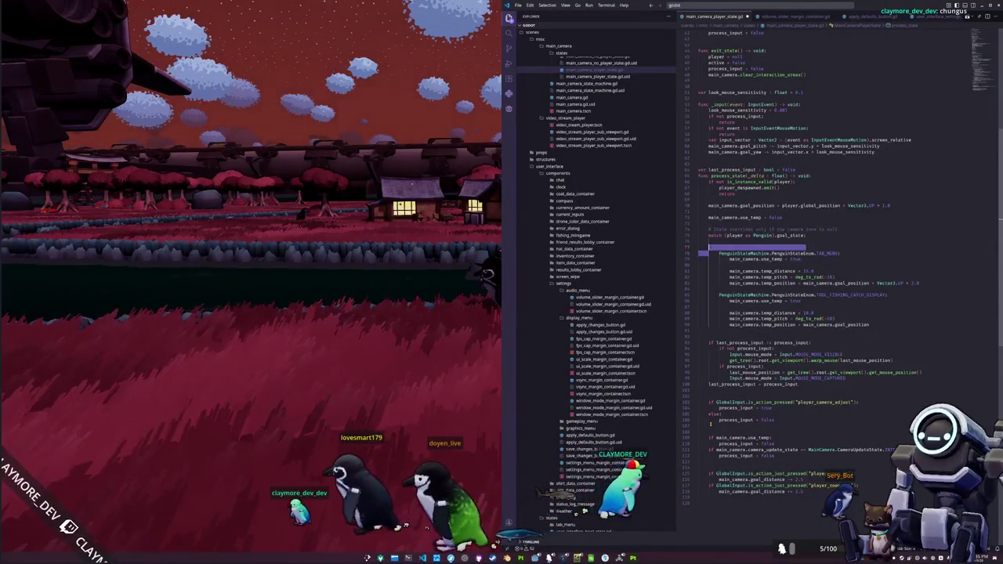
key("ctrl+shift+k")
key("Down")
key("Down")
key("Down")
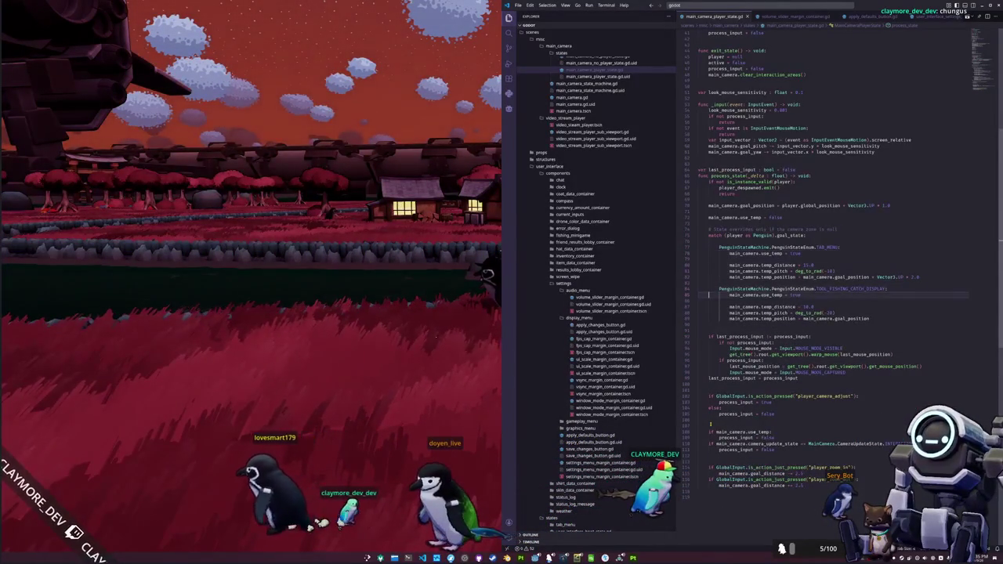
key("ctrl+shift+k")
key("Up")
key("Up")
key("Up")
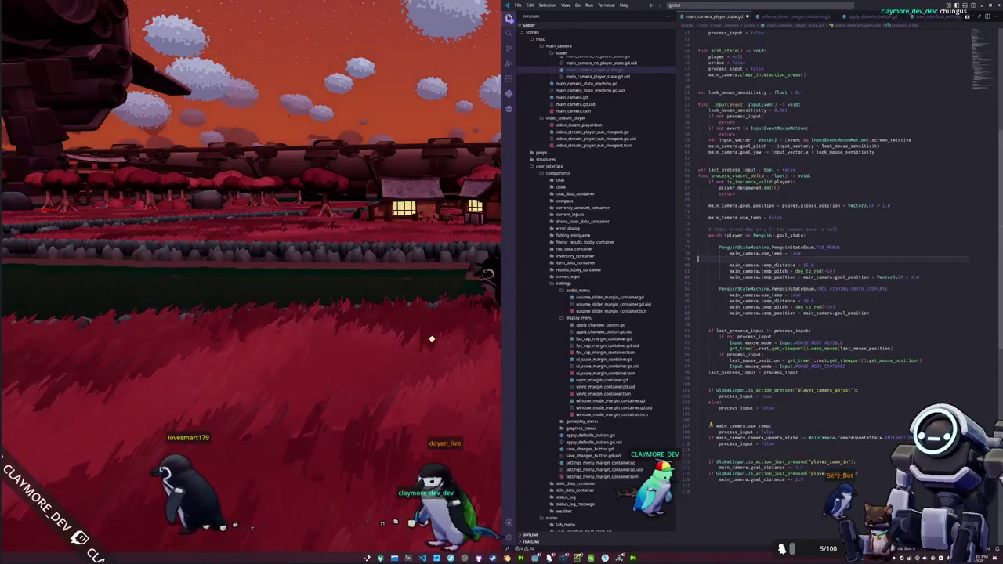
key("ctrl+shift+k")
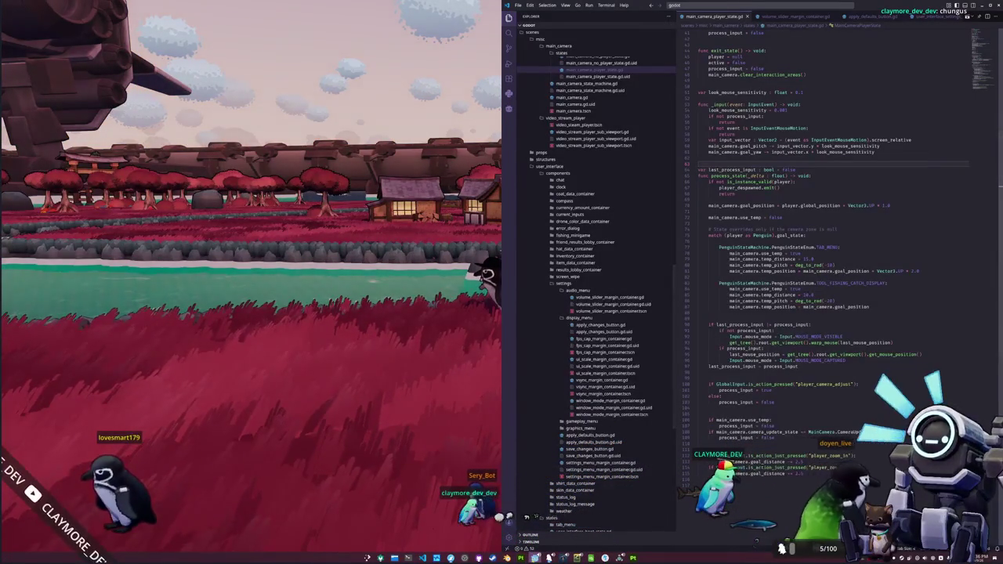
key("alt+Tab")
scroll(598, 199, "up", 2)
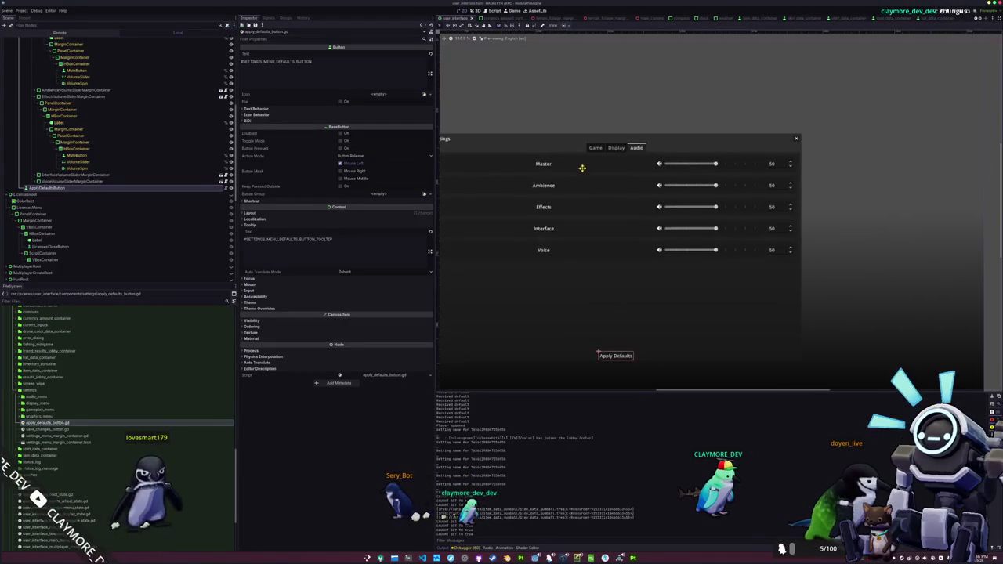
Select the Display node under TabContainer so the viewport shows the empty Display tab
left_click(620, 163)
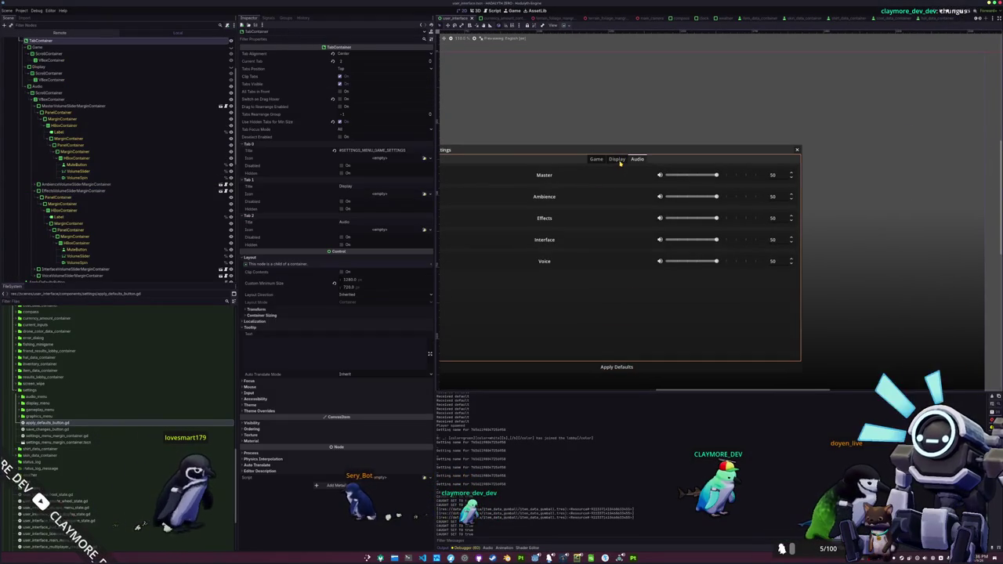
left_click(132, 191)
left_click(95, 185)
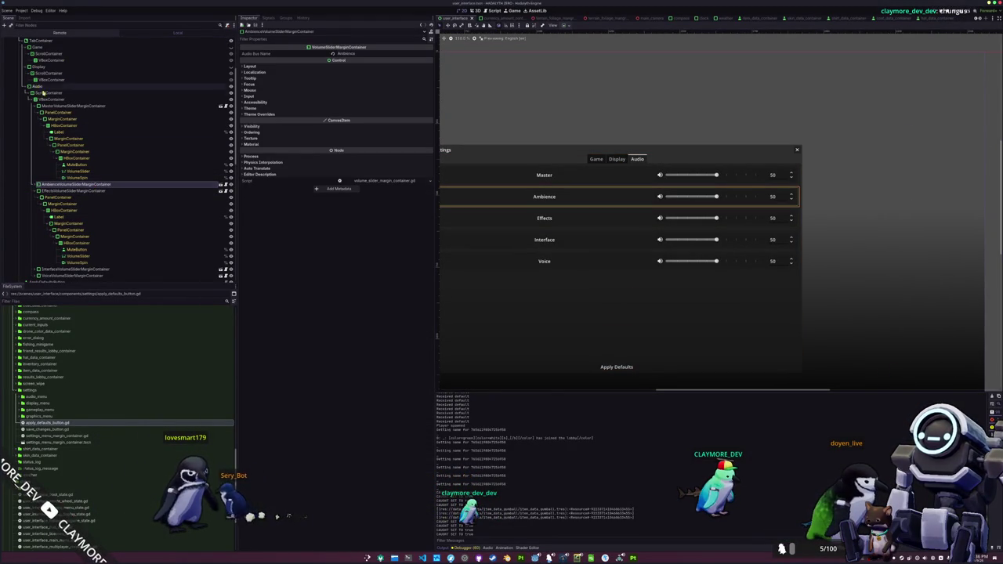
left_click(54, 68)
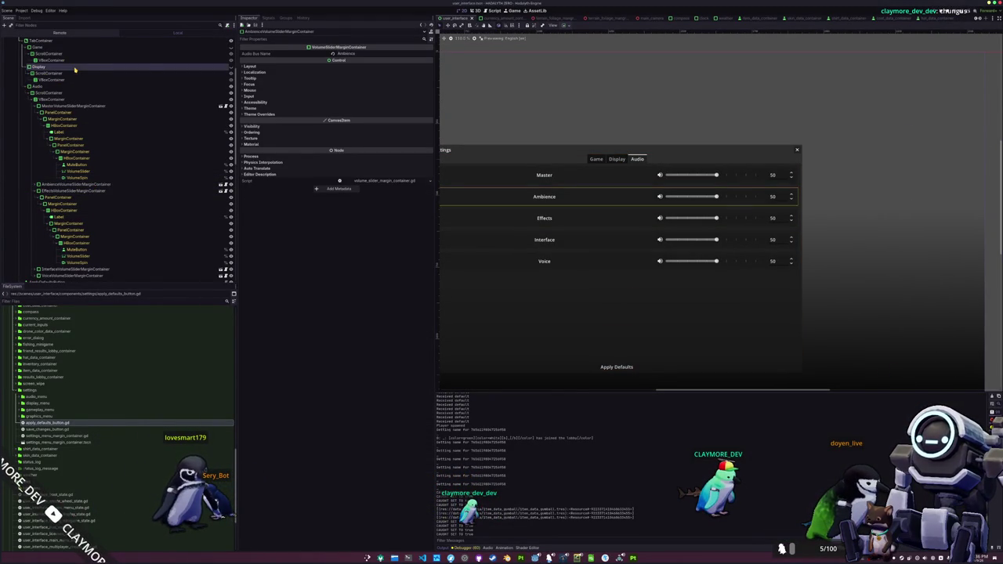
left_click(232, 68)
mouse_move(525, 302)
left_mouse_down()
mouse_move(552, 287)
mouse_move(575, 318)
left_mouse_up()
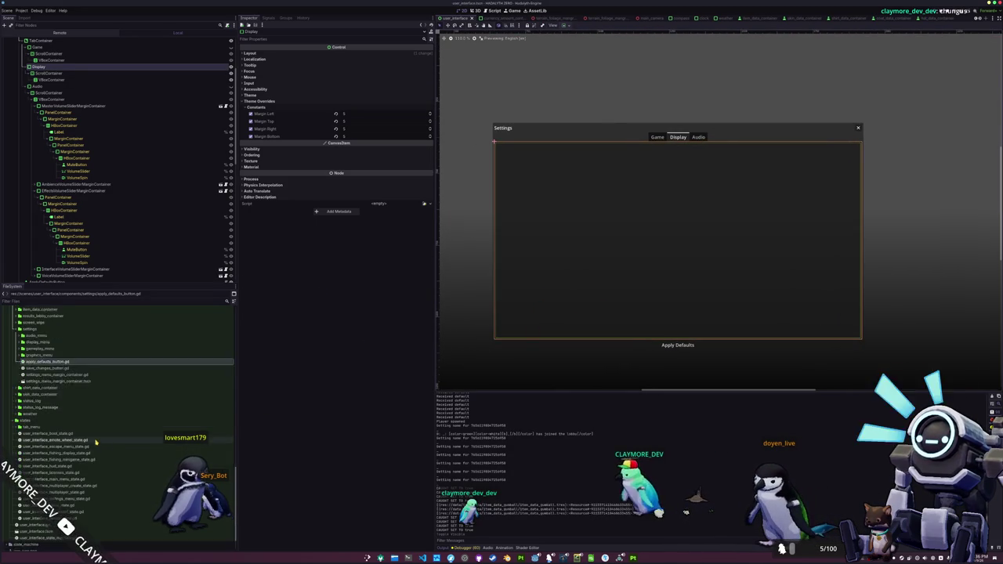
scroll(103, 379, "up", 3)
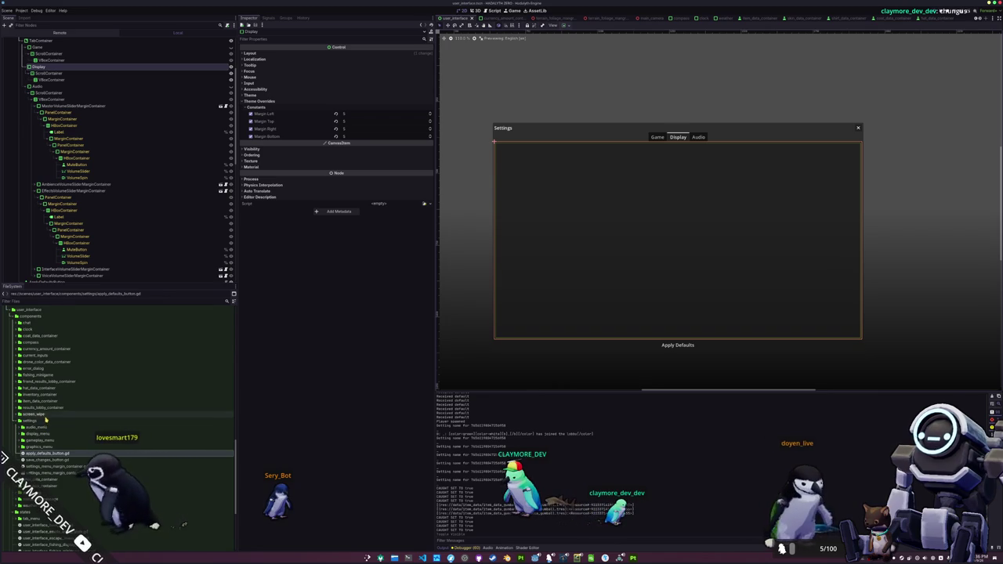
scroll(45, 420, "down", 6)
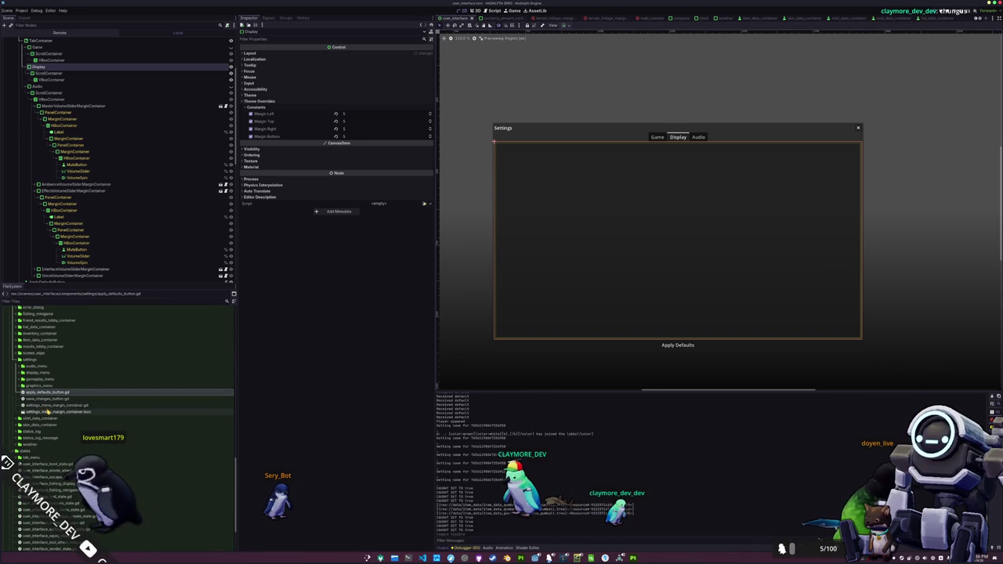
Abandon a new folder under settings and expand display_menu in the FileSystem dock
left_click(32, 359)
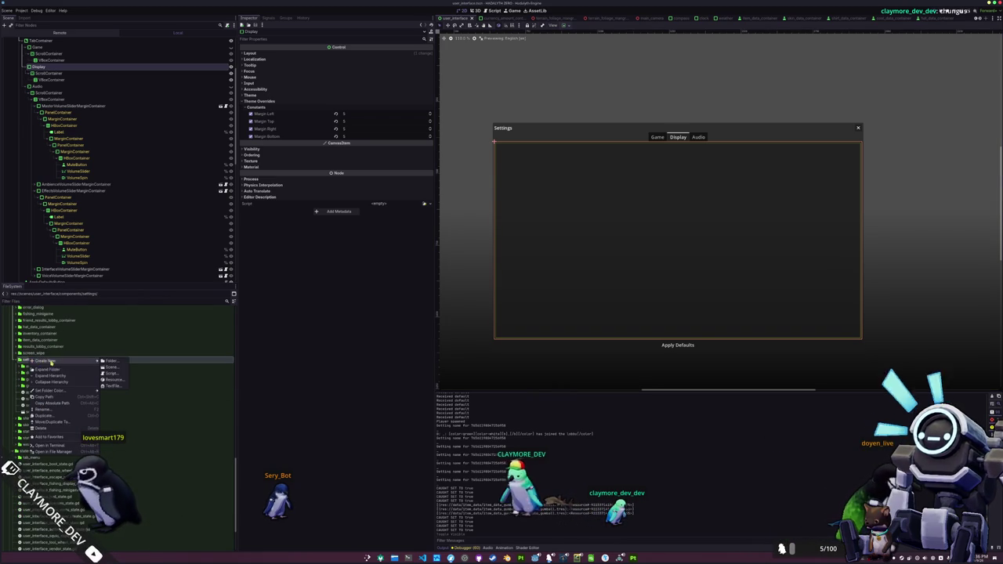
left_click(111, 362)
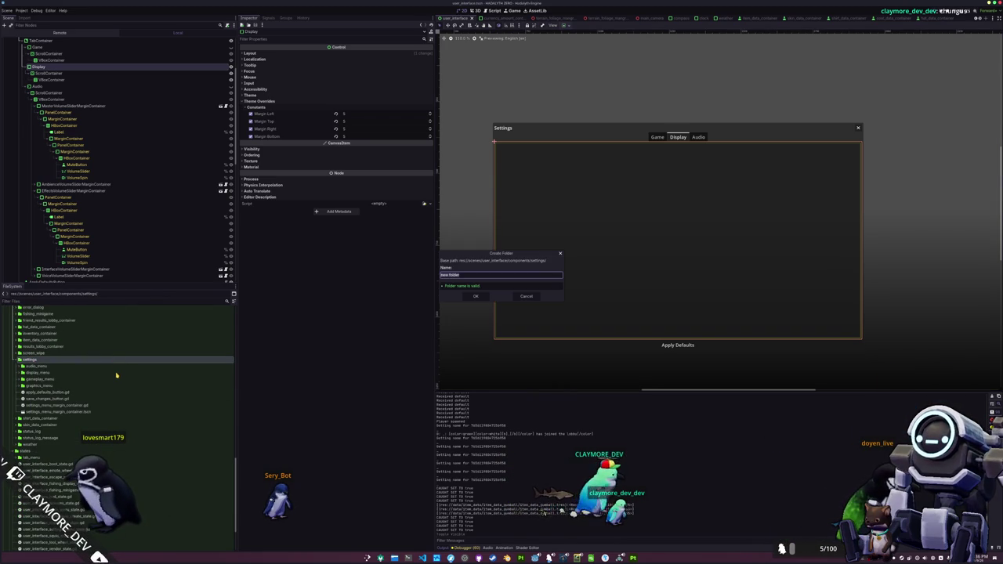
key("Escape")
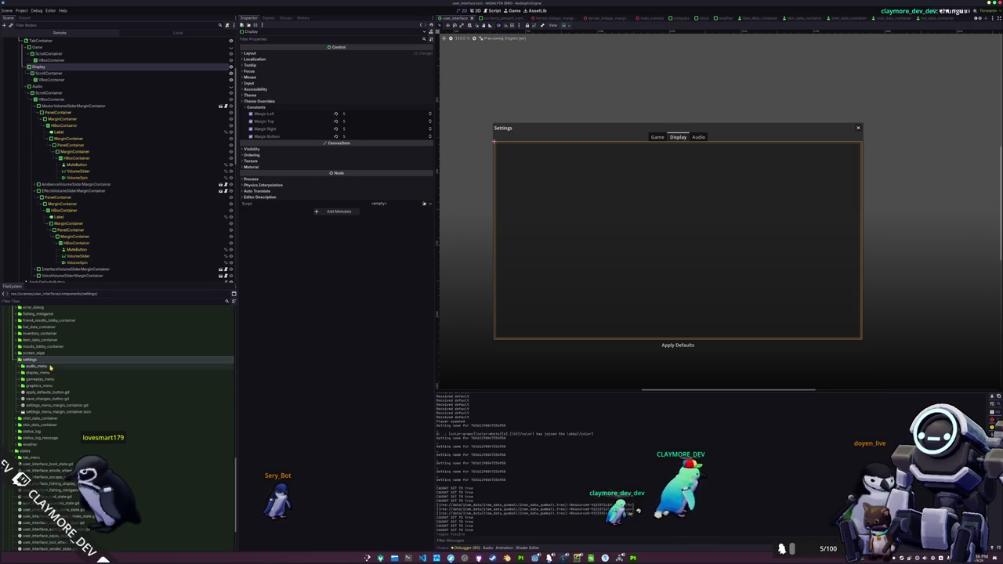
double_click(50, 374)
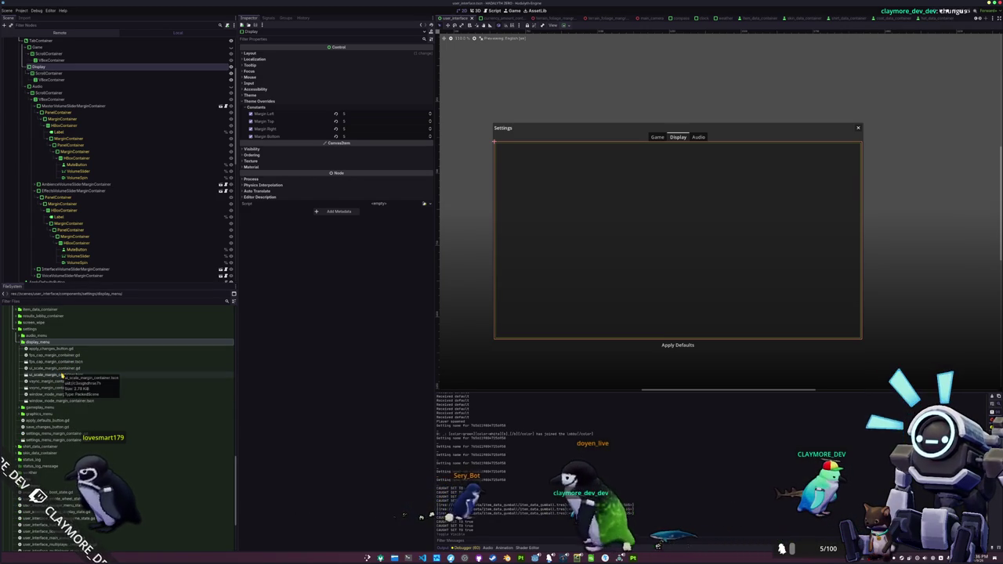
Open window_mode_margin_container.tscn anyway and inspect its ColorRect indicators and Left/Right buttons
double_click(62, 401)
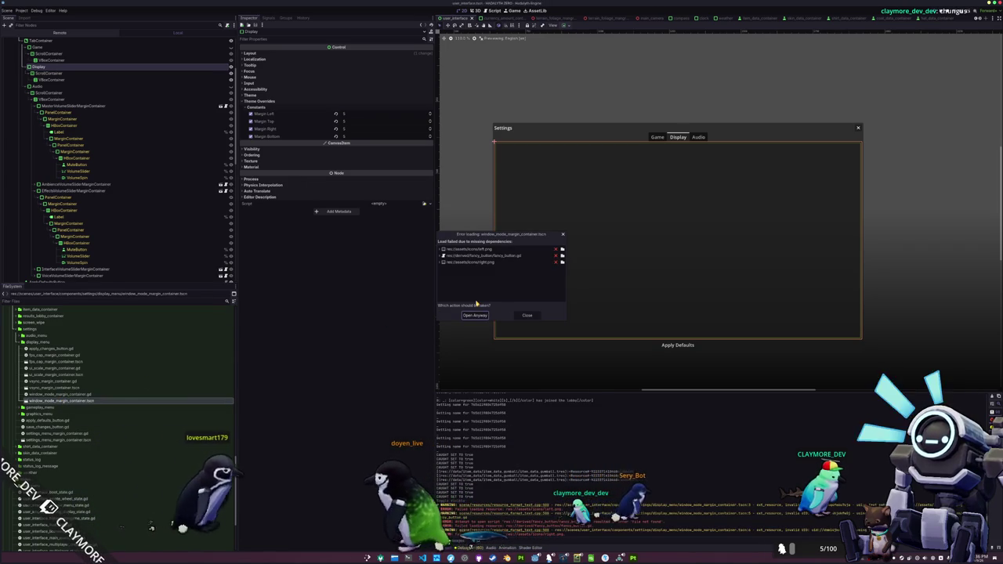
left_click(474, 315)
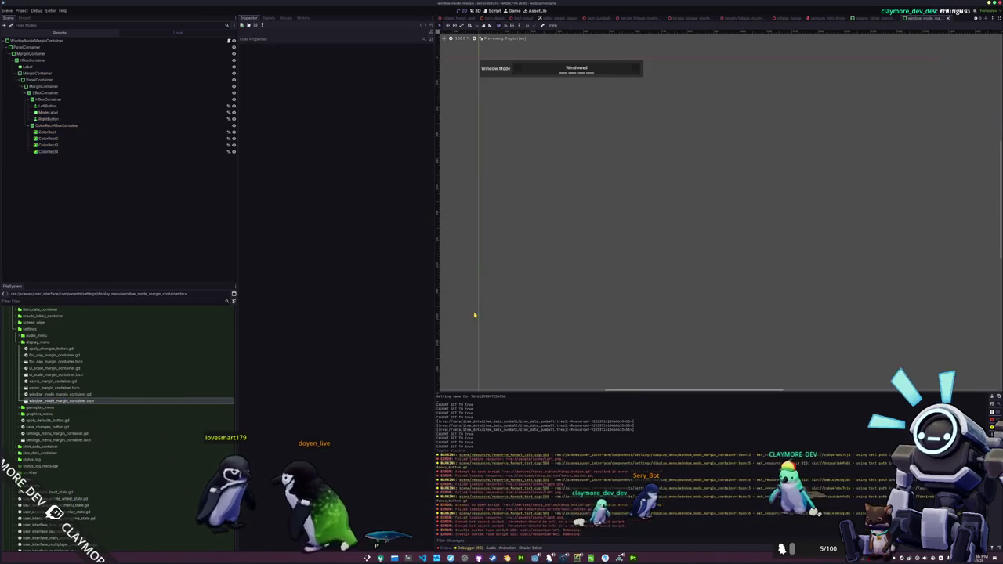
scroll(502, 216, "up", 1)
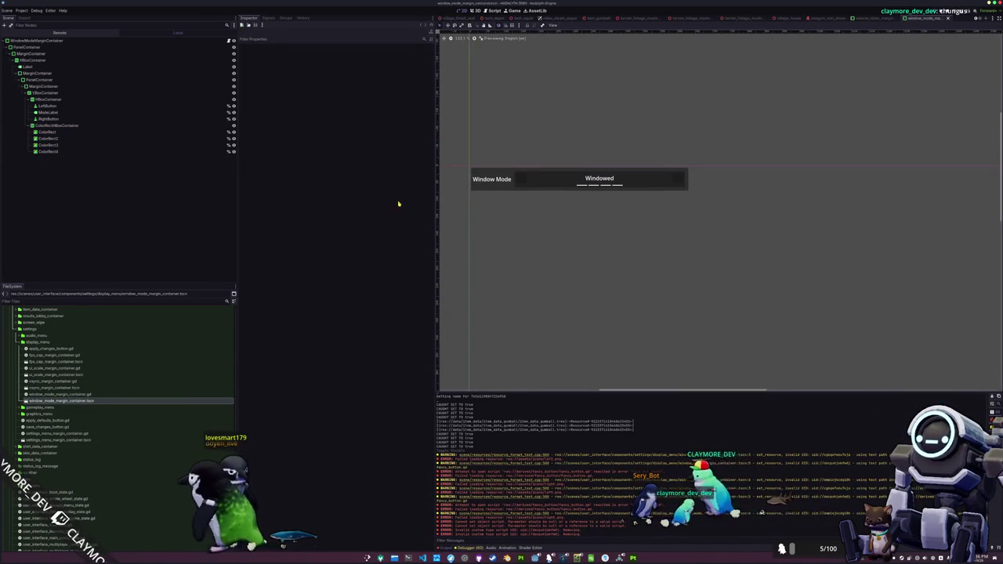
left_click(67, 150)
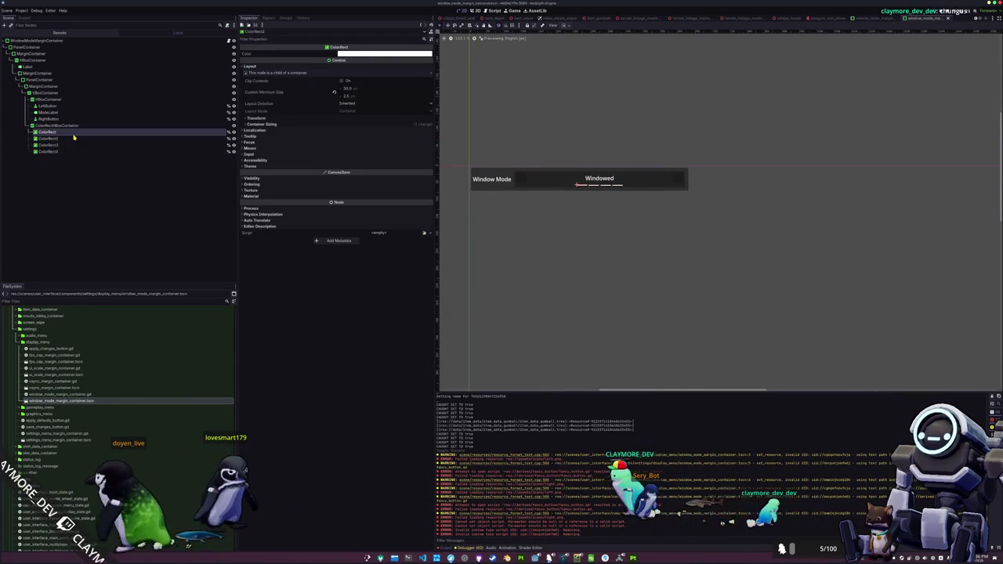
left_click(75, 145)
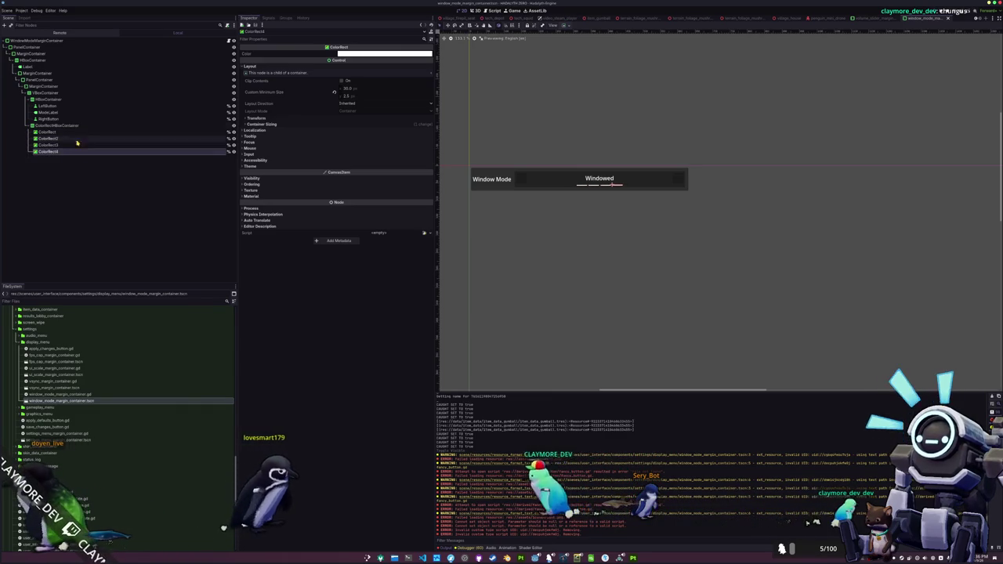
left_click(83, 118)
left_click(84, 106)
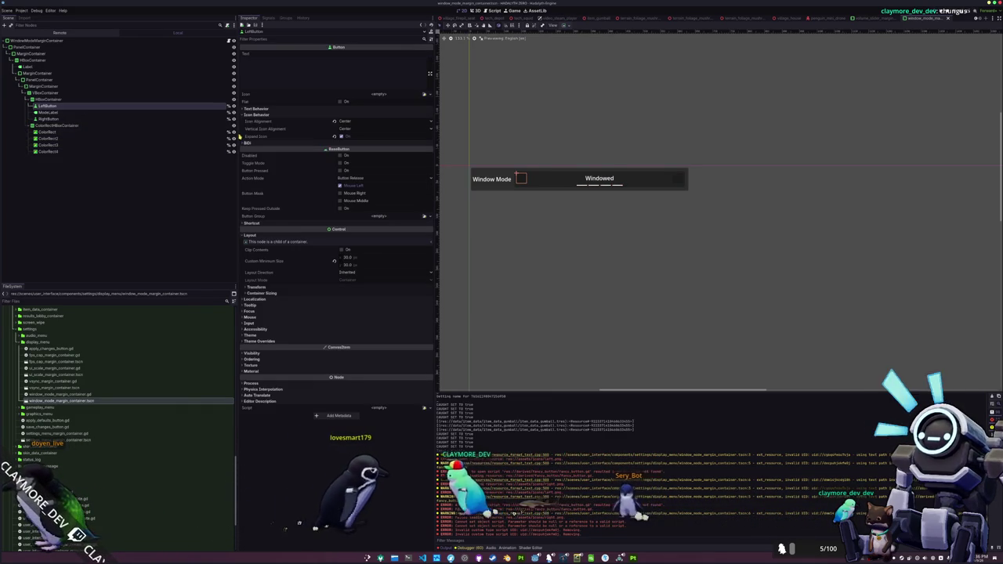
Check the Window Mode label, select the root container and open window_mode_margin_container.gd
left_click(39, 67)
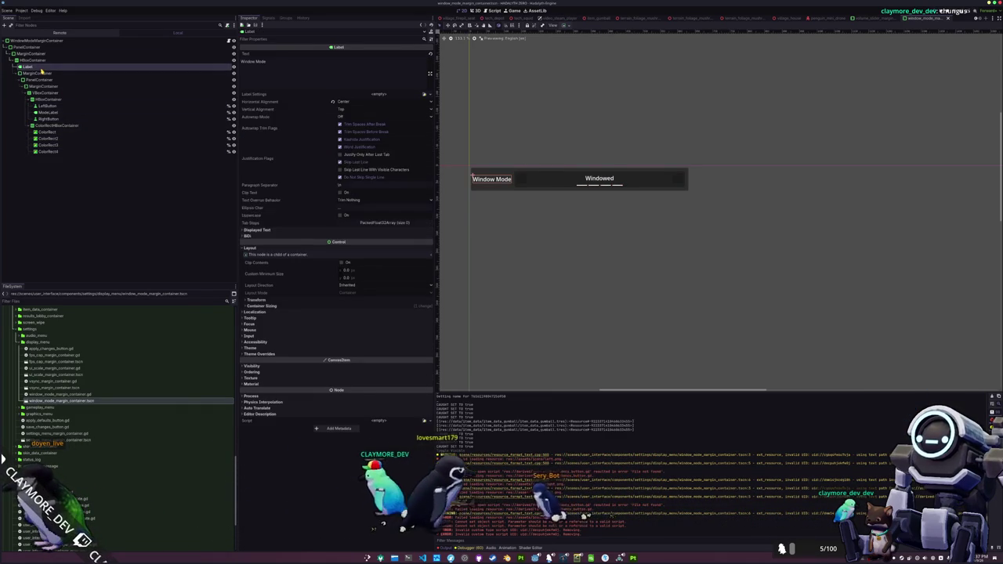
left_click(104, 41)
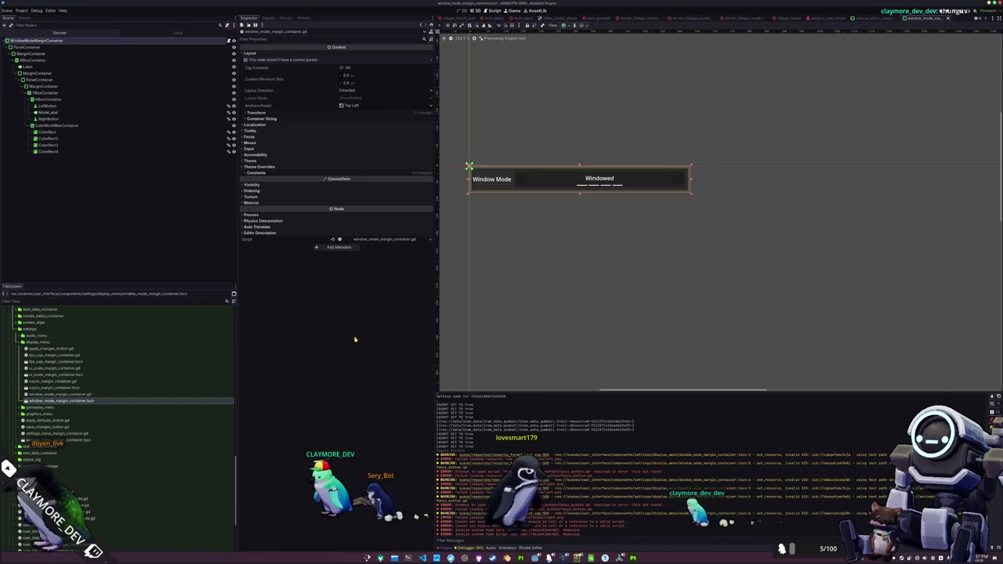
left_click(423, 558)
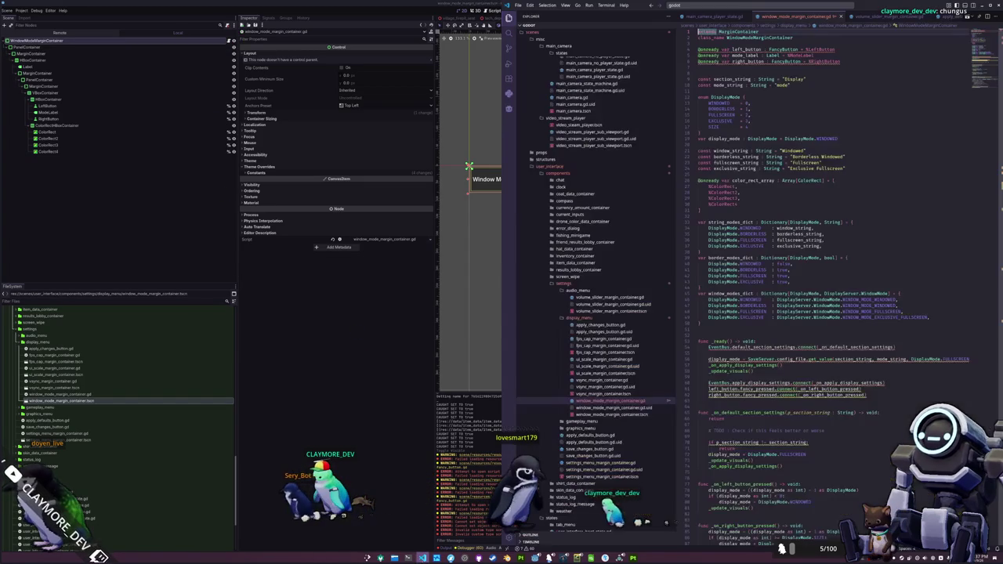
Change left_button's type from FancyButton to Button and delete the extra blank line after the declarations
double_click(720, 349)
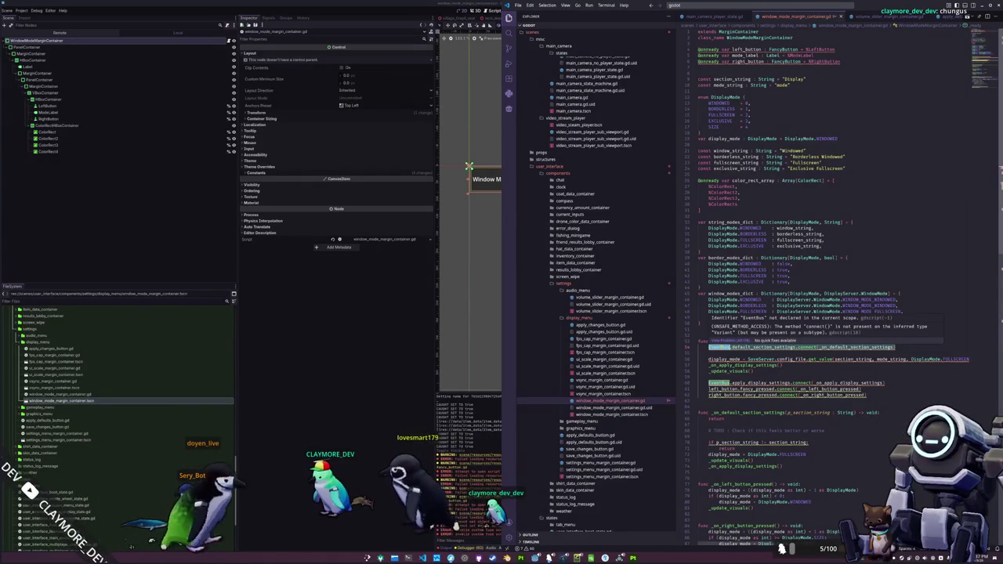
left_click(709, 150)
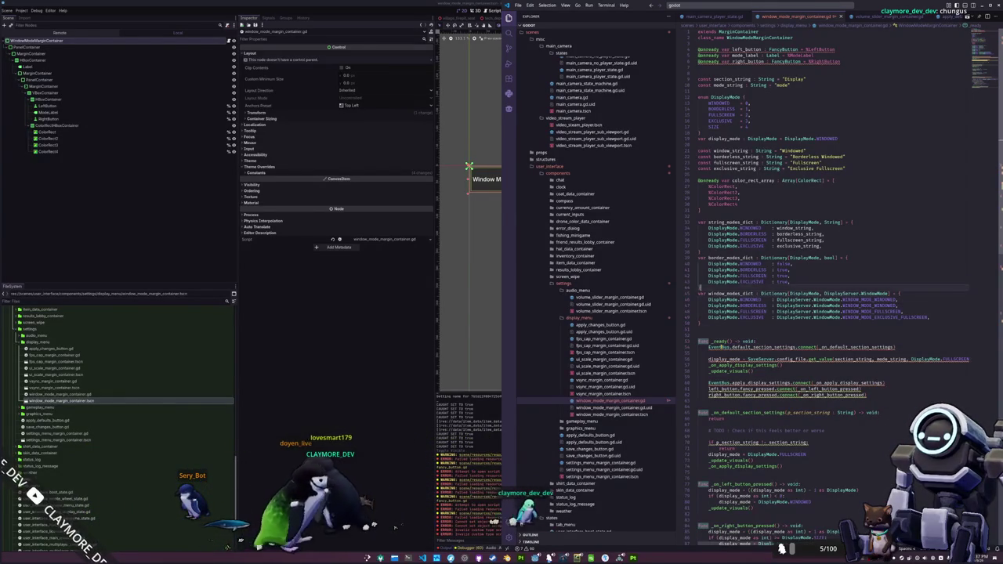
double_click(783, 50)
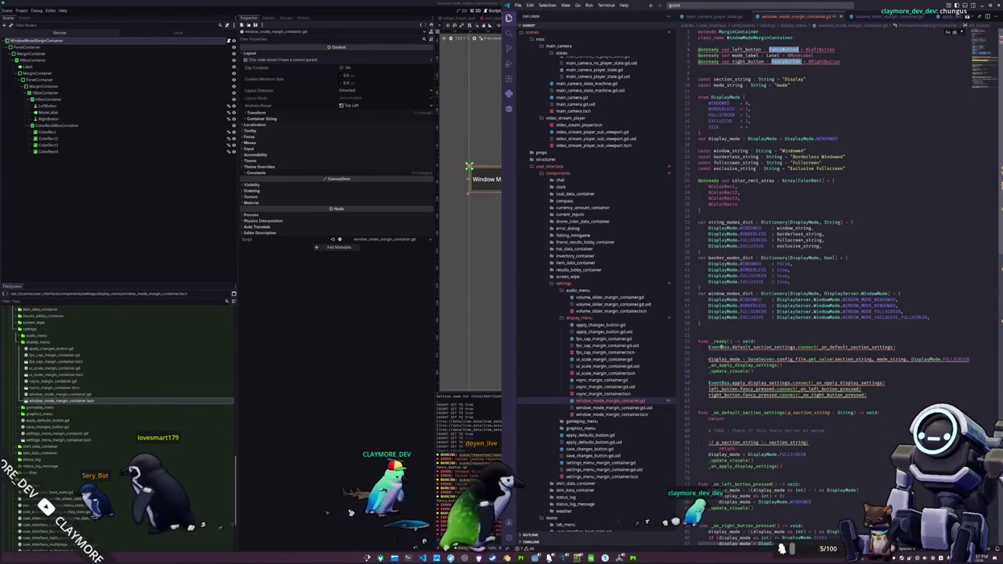
type("Bu")
key("Return")
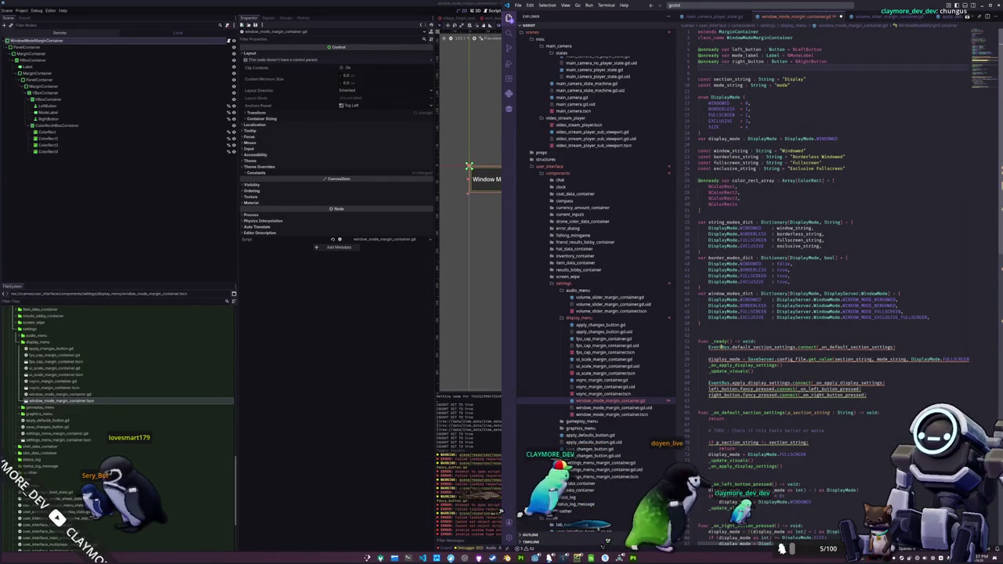
key("Down")
key("Down")
key("Down")
key("BackSpace")
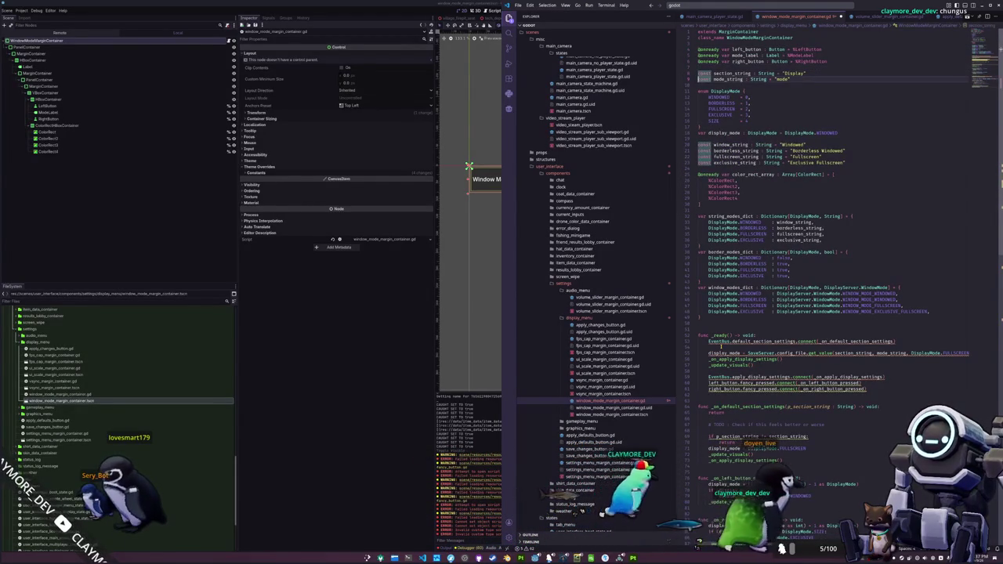
Change the section_string value from Display to DISPLAY
left_click(744, 108)
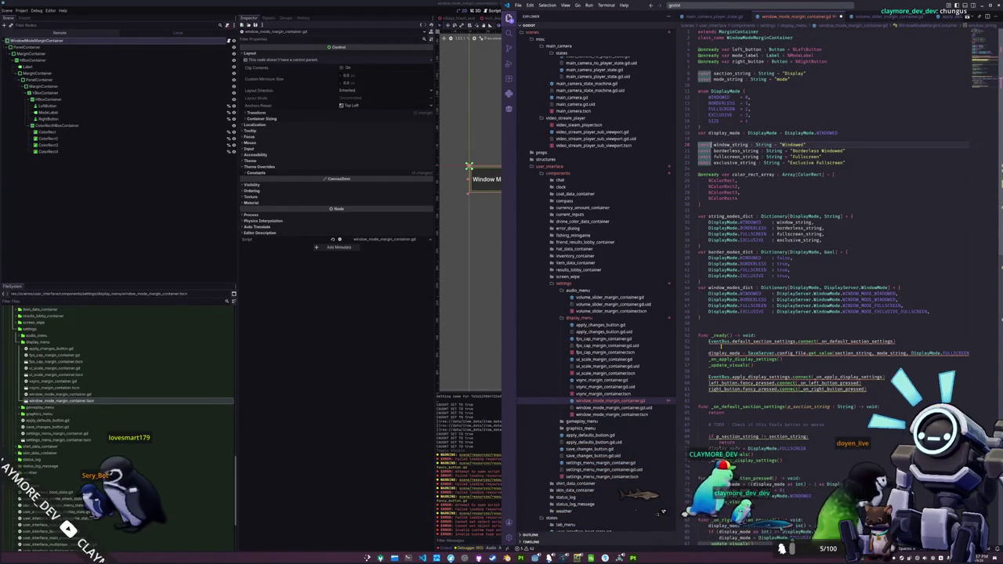
left_click(777, 144)
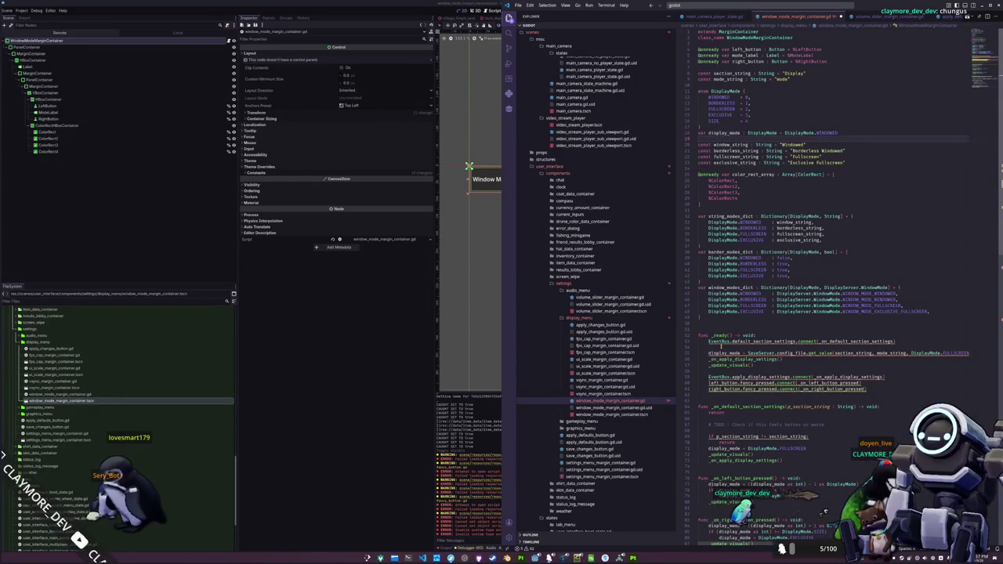
double_click(794, 73)
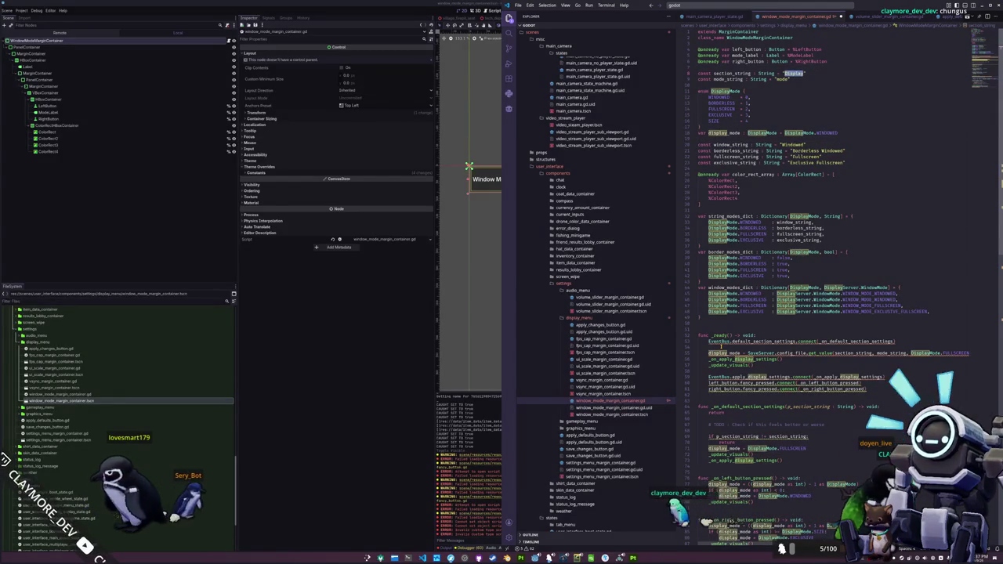
type("disAY")
Highlight every occurrence of Windowed in the script, then bring up the translations spreadsheet
double_click(782, 80)
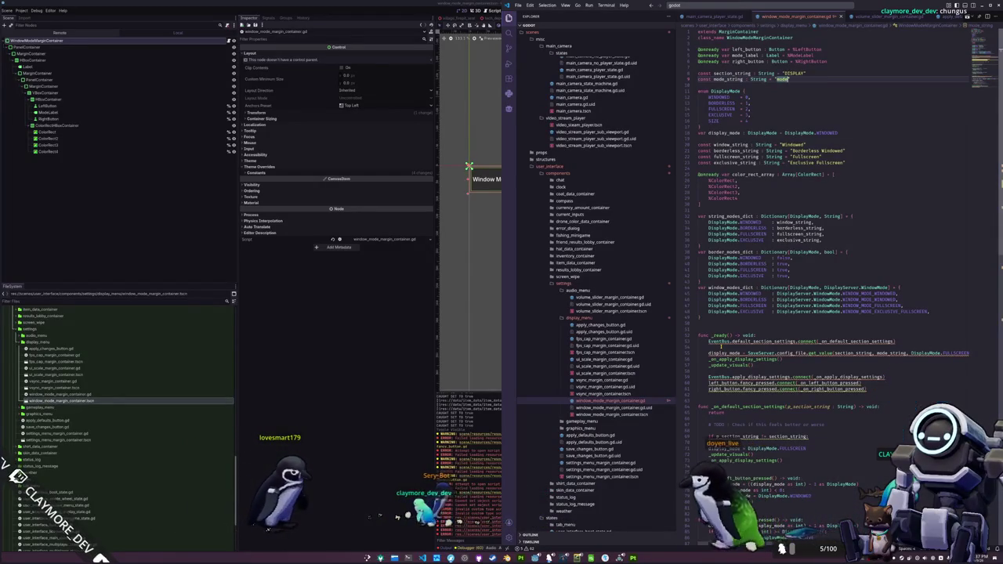
double_click(793, 144)
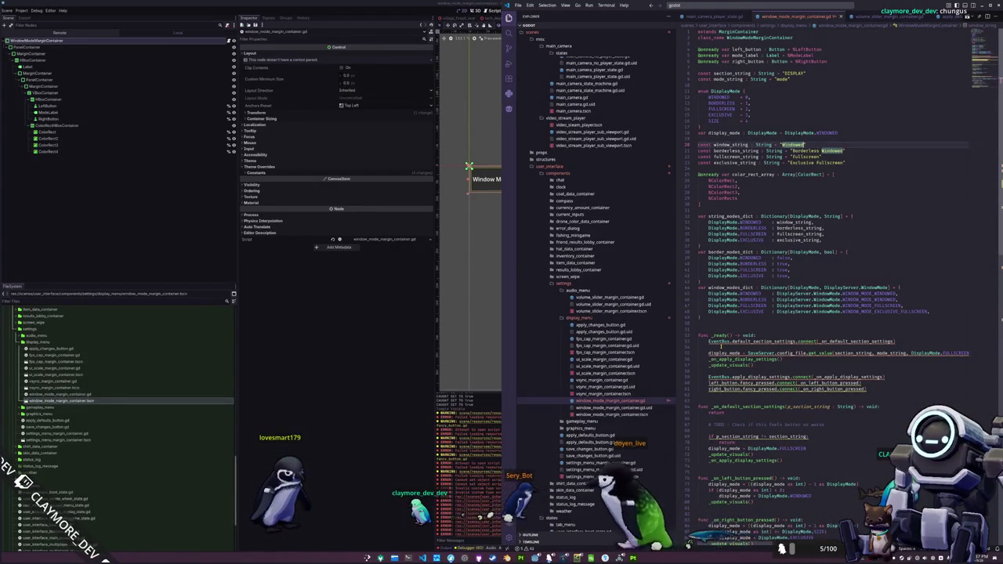
key("ctrl+f")
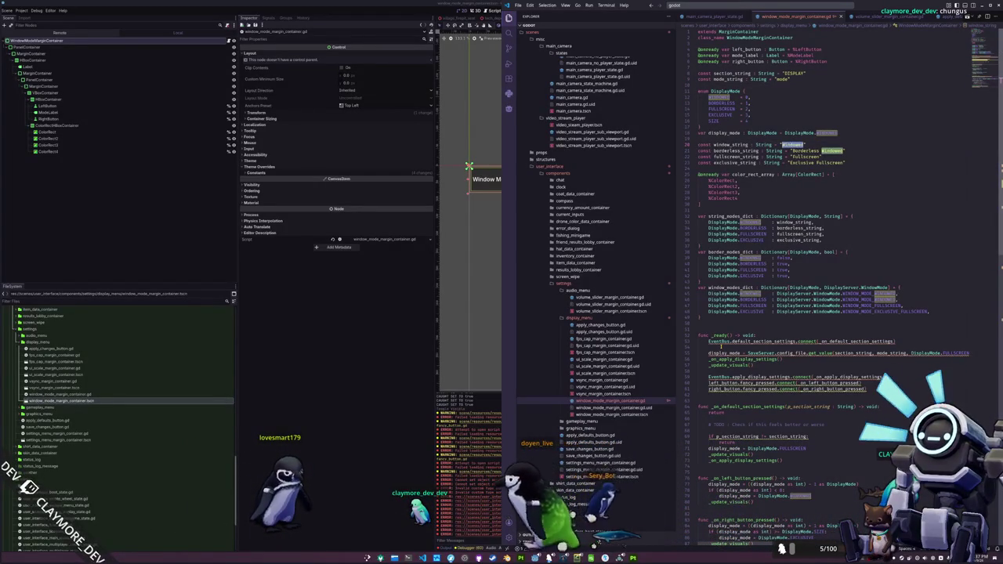
key("alt+Tab")
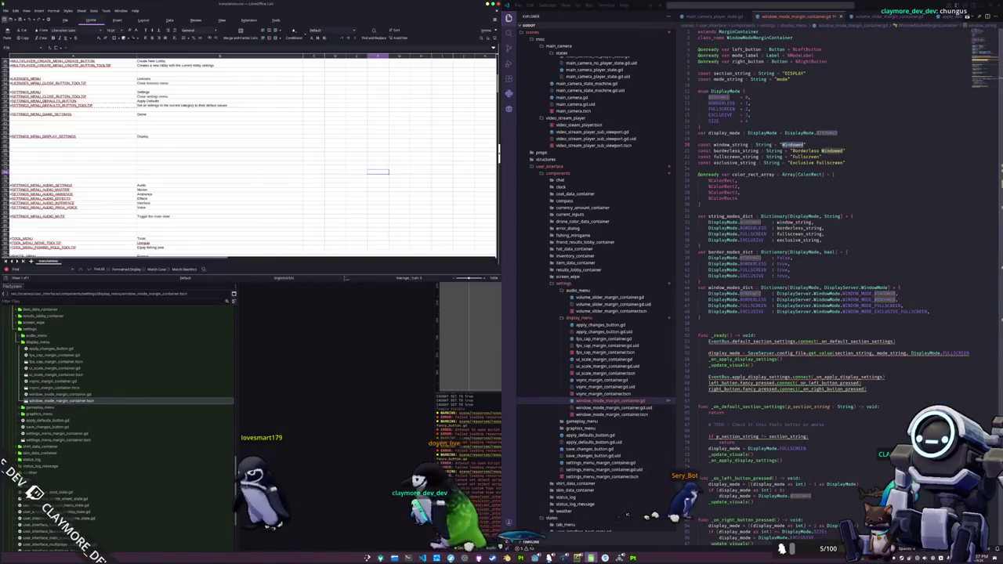
Enter 'Window Mode' in column B beside SETTINGS_MENU_DISPLAY_MODE, then return to Godot
left_click(67, 144)
type("#SETTINGS_MENU_DISPLAY_MODE")
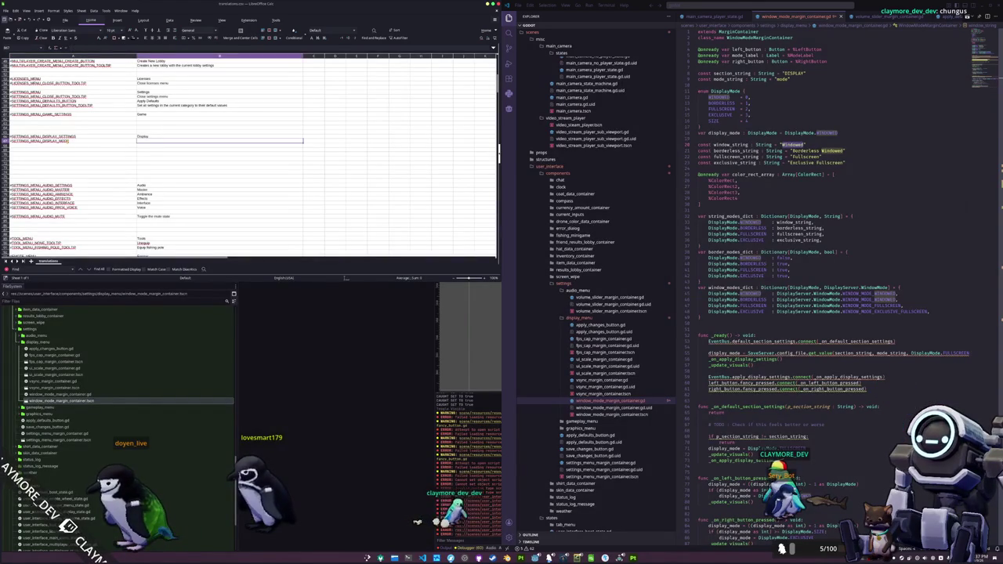
type("Window Mode")
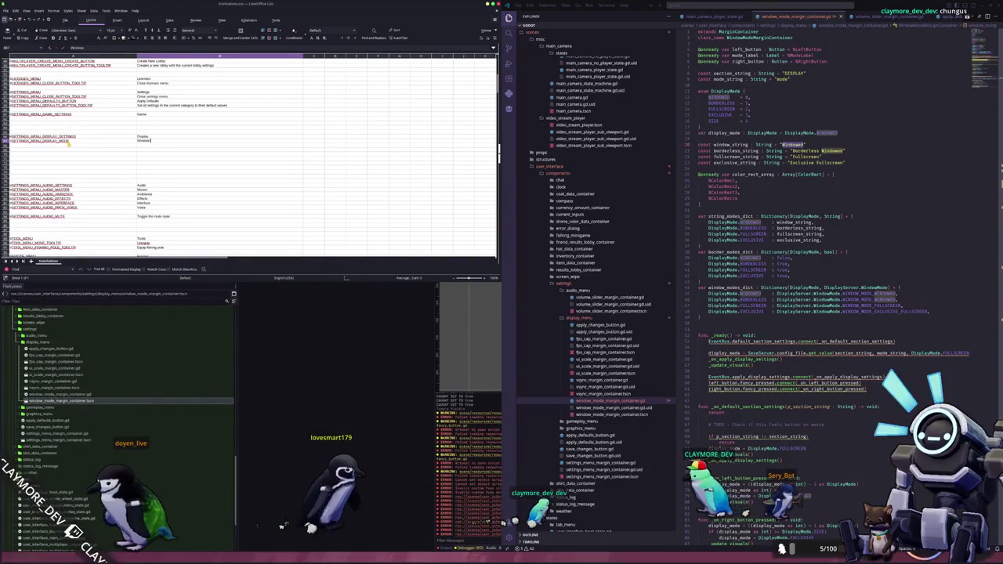
key("Return")
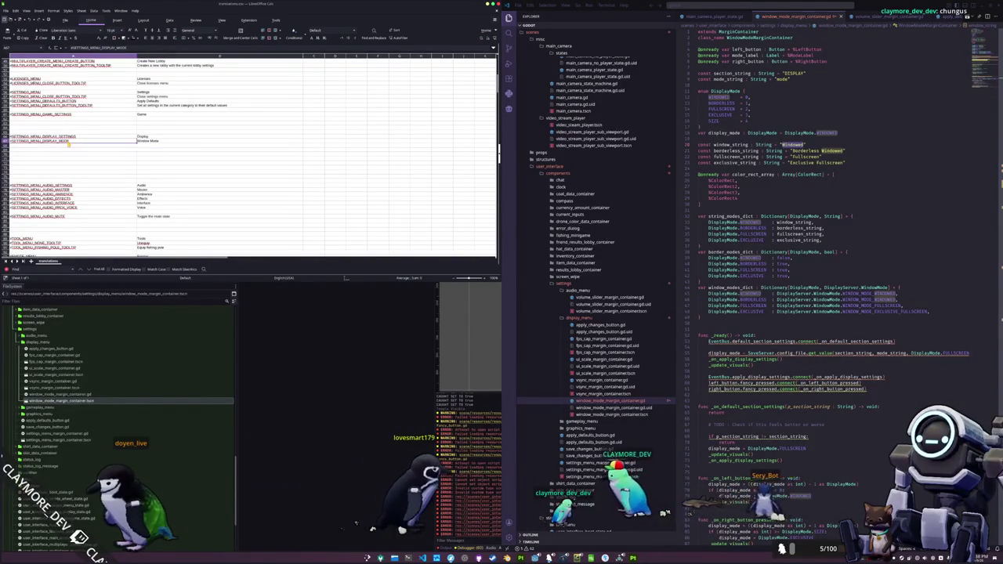
key("alt+Tab")
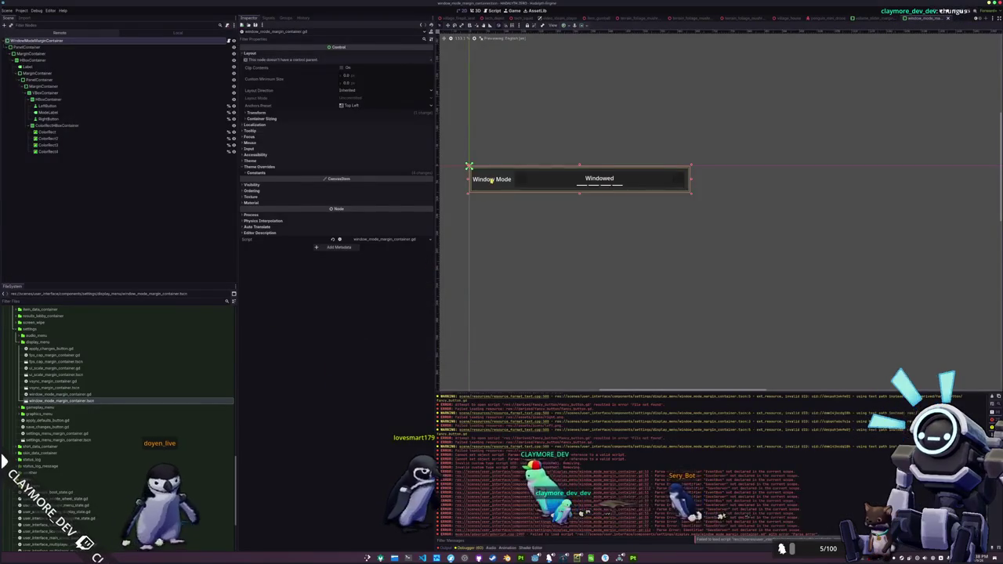
Set the Window Mode label's text to #SETTINGS_MENU_DISPLAY_MODE
left_click(490, 182)
left_click(349, 73)
key("ctrl+a")
type("#SETTINGS_MENU_DISPLAY_MODE")
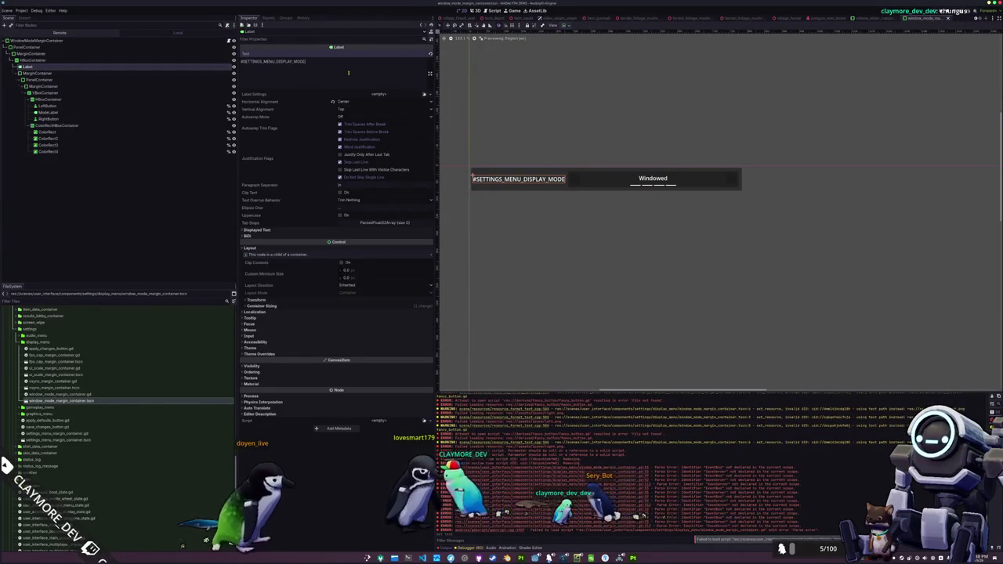
Give the LeftButton the arrow_left icon and the RightButton the arrow_right icon
left_click(576, 178)
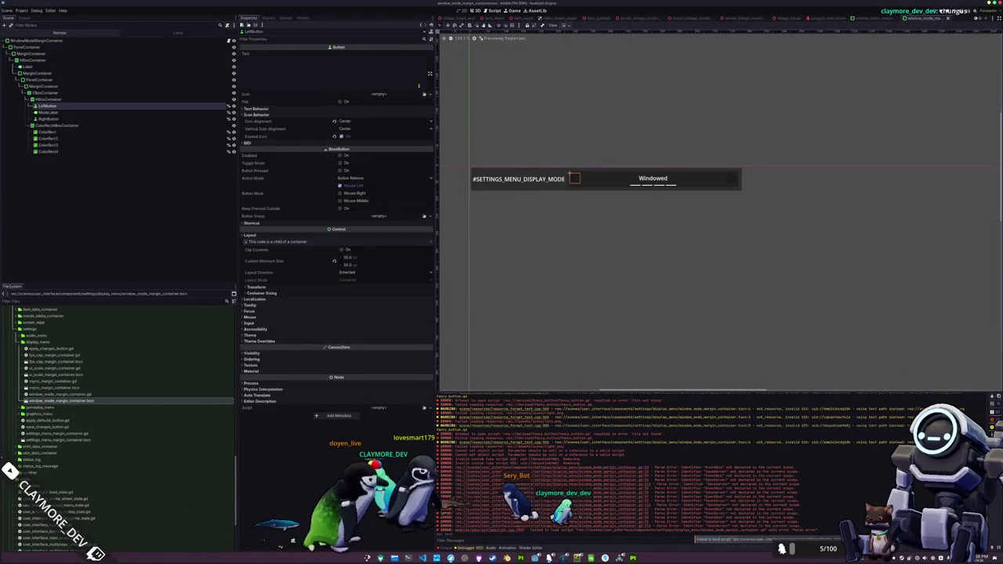
left_click(425, 95)
type("left")
key("Right")
key("Return")
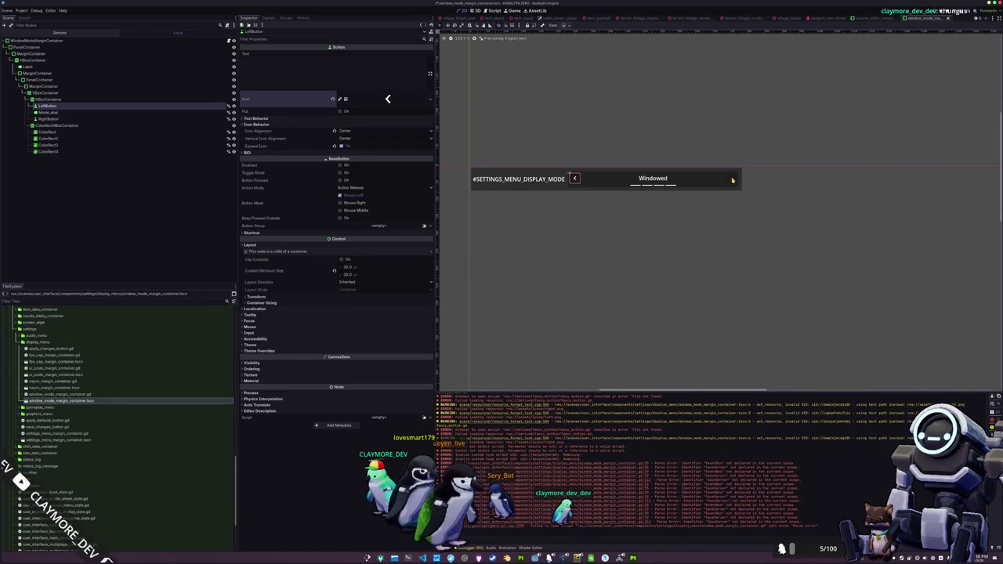
left_click(732, 180)
left_click(424, 96)
type("right")
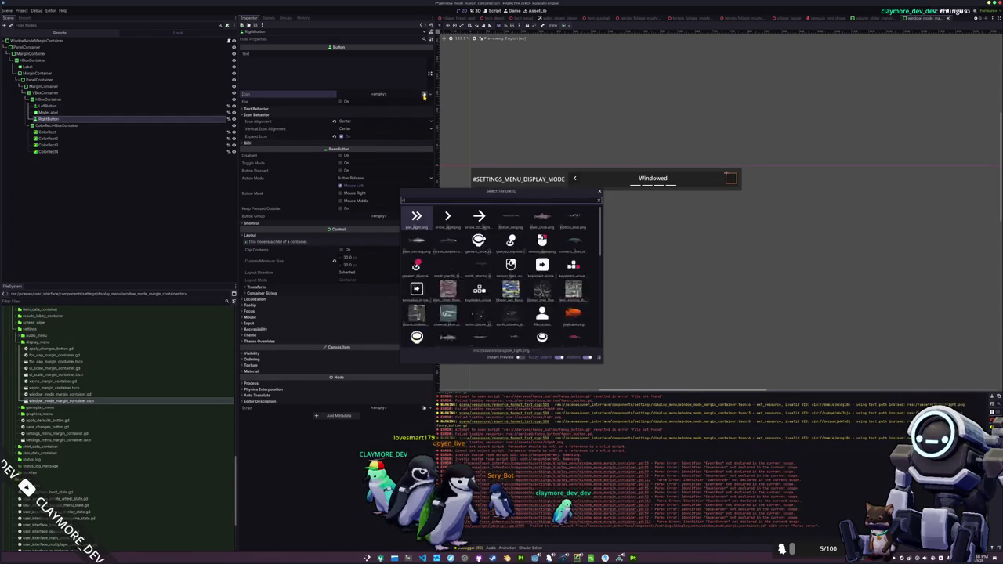
key("Return")
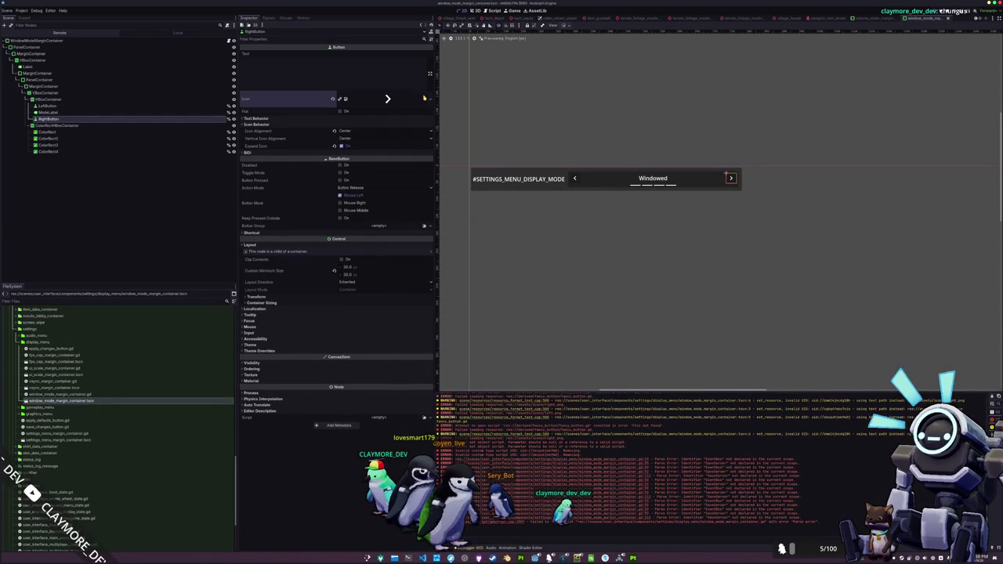
Quick-open the user_interface.tscn scene
key("shift+alt+o")
type("mul")
key("BackSpace")
key("BackSpace")
key("BackSpace")
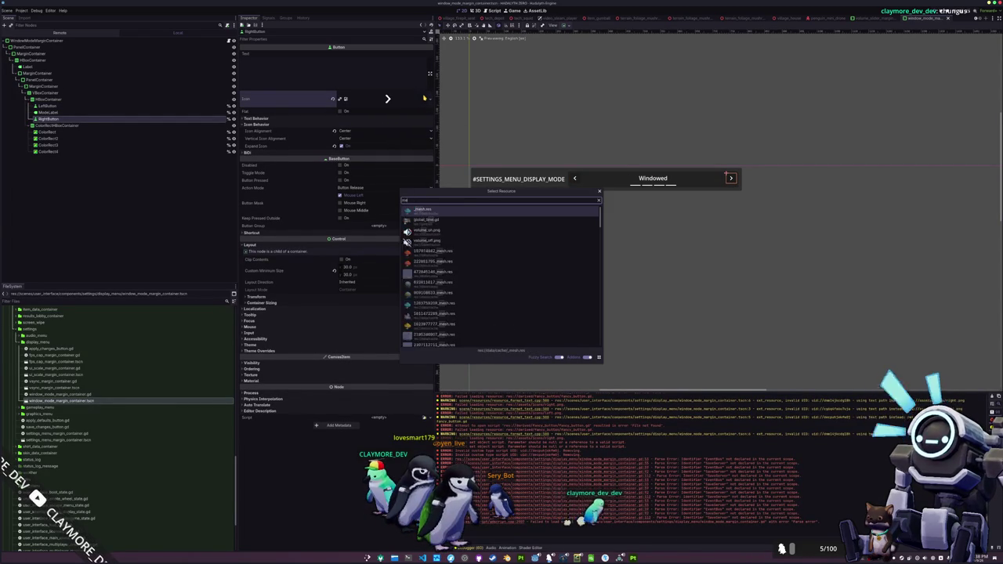
key("BackSpace")
key("BackSpace")
key("BackSpace")
type("user_")
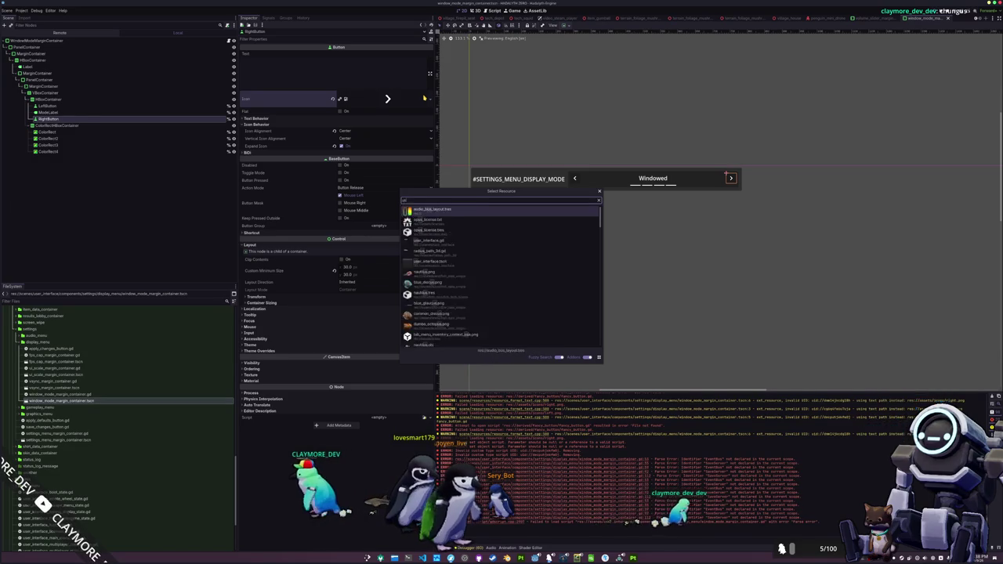
key("Down")
key("Return")
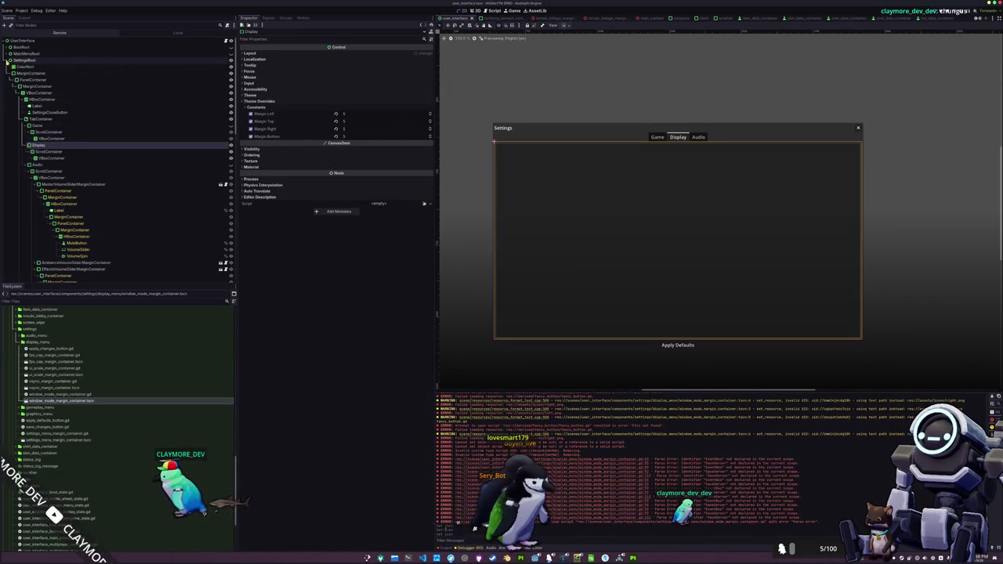
left_click(5, 60)
left_click(231, 60)
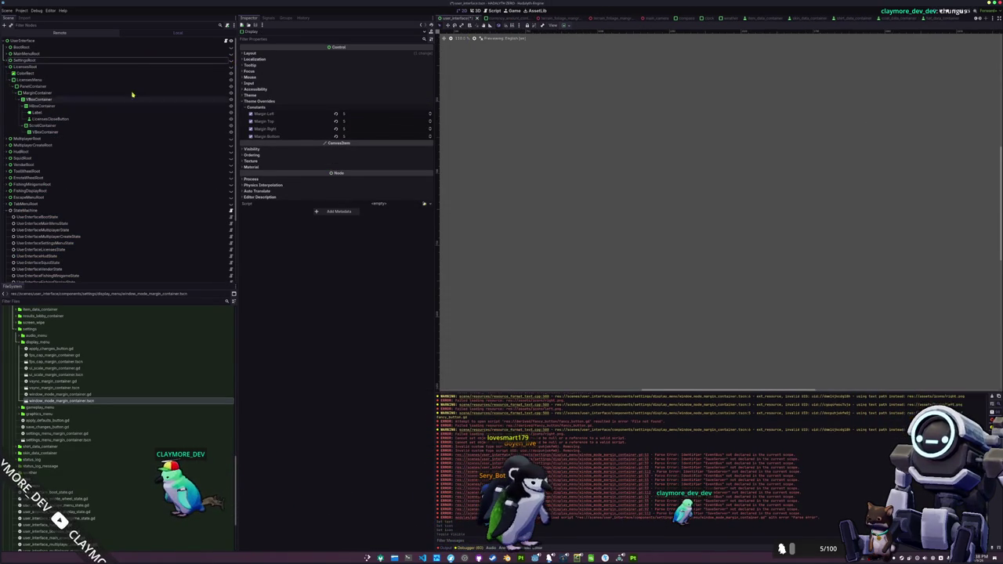
left_click(81, 141)
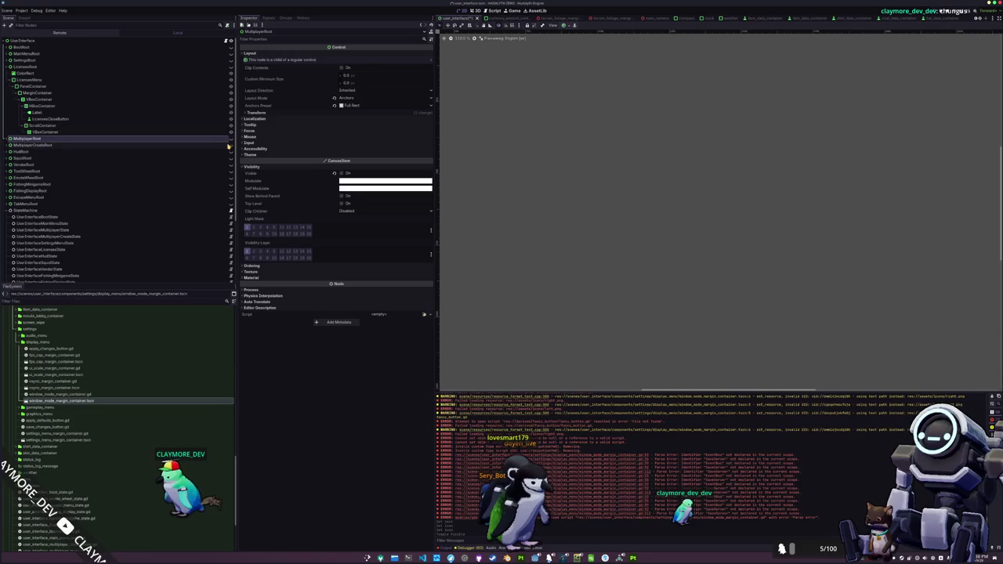
left_click(229, 145)
left_click(699, 244)
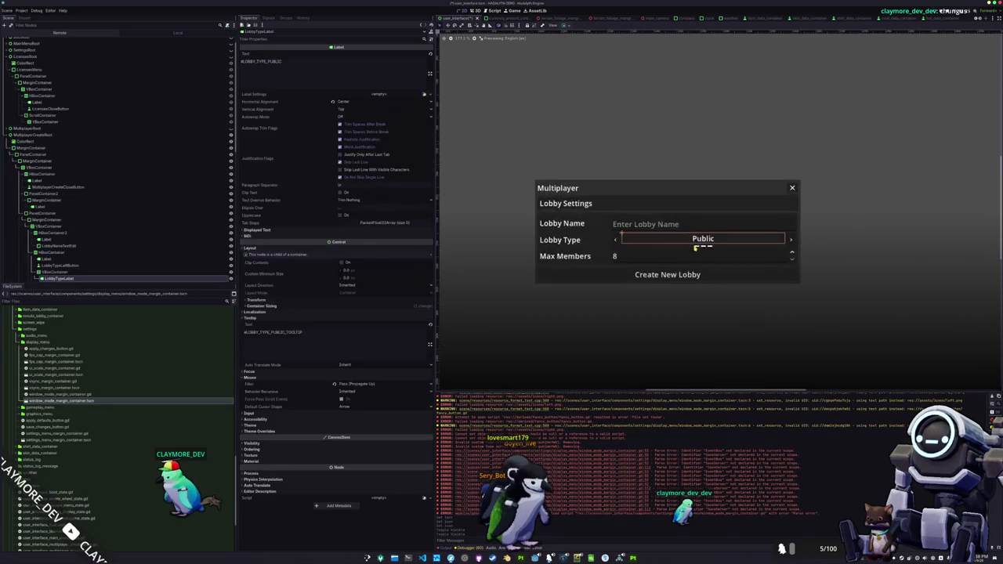
scroll(698, 246, "up", 5)
left_click(621, 239)
left_click(575, 228)
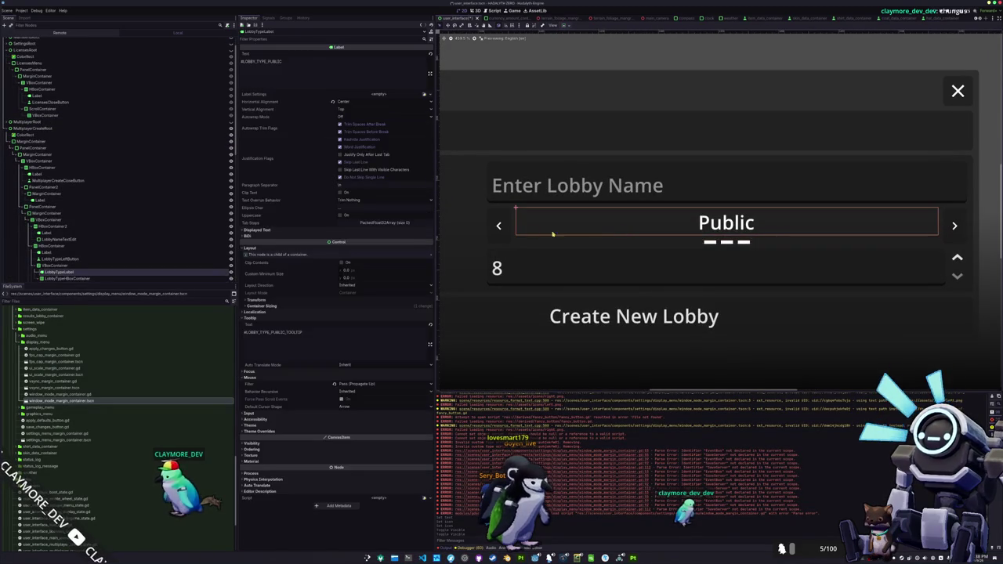
left_click(507, 236)
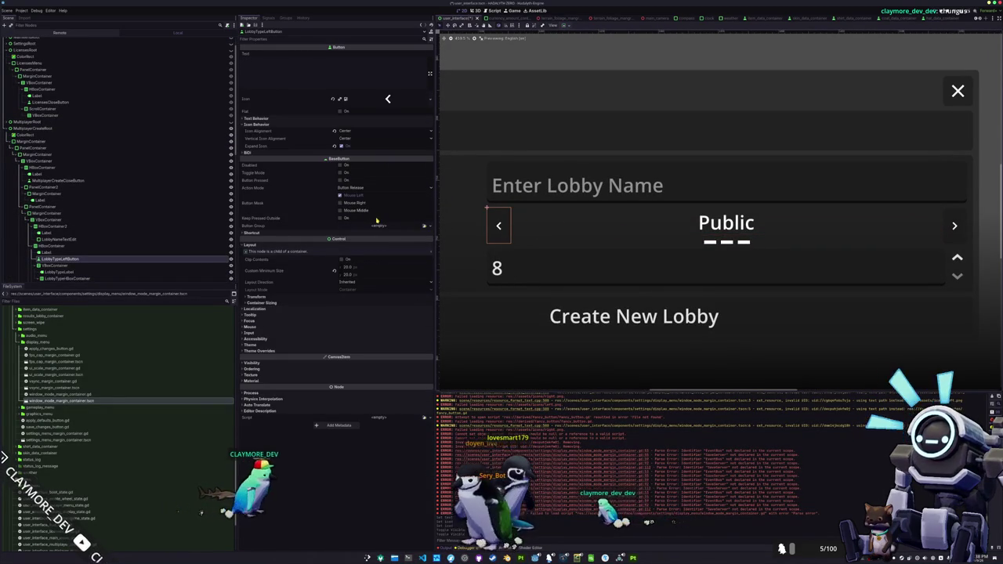
left_click(533, 227)
left_click(499, 227)
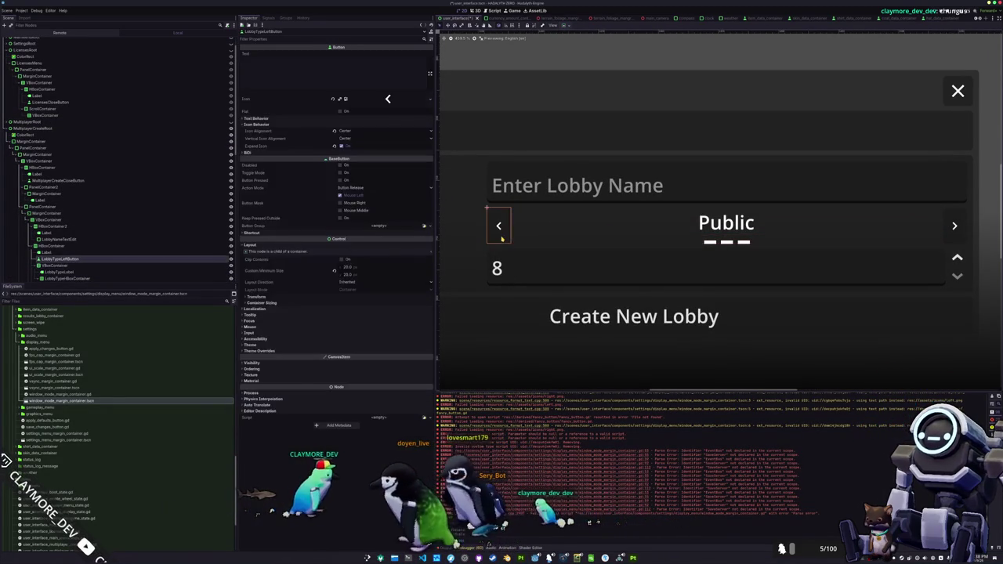
left_click(541, 227)
scroll(541, 227, "down", 6)
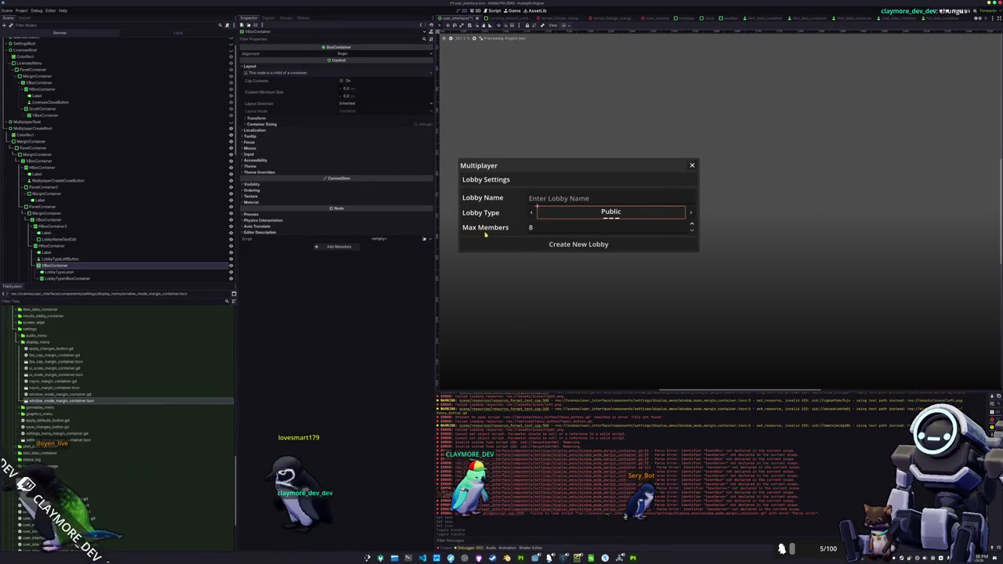
scroll(162, 165, "up", 2)
left_click(114, 147)
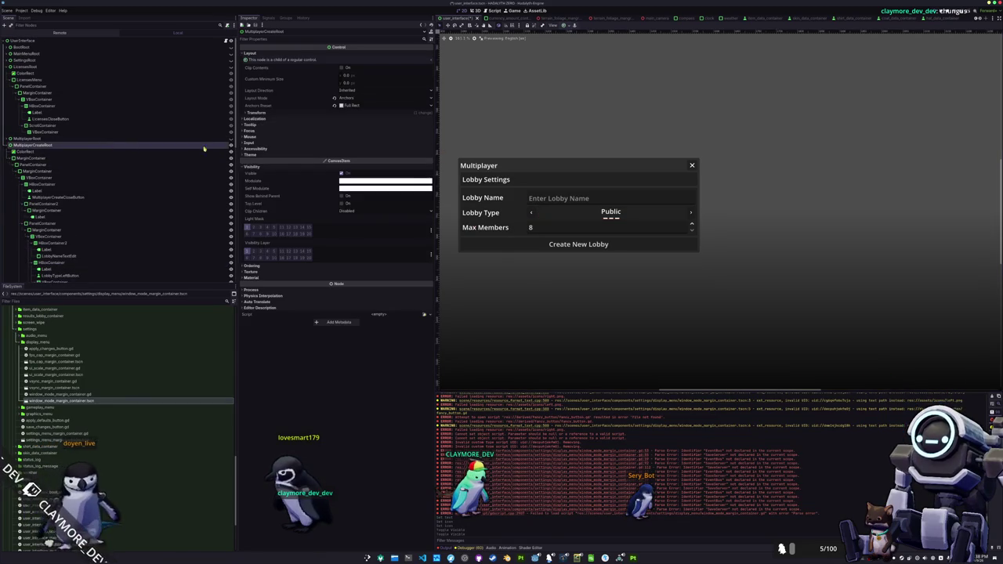
key("F8")
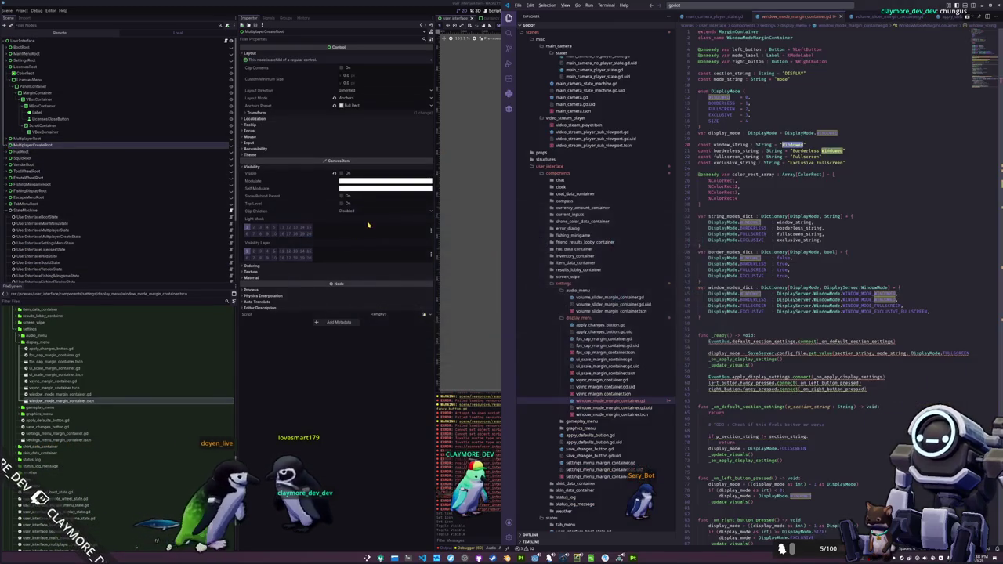
left_click(478, 105)
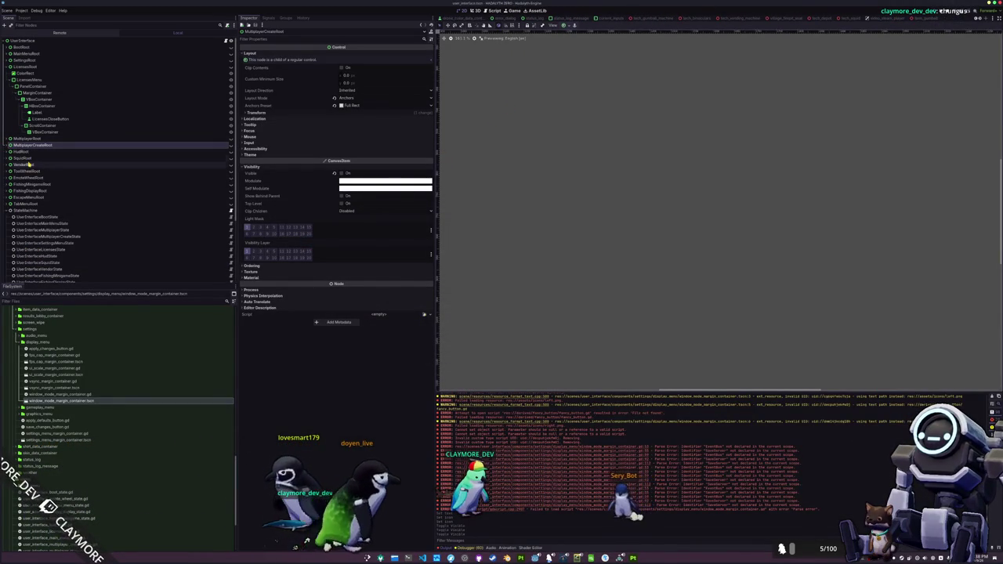
left_click(24, 60)
left_click(6, 61)
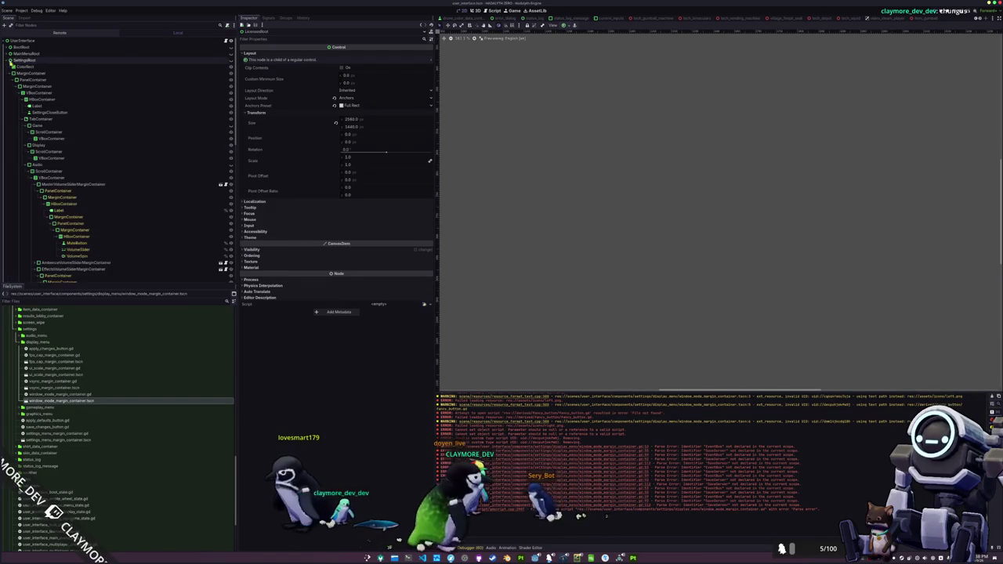
left_click(231, 61)
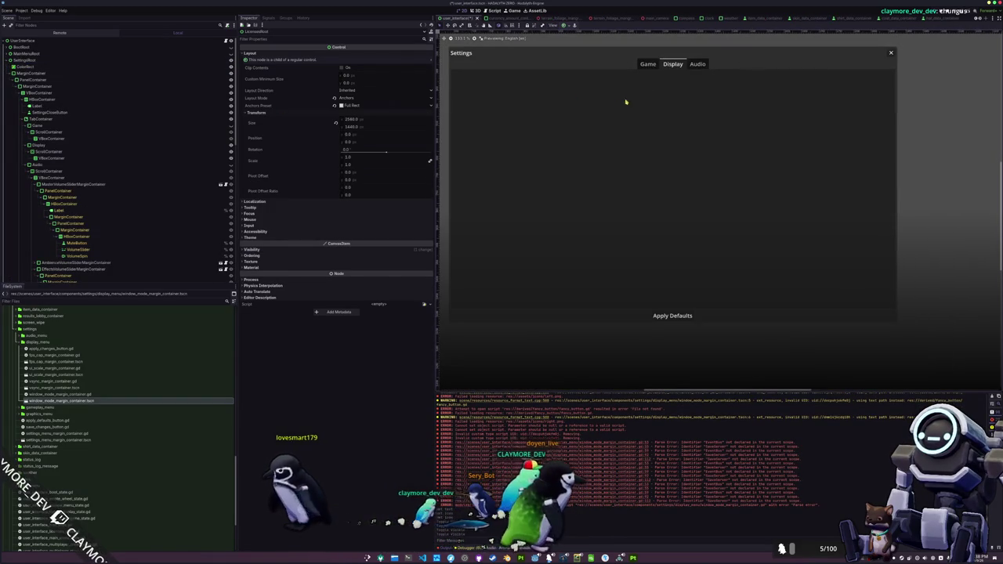
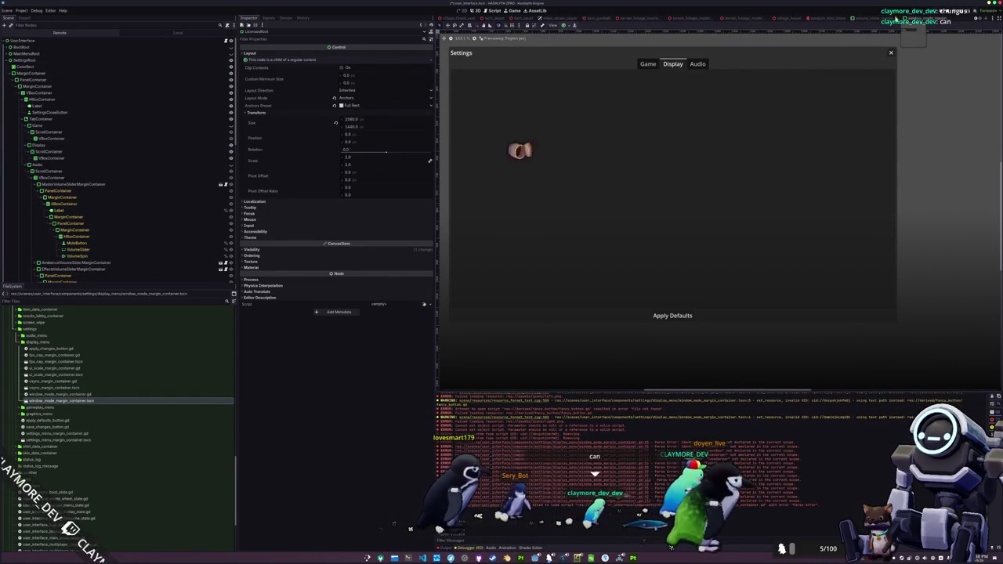
Open window_mode_margin_container.tscn and start adding a child node under its HBoxContainer
left_click(921, 18)
scroll(608, 160, "up", 4)
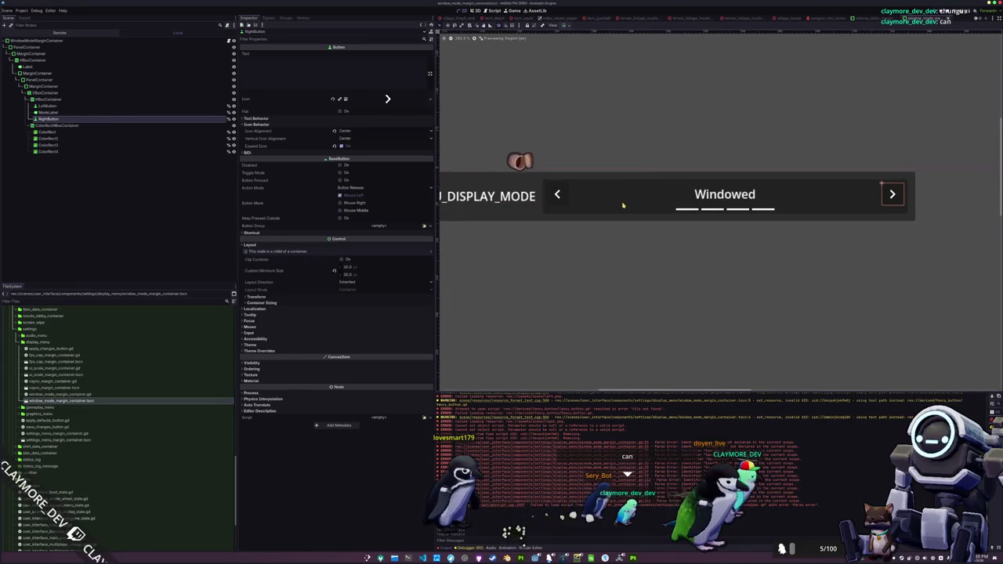
left_click(622, 206)
left_click(617, 203)
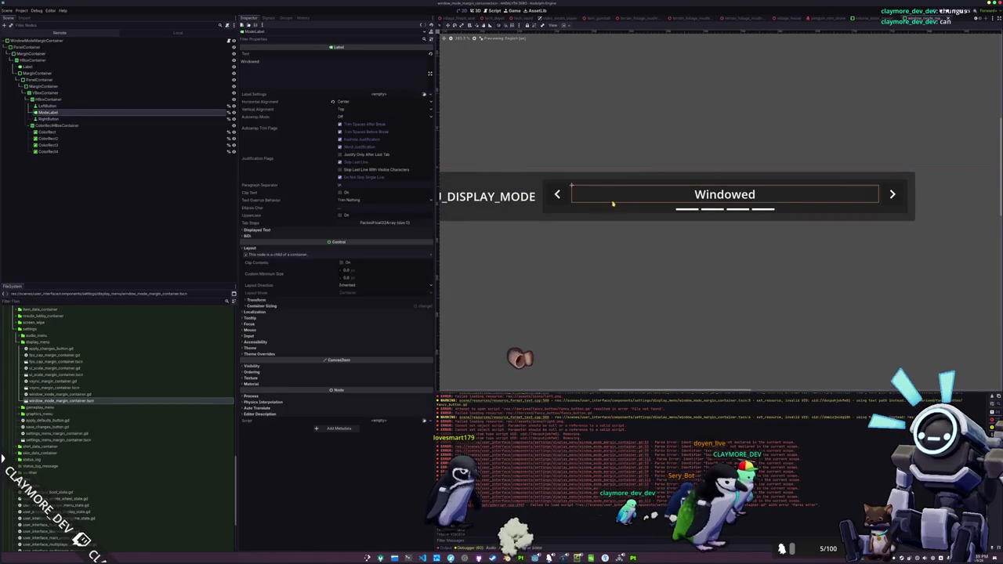
left_click(41, 100)
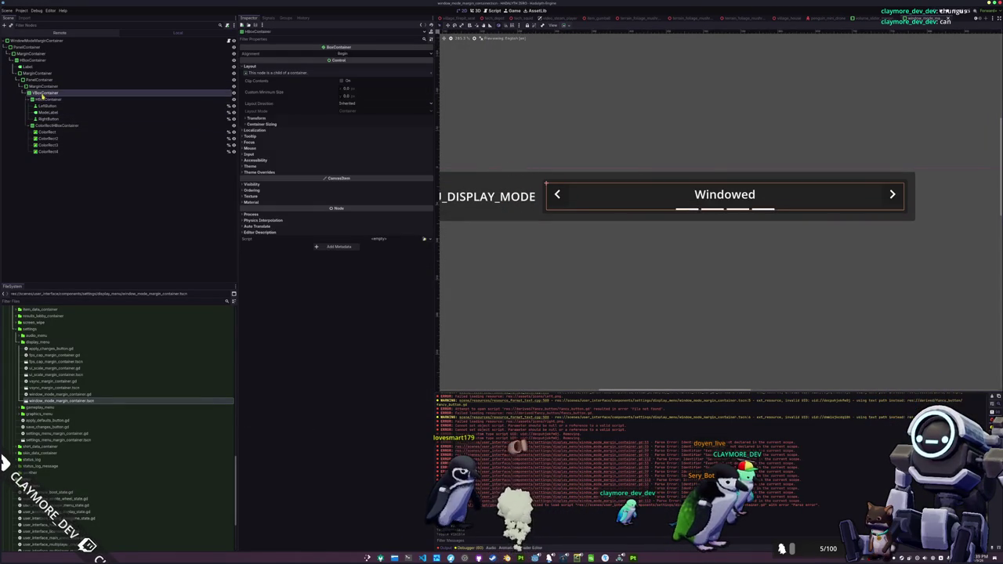
left_click(46, 113)
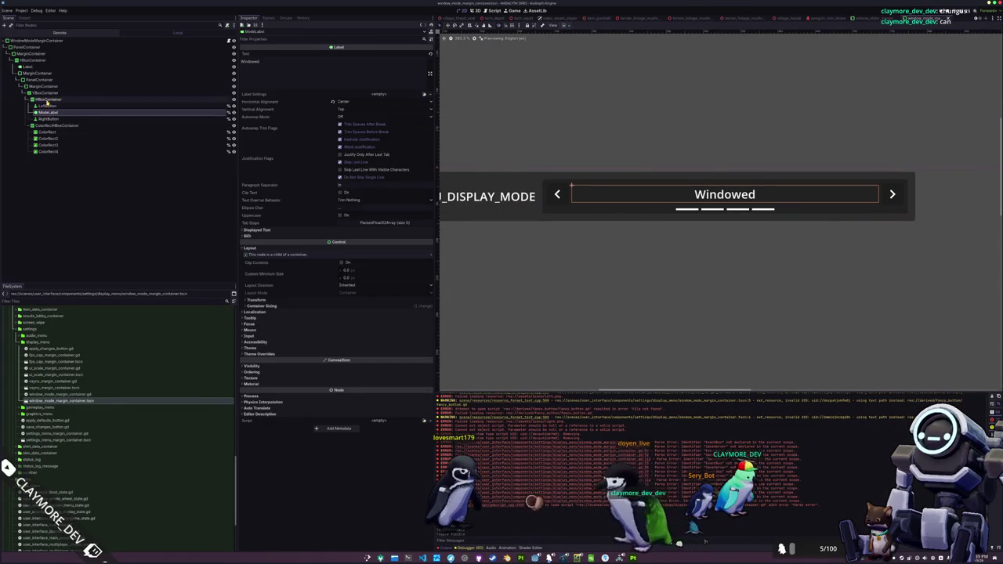
left_click(47, 100)
right_click(47, 100)
left_click(73, 102)
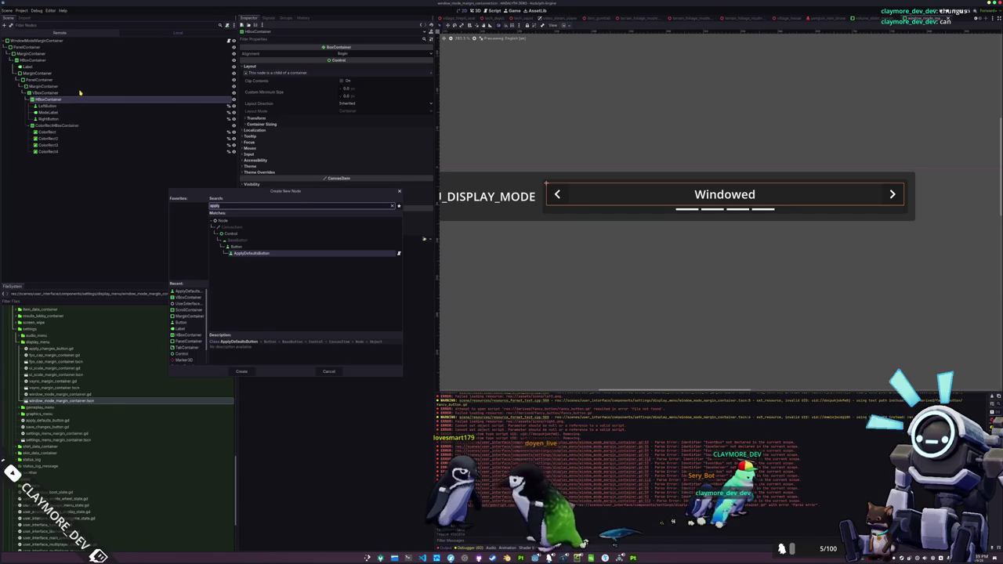
Add a VBoxContainer under the HBoxContainer and move ModeLabel into it
type("vbox")
key("Return")
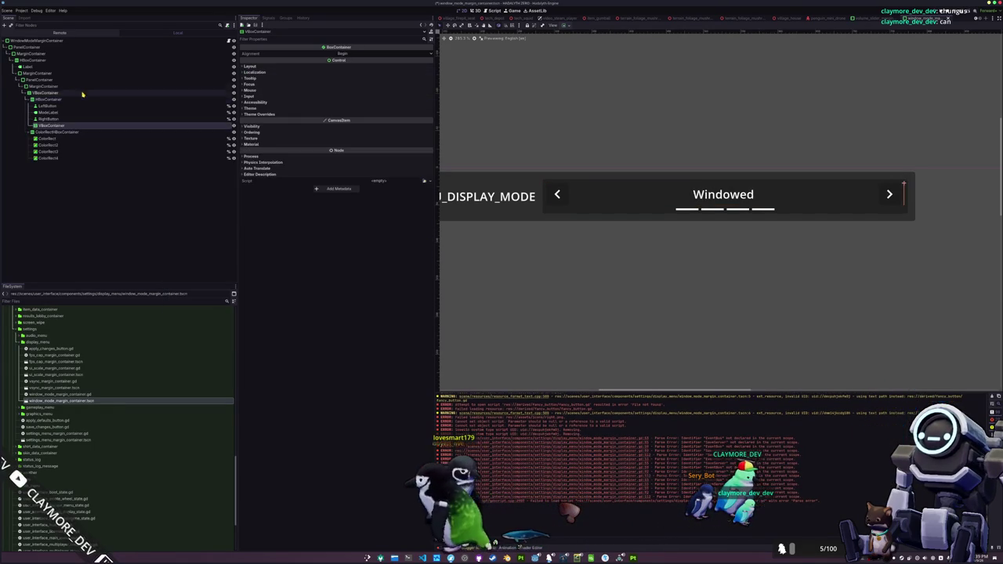
mouse_move(52, 112)
left_mouse_down()
mouse_move(45, 126)
mouse_move(58, 113)
left_mouse_up()
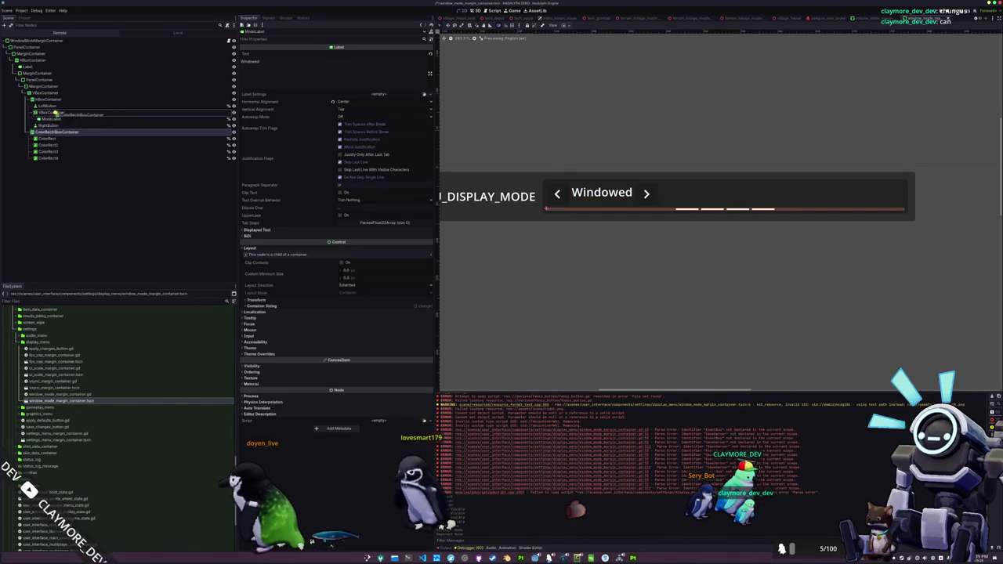
left_click(97, 194)
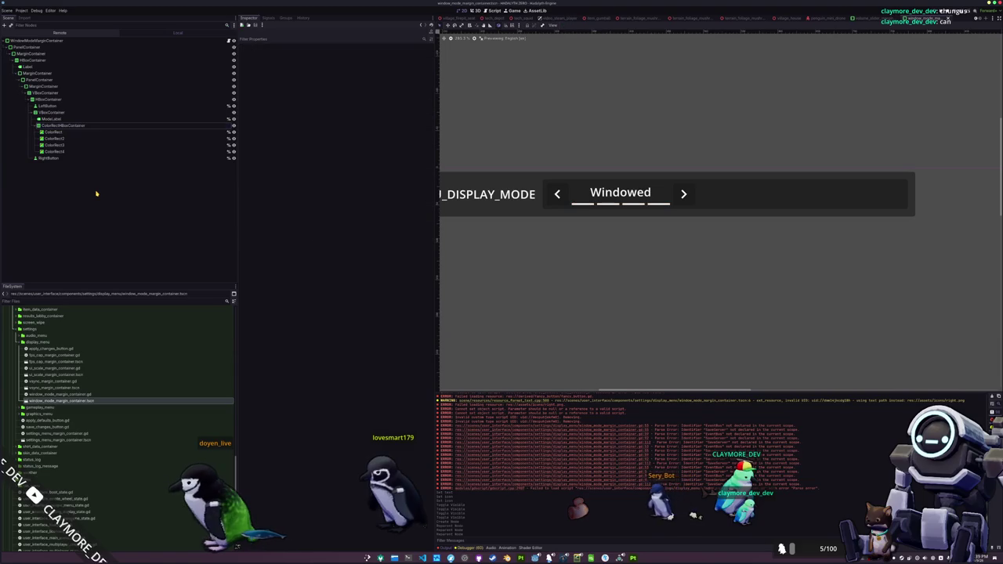
Turn on vertical expand for the HBoxContainer
left_click(39, 113)
left_click(154, 99)
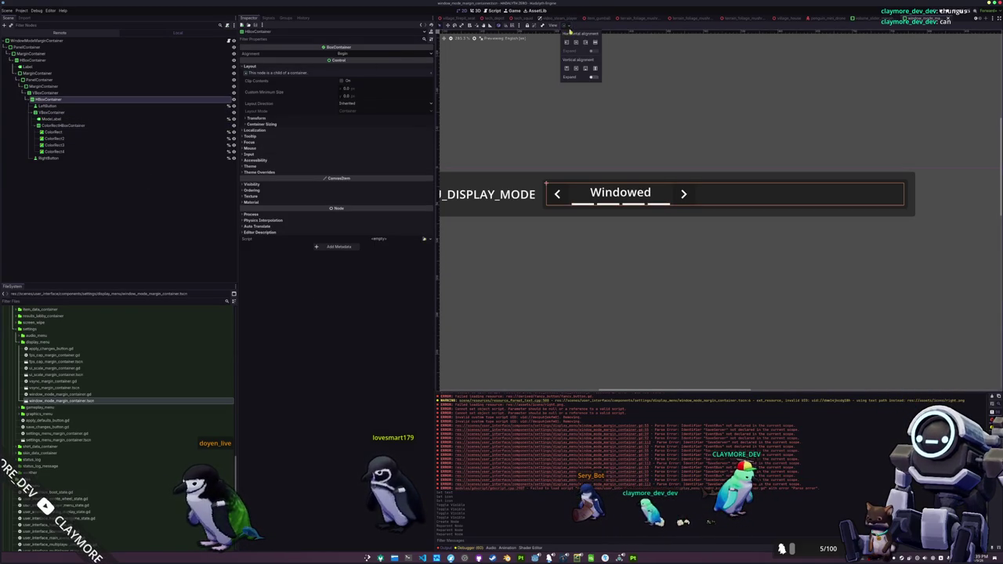
left_click(594, 77)
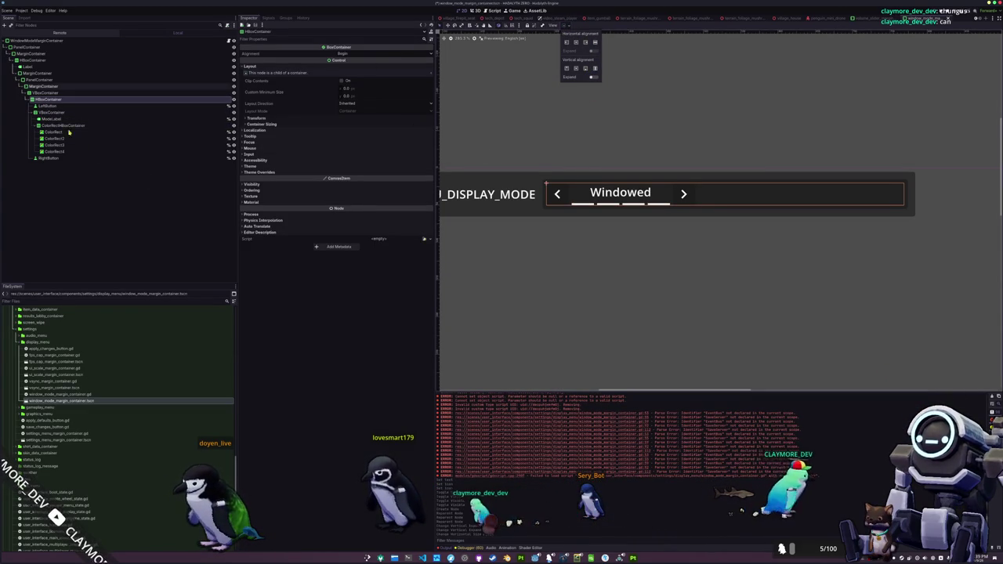
Make the VBoxContainer expand to fill the row between the arrows
left_click(50, 112)
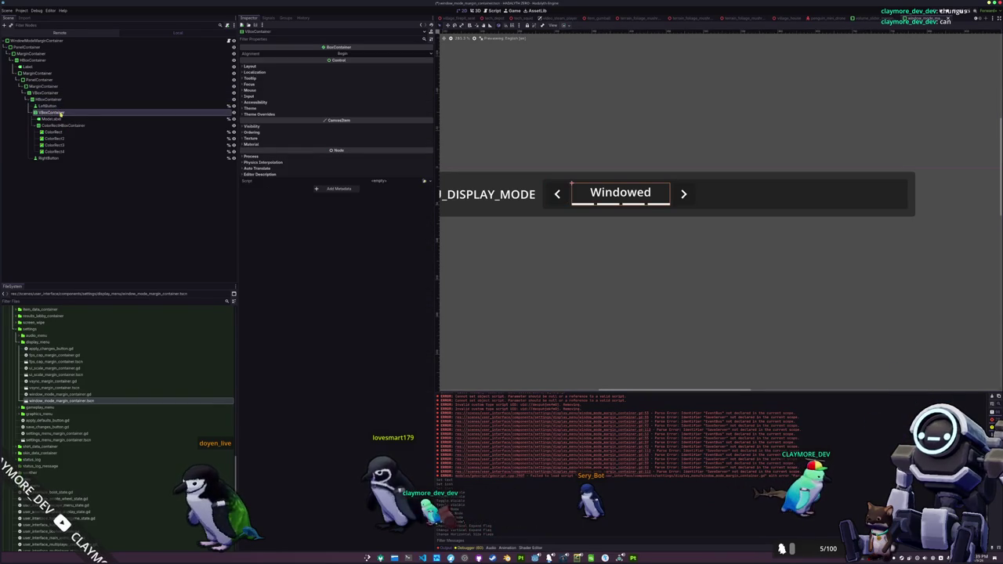
left_click(59, 118)
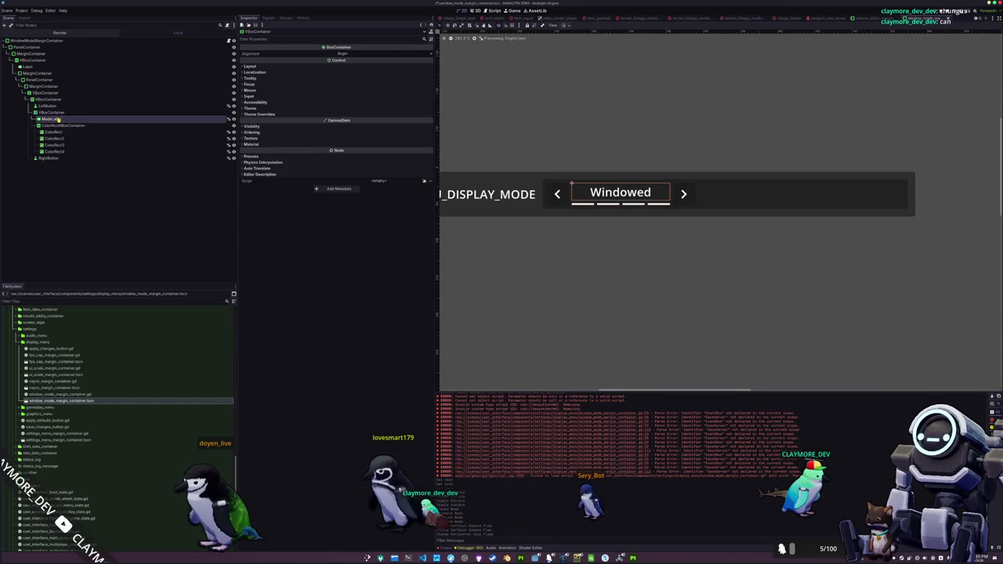
left_click(569, 26)
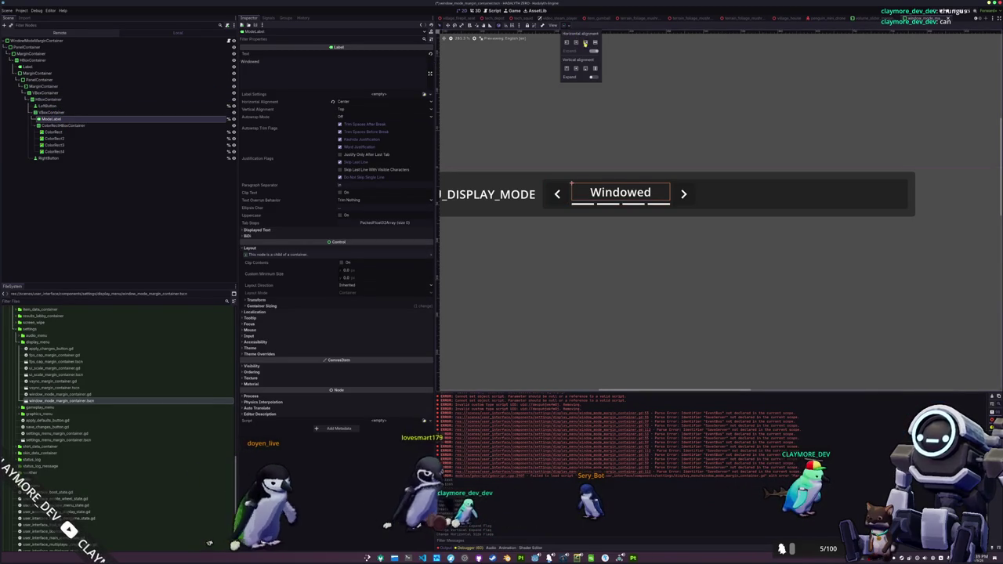
left_click(60, 113)
left_click(568, 25)
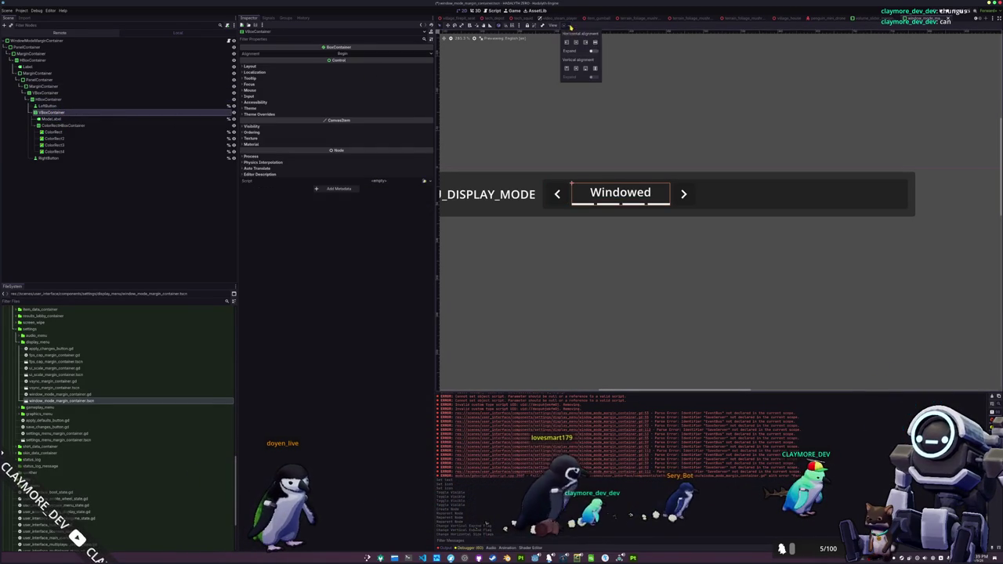
left_click(595, 52)
left_click(390, 203)
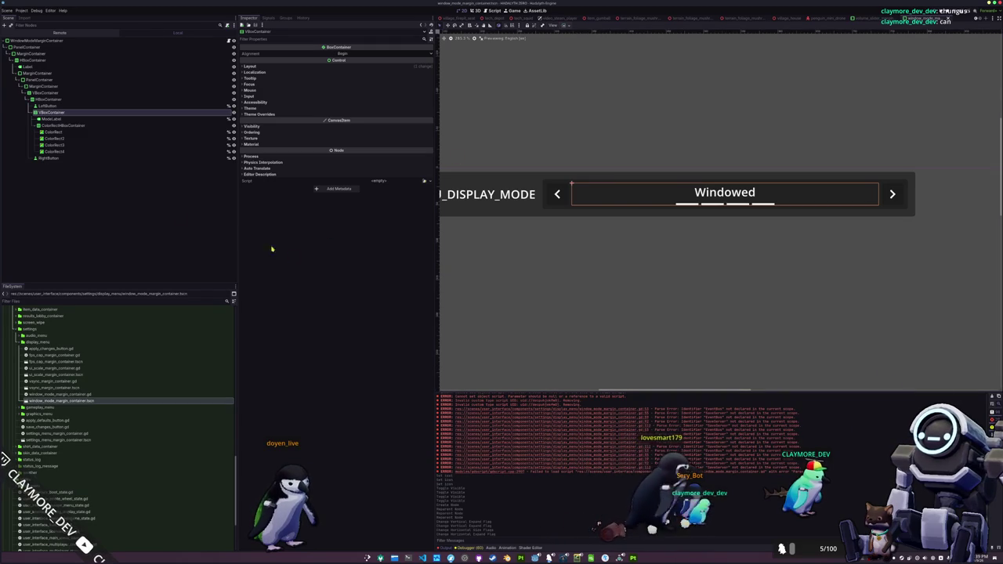
left_click(126, 202)
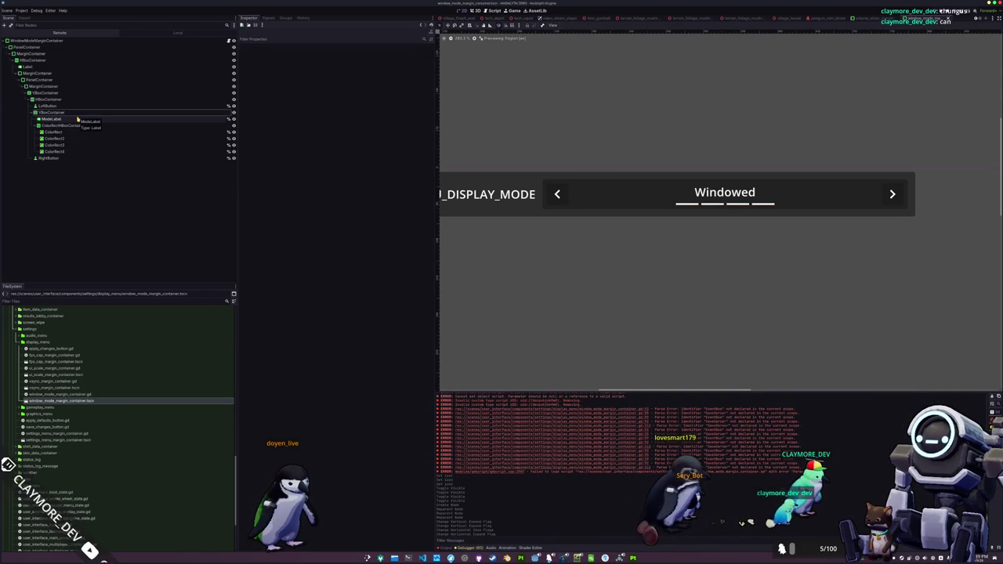
Select the row's title label and check its #SETTINGS_MENU_DISPLAY_MODE key in the translations spreadsheet
scroll(538, 244, "up", 3)
left_click(546, 210)
scroll(546, 215, "left", 3)
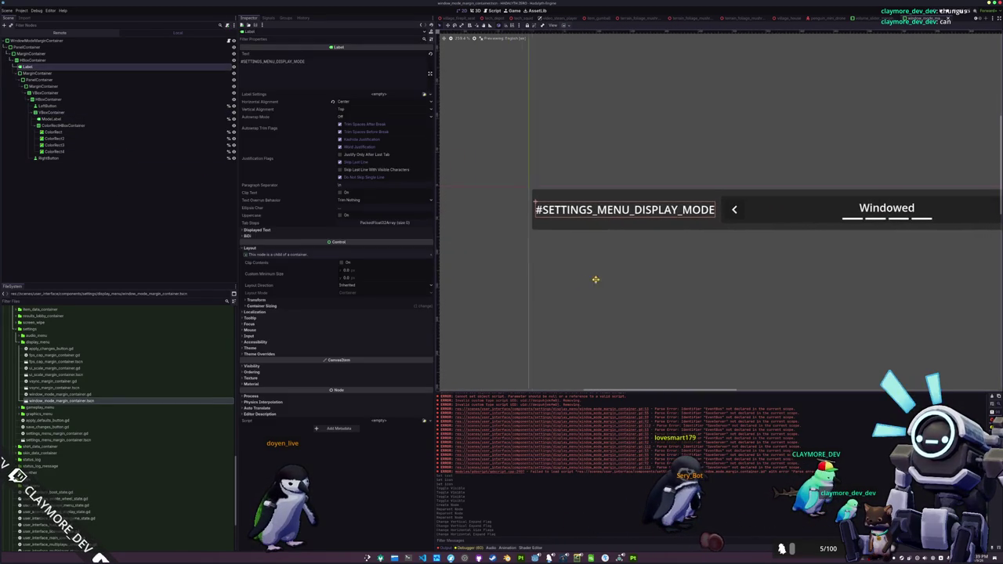
key("alt+Tab")
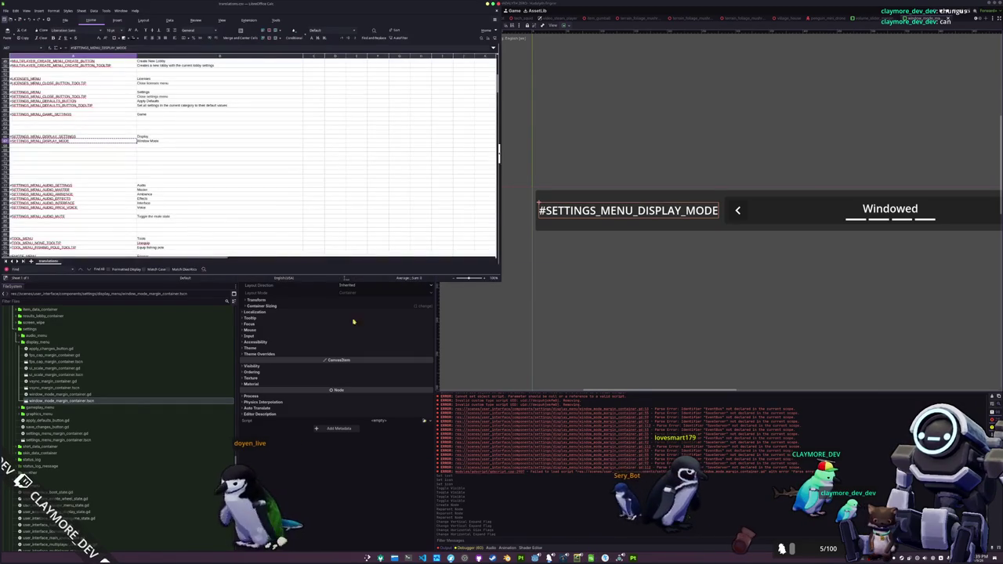
key("alt+Tab")
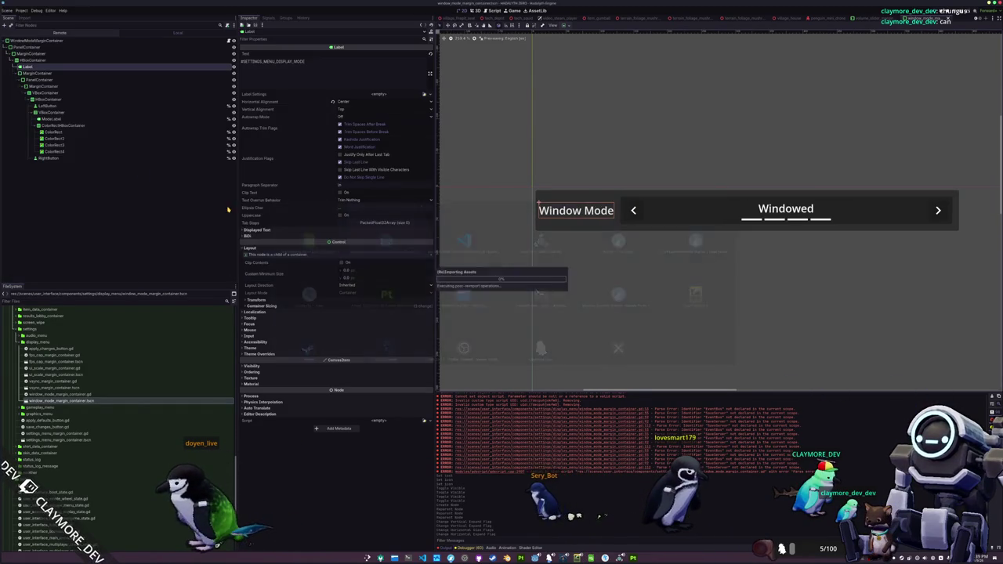
Inspect the selector's MarginContainer, which has a 500 minimum width
scroll(603, 271, "right", 2)
scroll(549, 272, "down", 1)
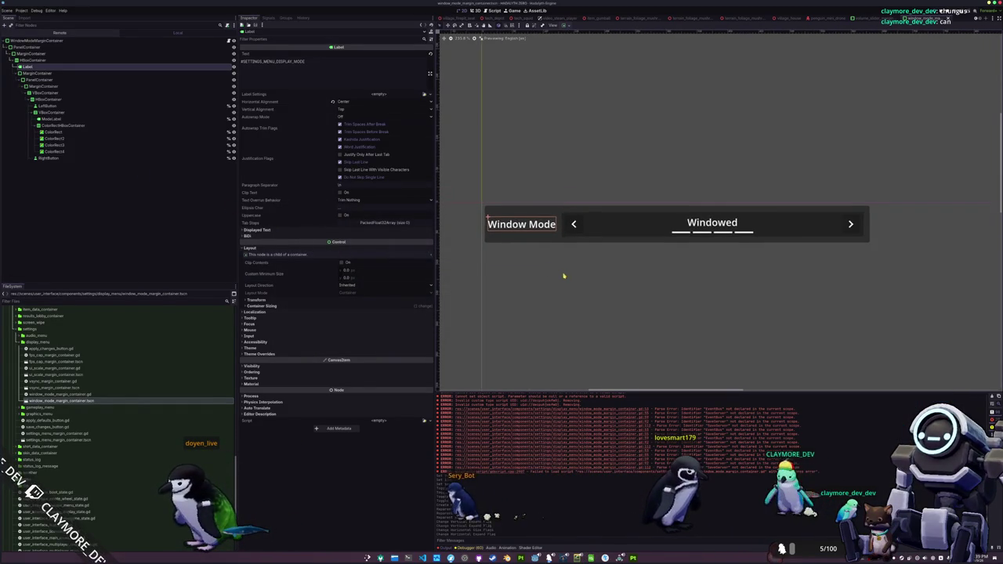
scroll(550, 271, "right", 1)
scroll(550, 271, "down", 1)
left_click(578, 235)
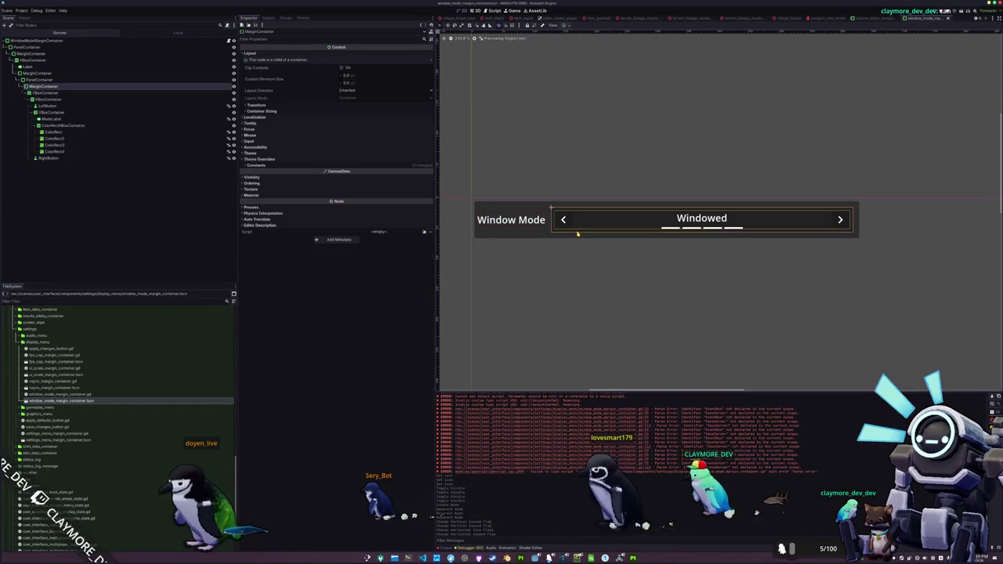
left_click(565, 263)
left_click(566, 230)
left_click(557, 269)
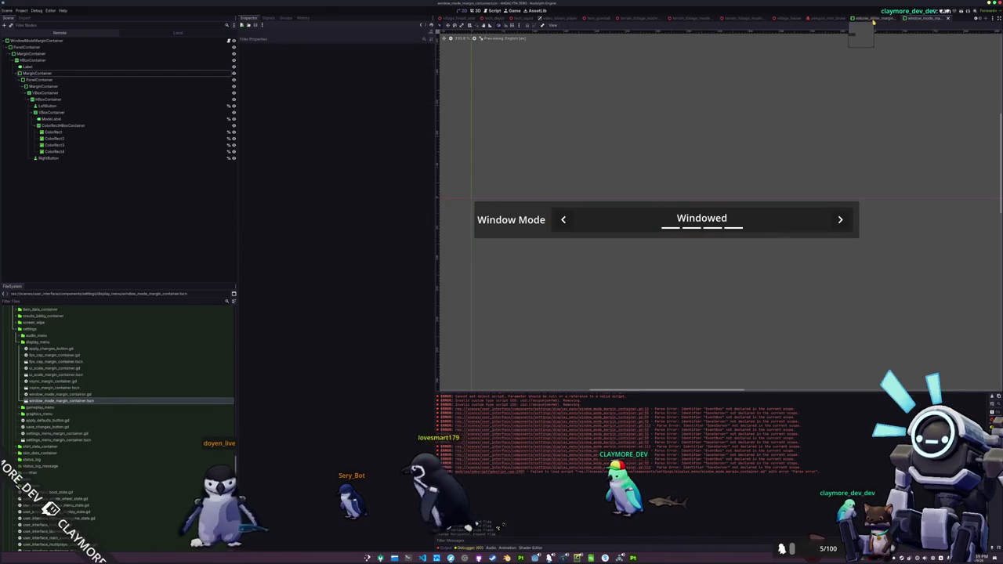
Look over the Master volume slider scene, then return to the window mode row scene
left_click(874, 17)
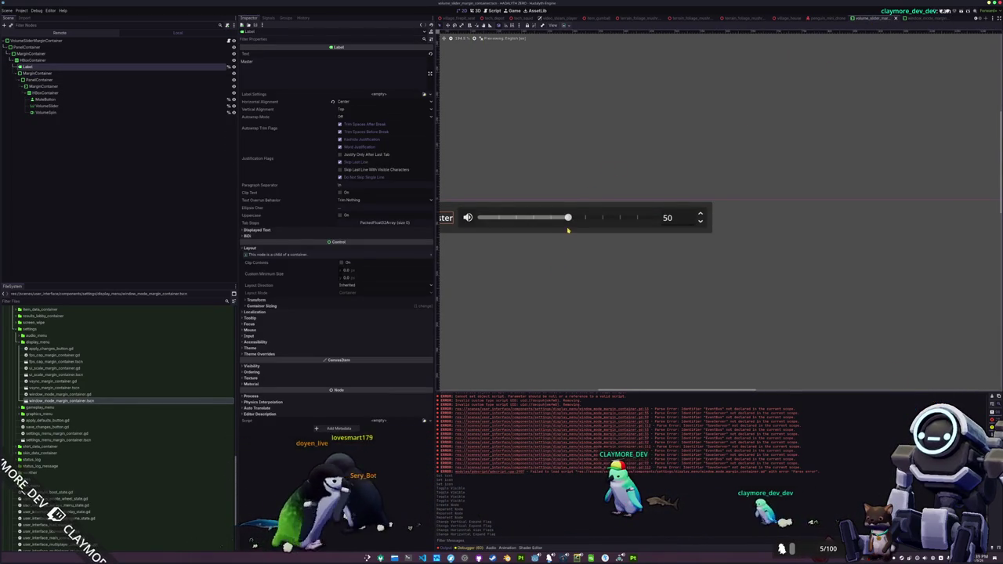
left_click(582, 233)
left_click(600, 256)
left_click_drag(601, 256, 654, 246)
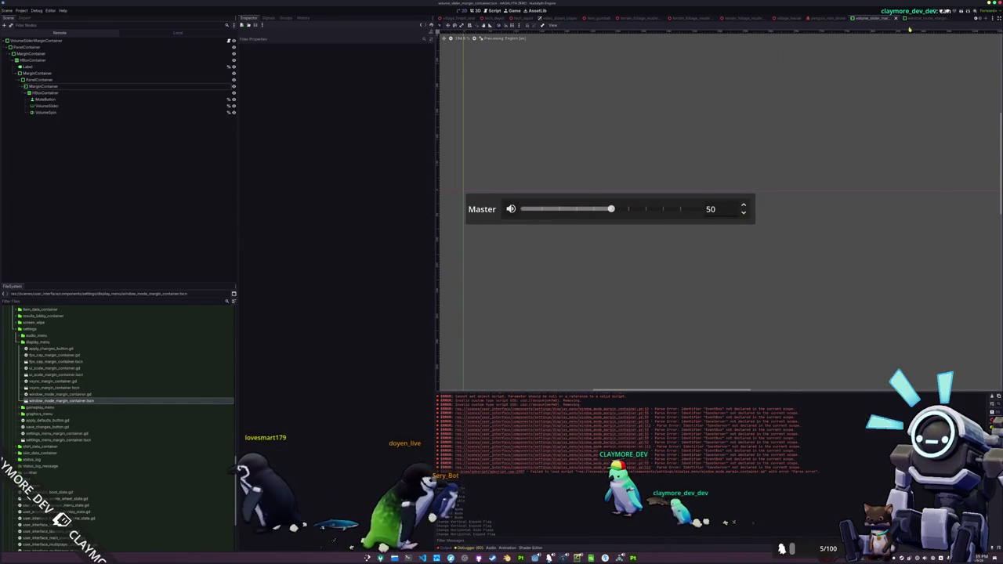
left_click(925, 17)
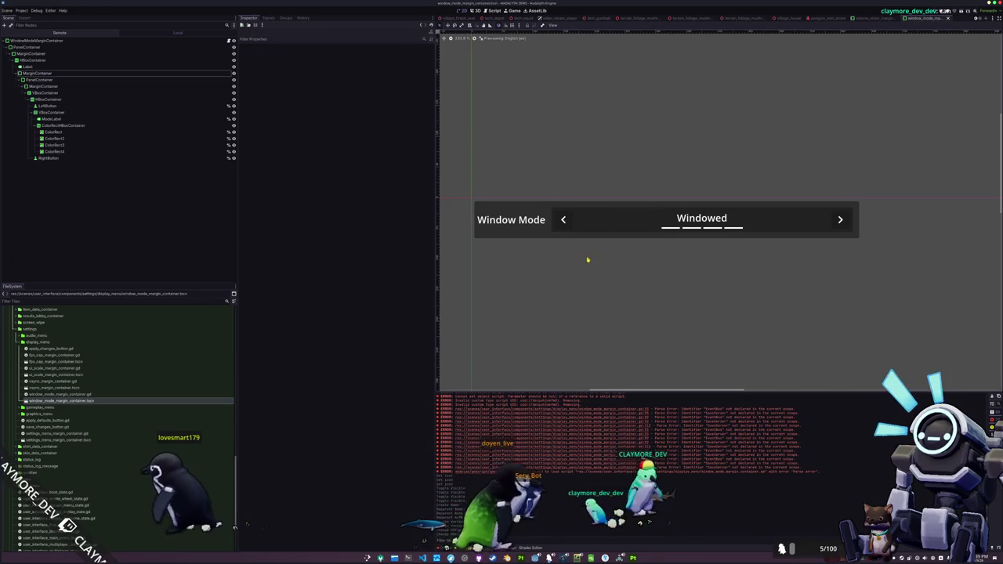
Make the PanelContainer's Self Modulate fully transparent
left_click(84, 119)
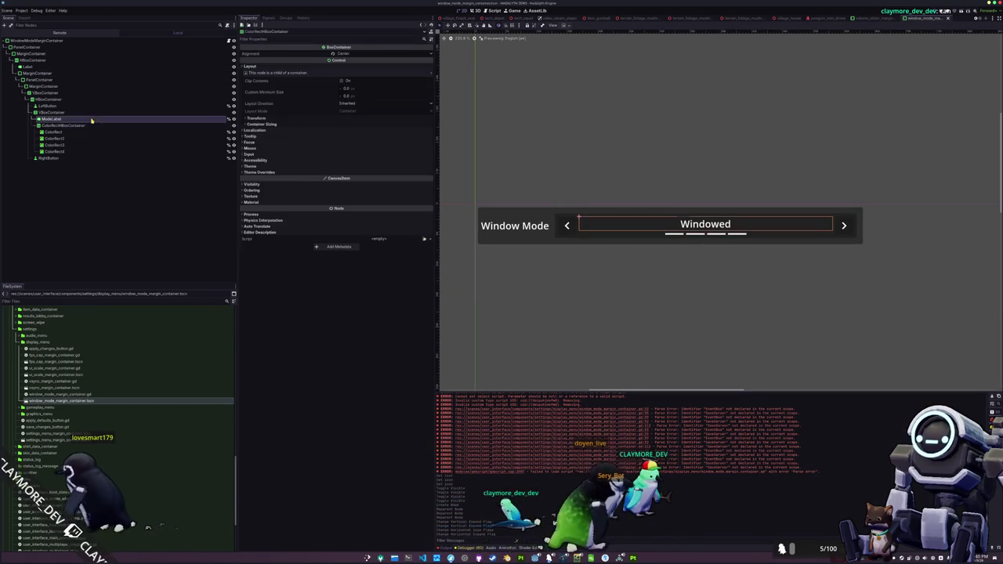
left_click(75, 107)
left_click(39, 79)
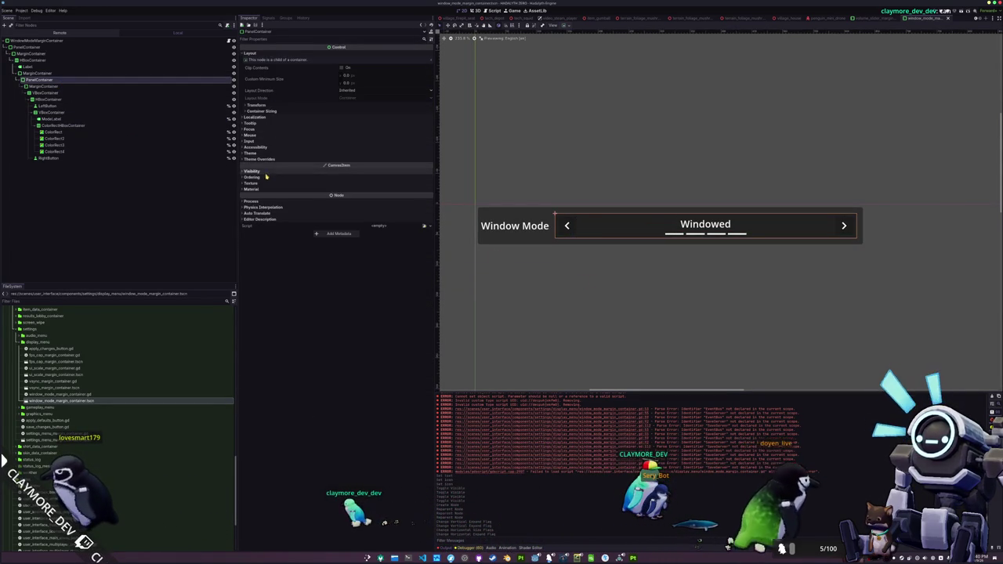
left_click(268, 170)
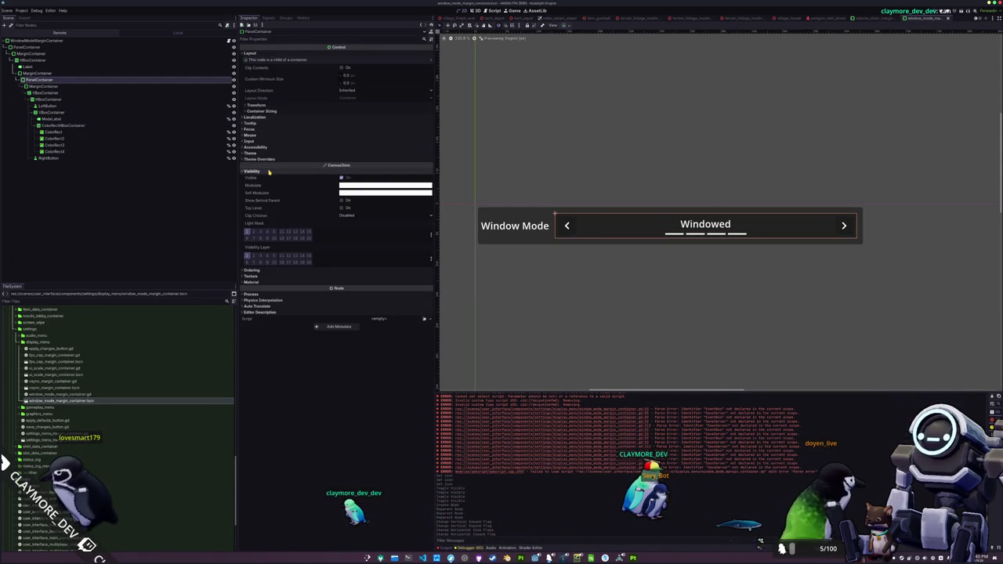
left_click(359, 193)
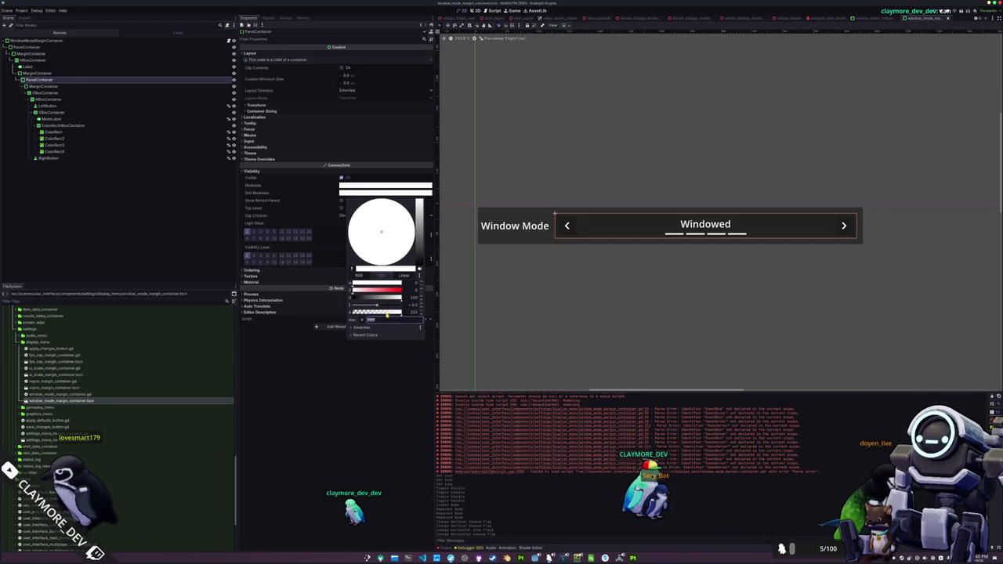
left_click_drag(386, 313, 188, 317)
Clear the inner MarginContainer's left, top, right and bottom margin overrides
left_click(43, 87)
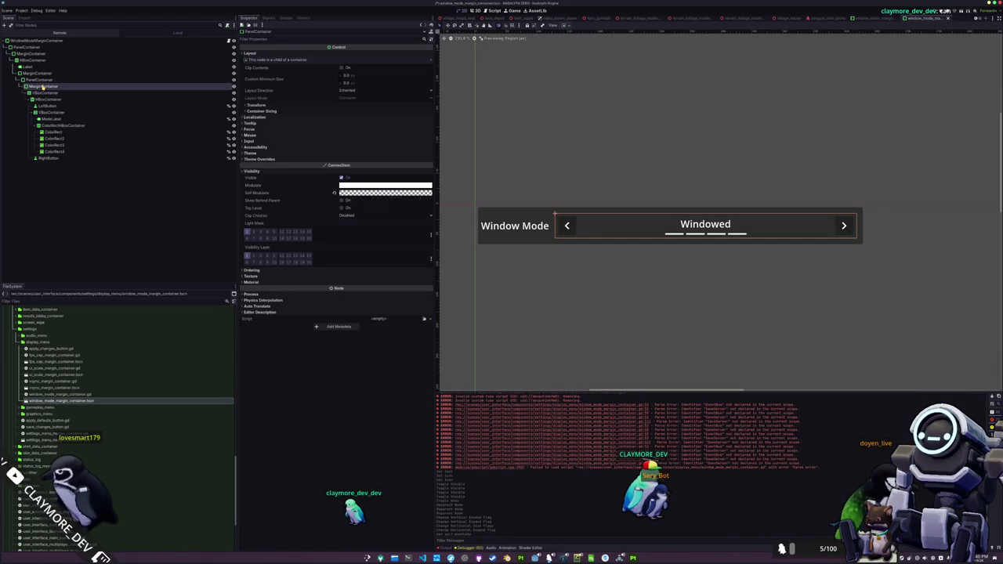
left_click(260, 159)
left_click(265, 165)
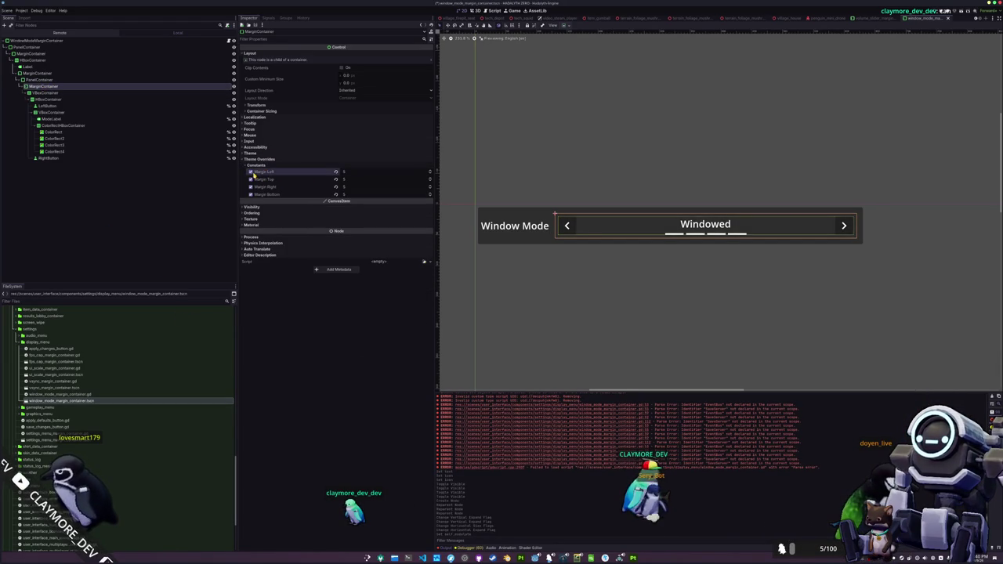
left_click(251, 171)
left_click(250, 178)
left_click(251, 186)
left_click(251, 194)
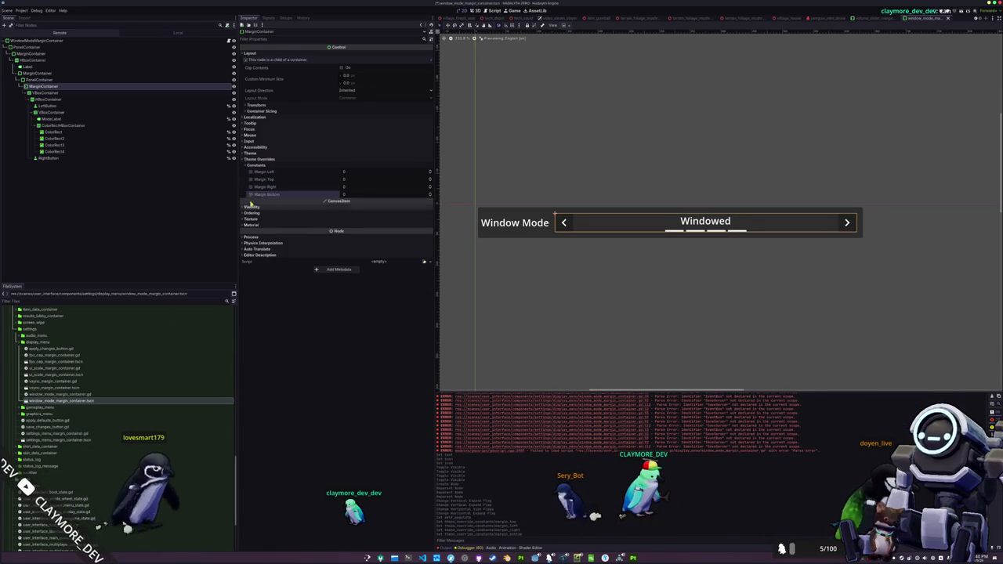
left_click(598, 314)
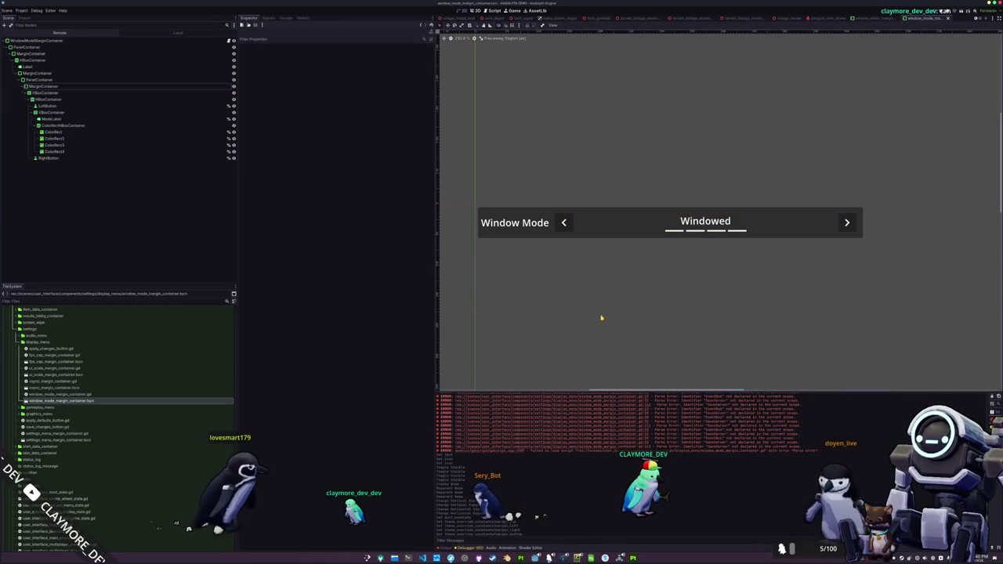
left_click(893, 17)
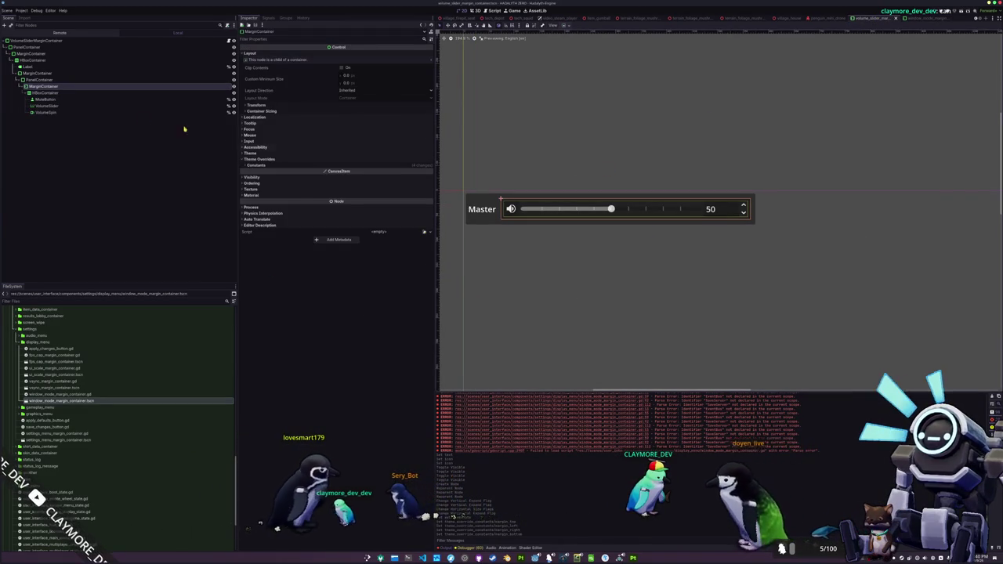
Clear the Margin Top override on the volume slider's inner MarginContainer
left_click(37, 73)
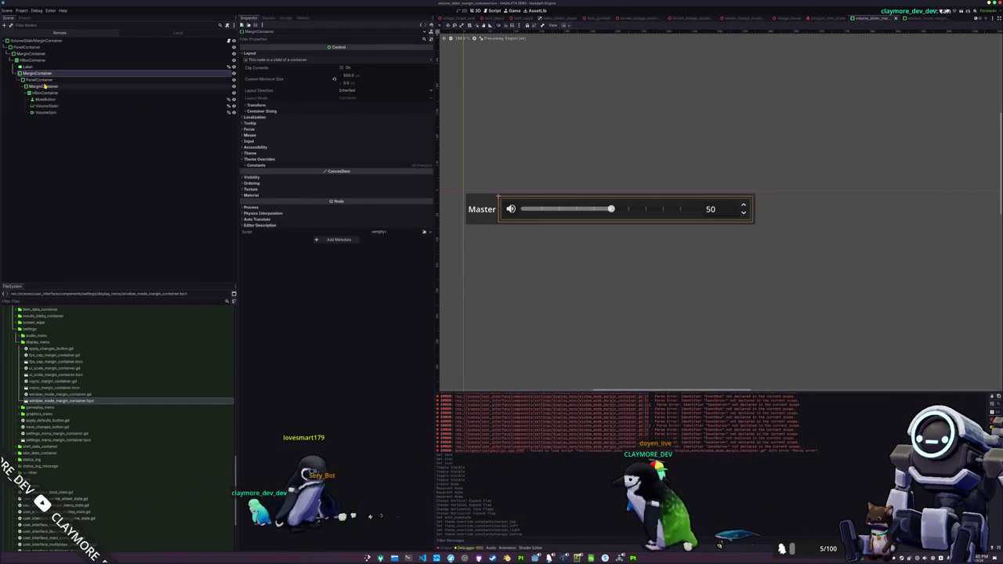
left_click(45, 86)
left_click(255, 165)
left_click(250, 180)
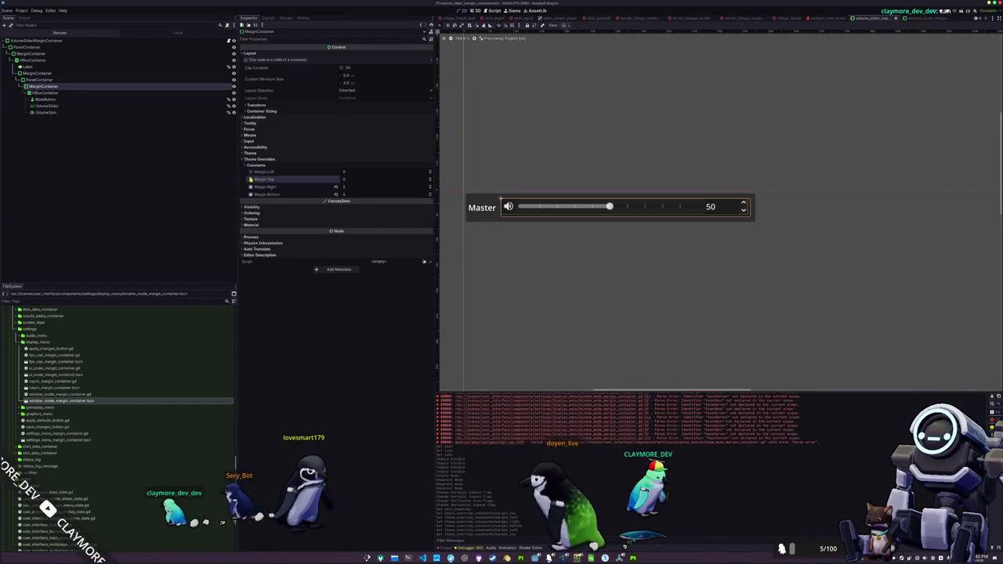
Check the PanelContainer's Modulate and Self Modulate colours, then go back to the Window Mode scene
left_click(43, 80)
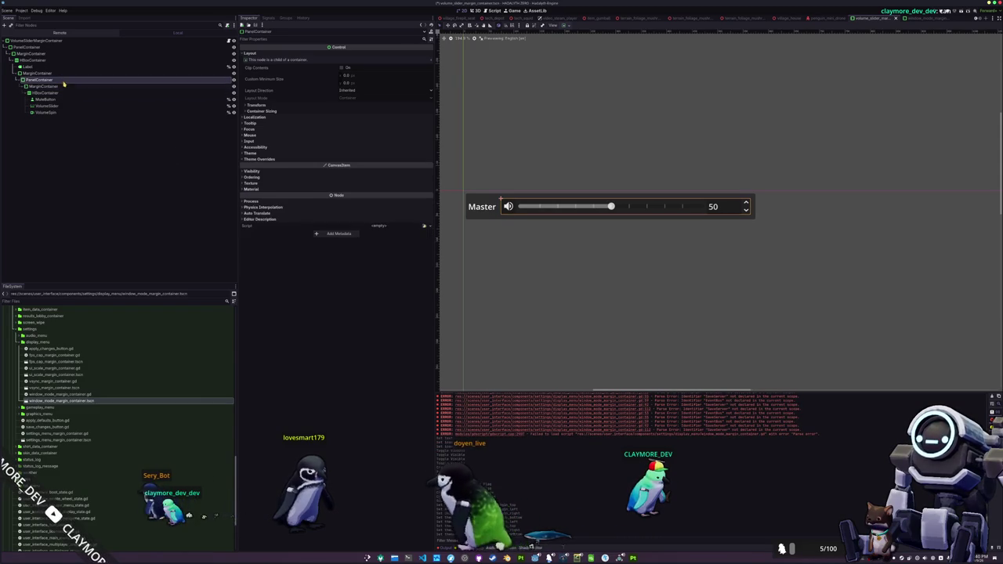
left_click(287, 160)
left_click(288, 177)
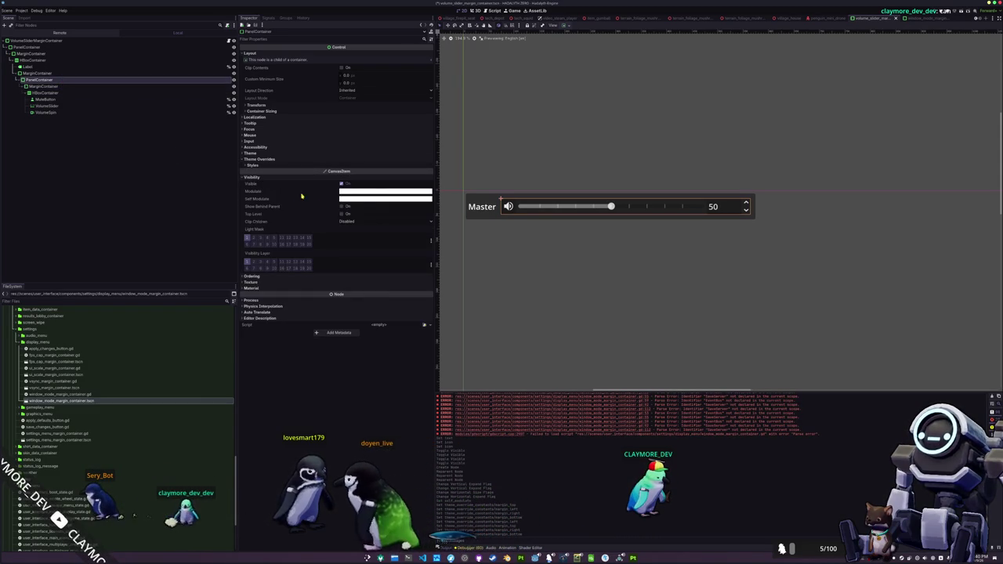
left_click(361, 192)
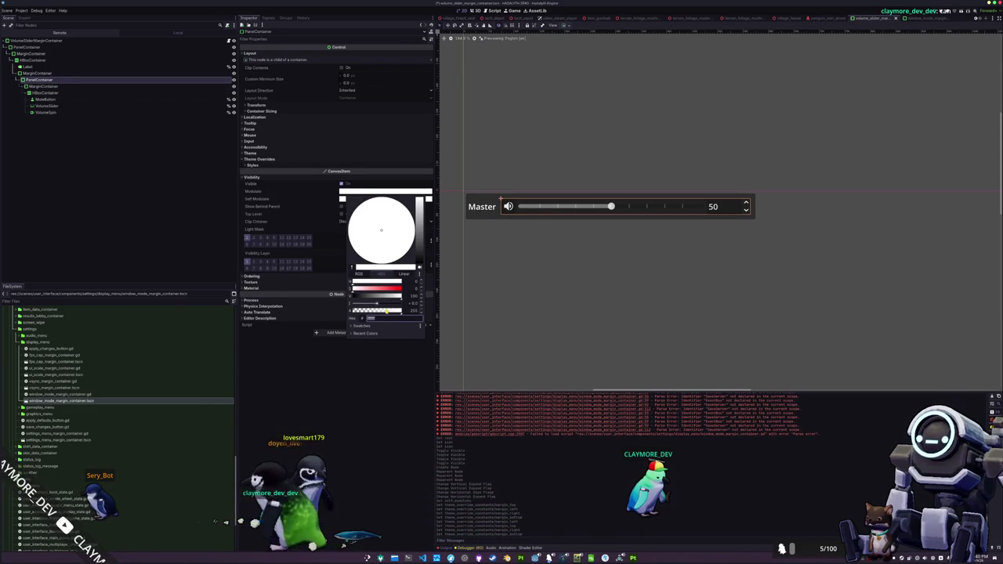
left_click(343, 199)
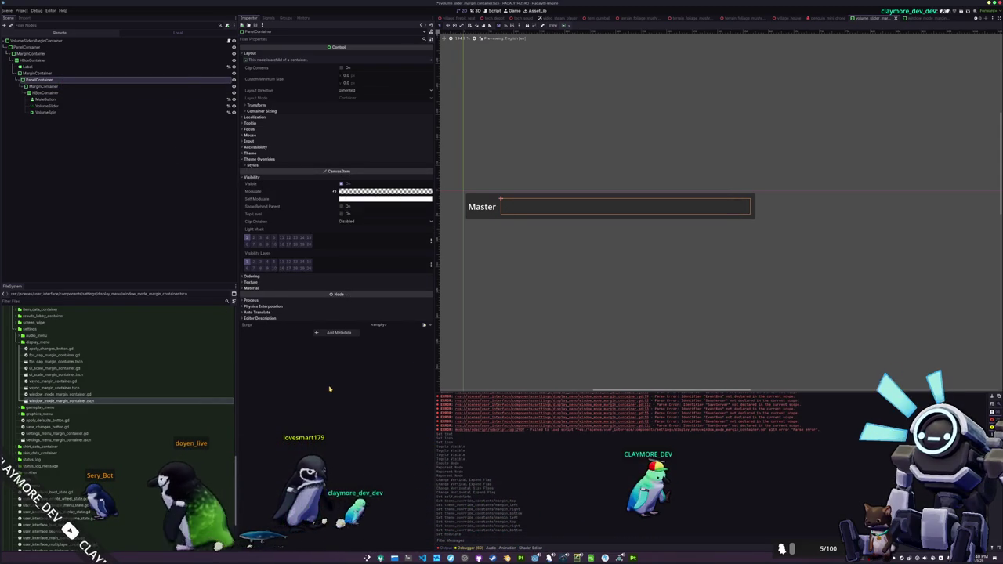
left_click(361, 198)
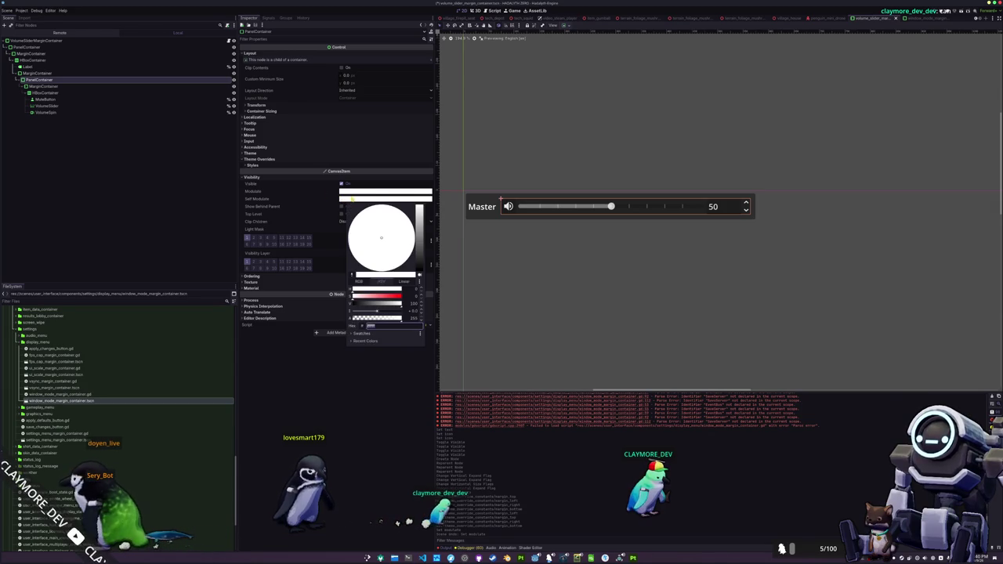
left_click(303, 387)
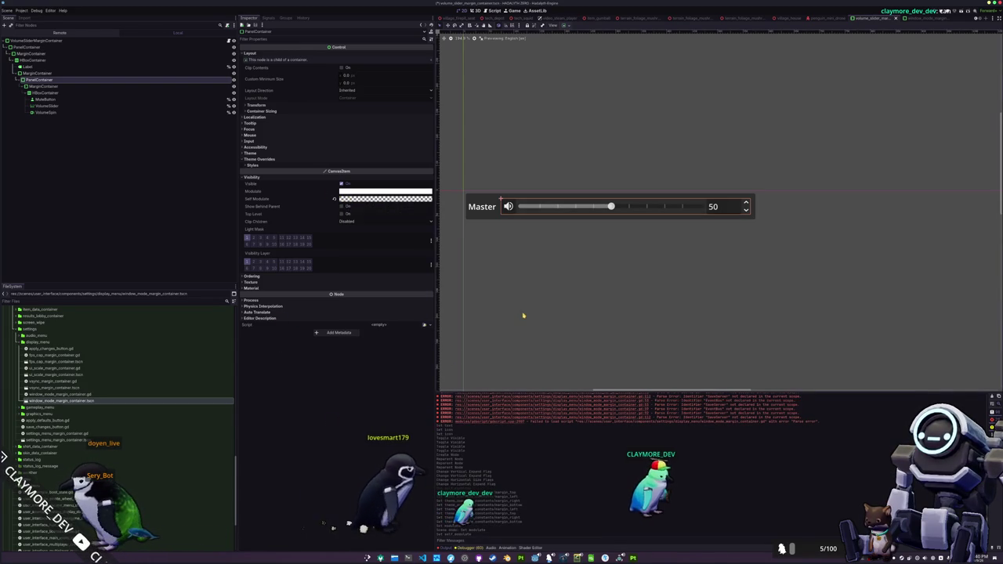
left_click(513, 327)
left_click(930, 17)
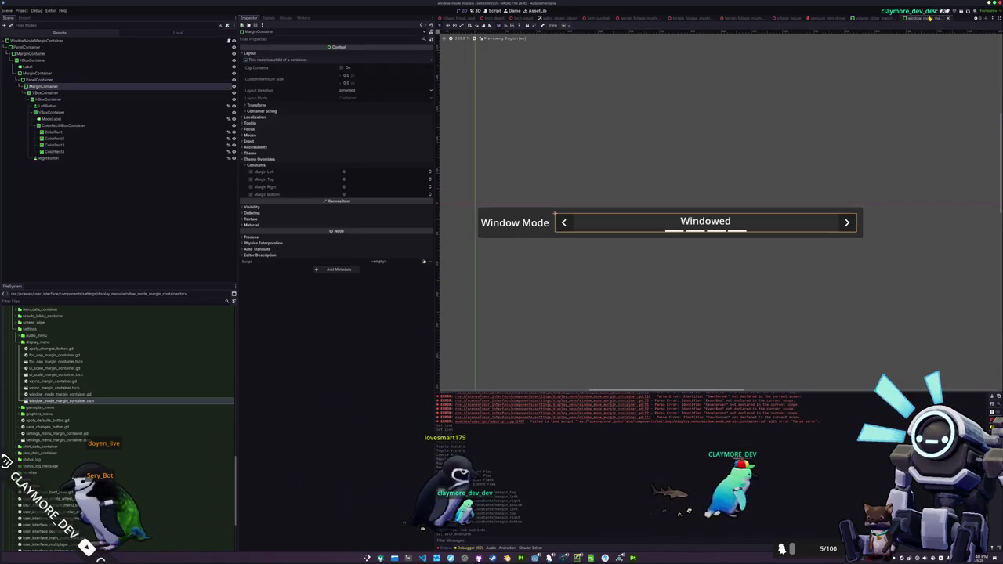
Select the Window Mode label, then WindowModeMarginContainer, and view its script in VS Code
left_click(908, 304)
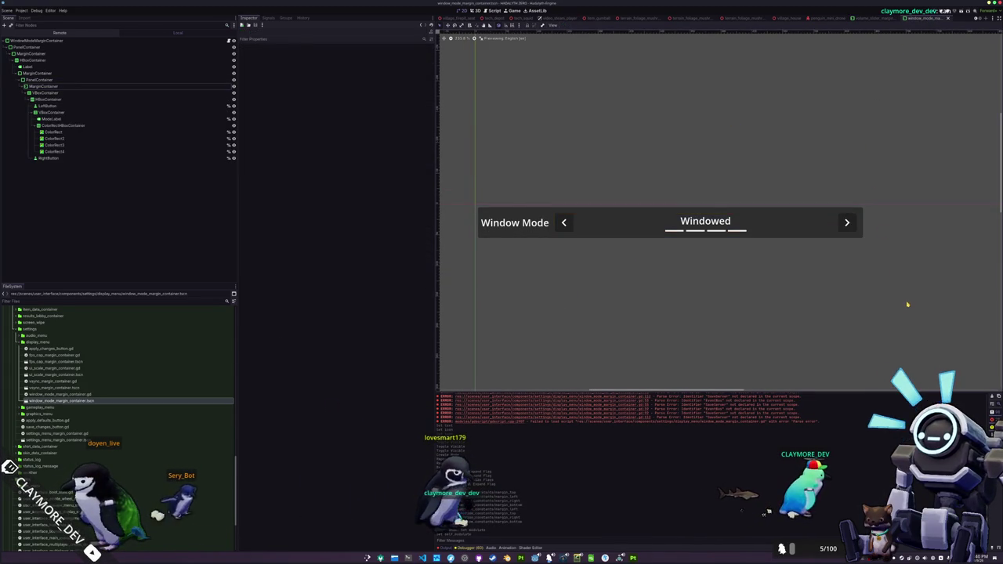
left_click(537, 224)
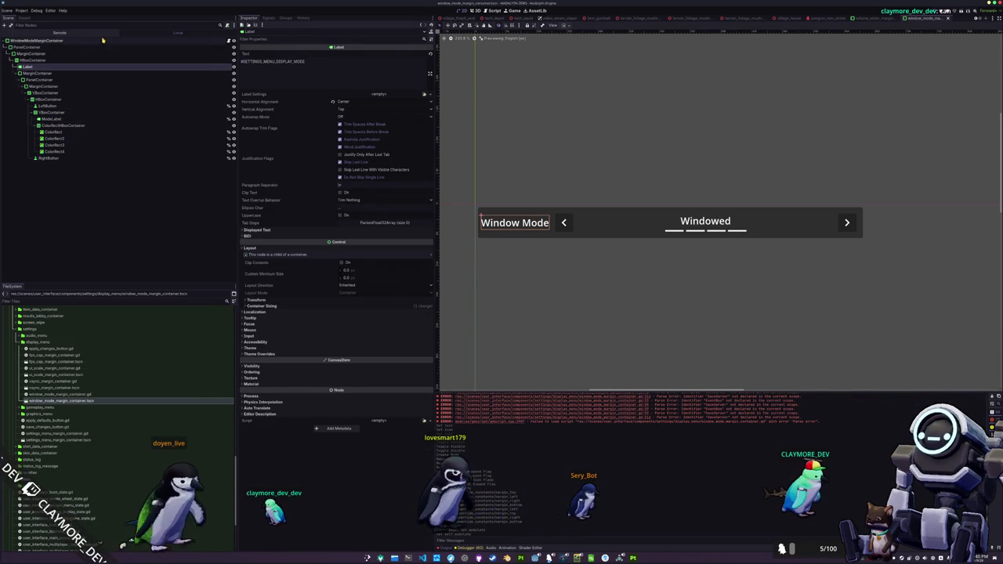
left_click(222, 42)
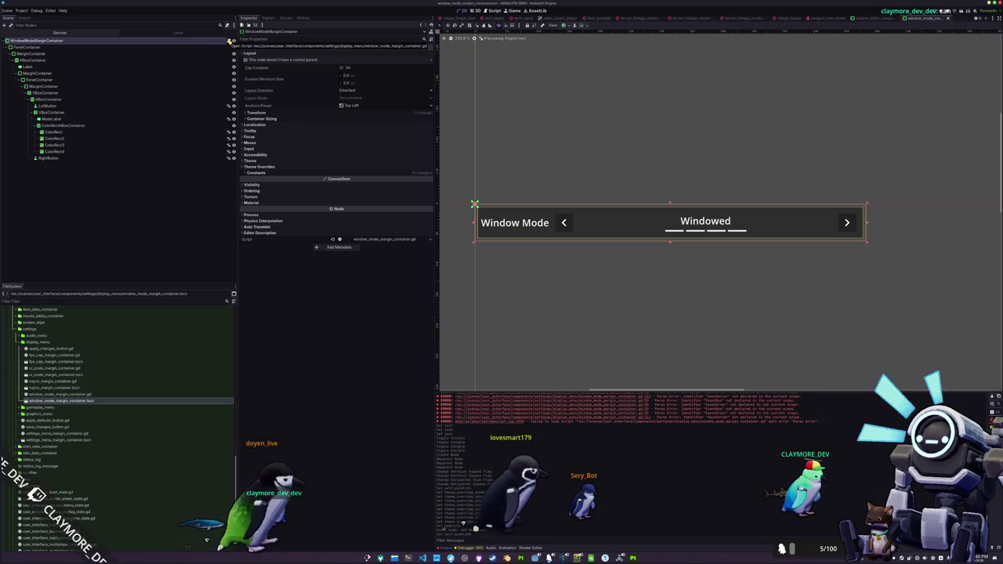
key("alt+Tab")
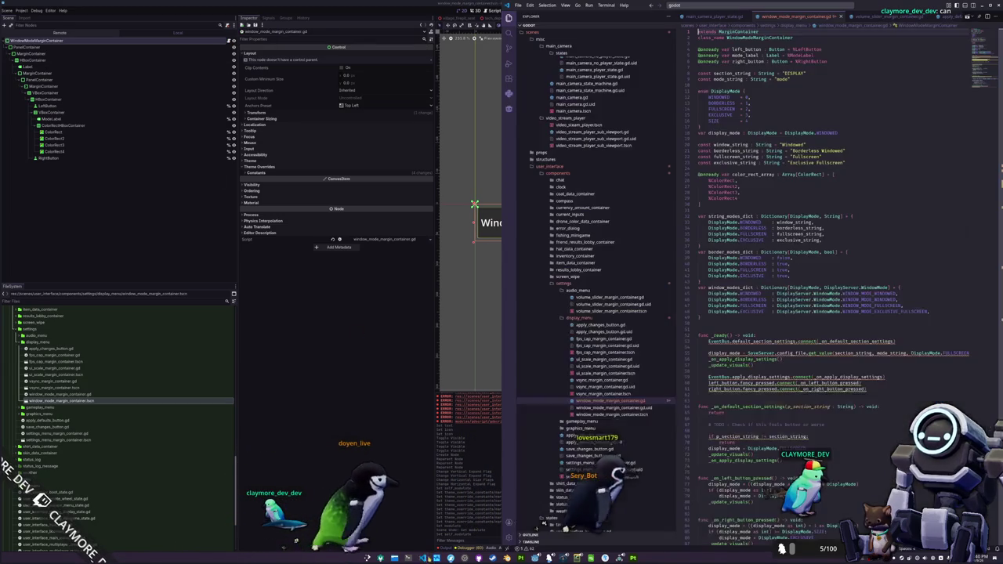
Delete the apply_display_settings connect line from _ready
left_click(718, 342)
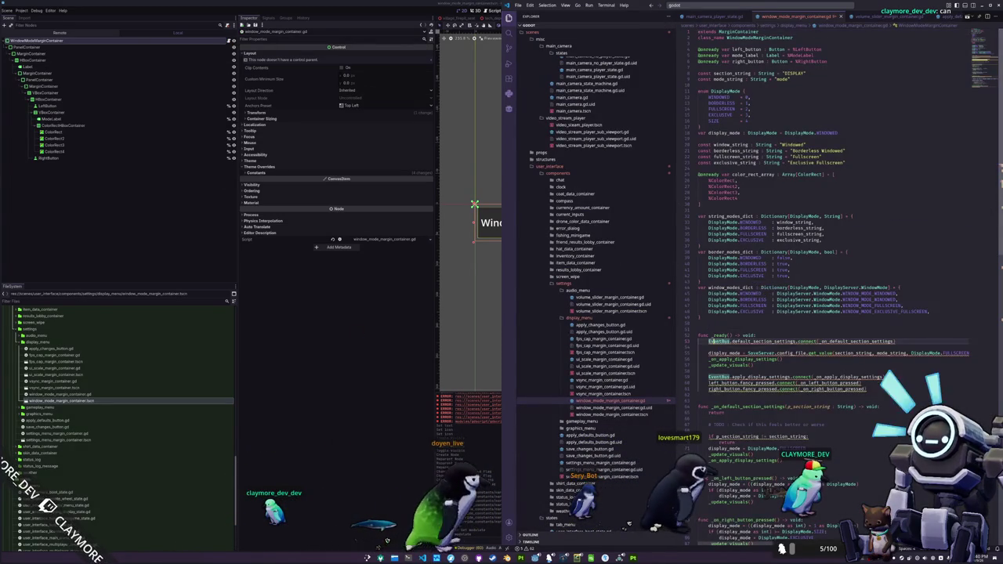
scroll(783, 313, "down", 2)
double_click(761, 337)
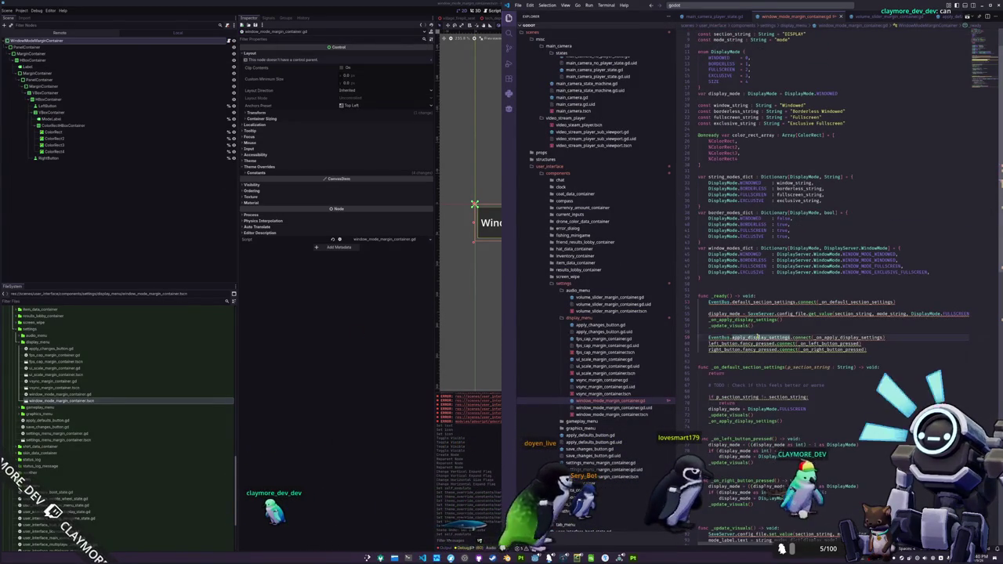
left_click(886, 338)
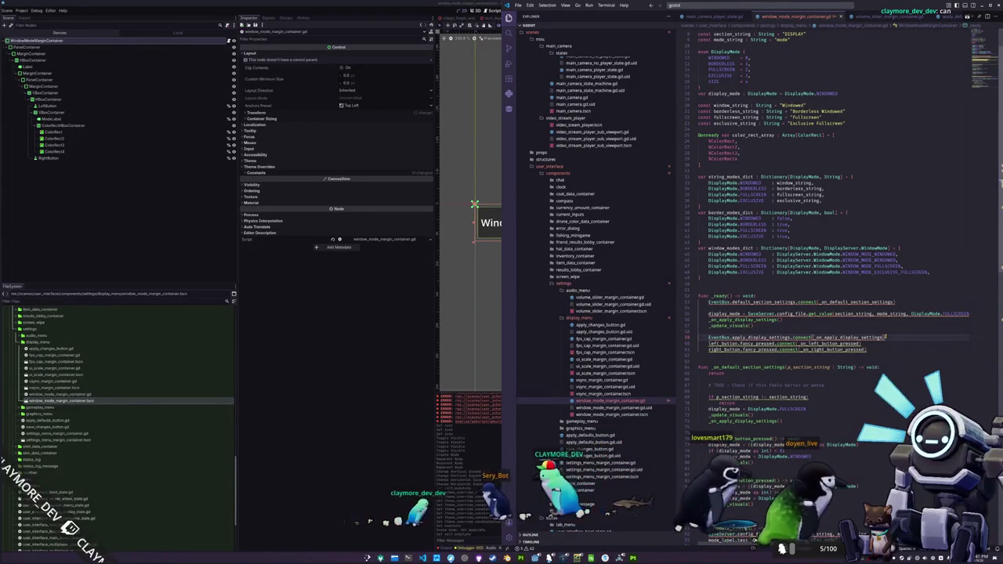
key("shift+Home")
key("shift+Home")
key("BackSpace")
key("BackSpace")
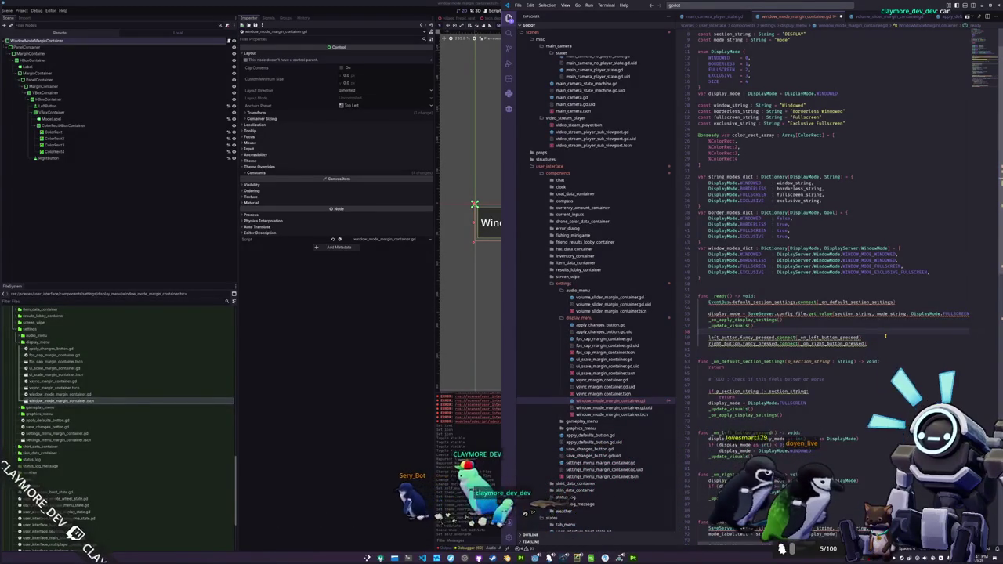
Replace fancy_pressed with pressed on both arrow button connect lines
key("Down")
key("ctrl+Right")
key("ctrl+Right")
key("ctrl+shift+Left")
key("ctrl+d")
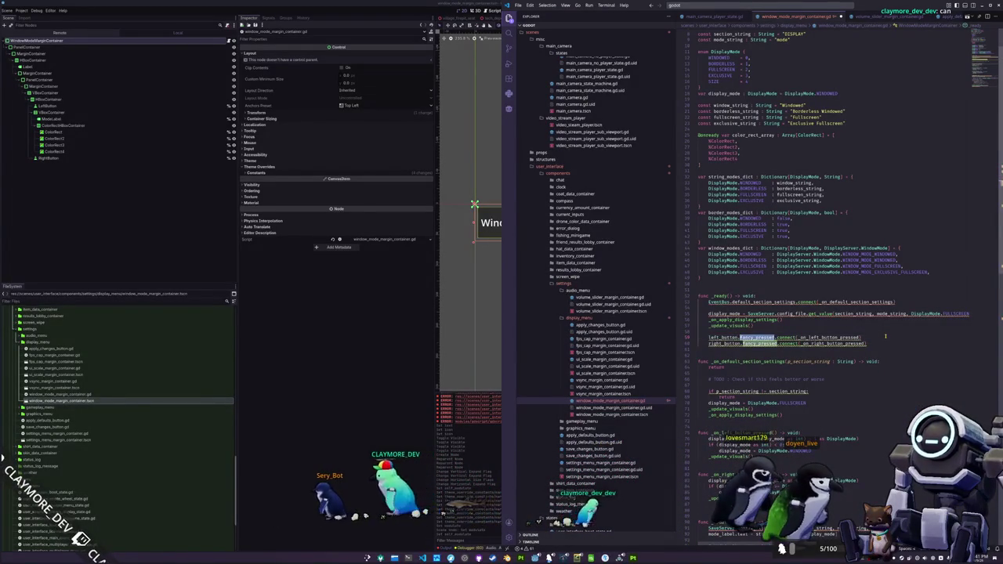
type("pressed")
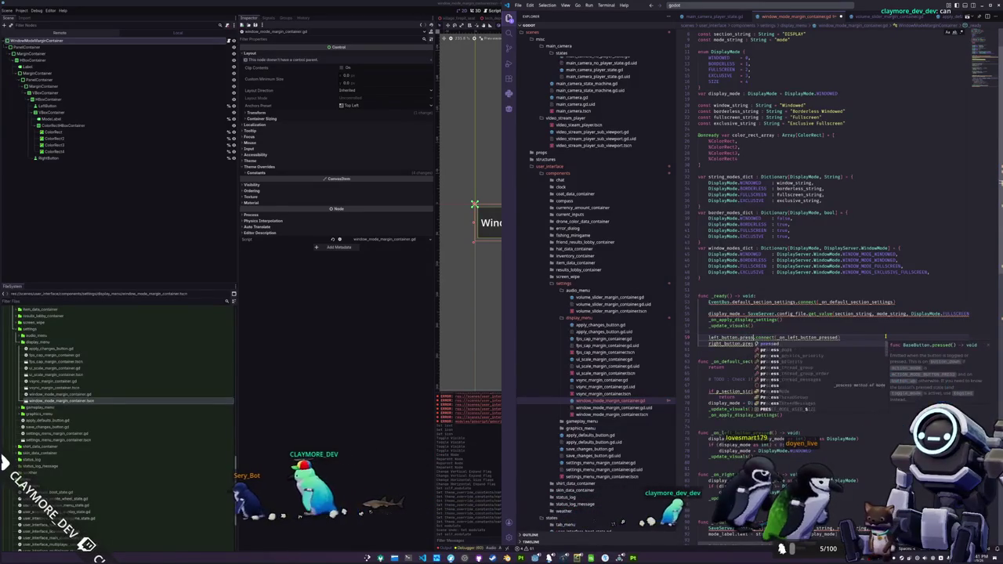
key("Escape")
Replace SaveServer with GlobalConfig in the get_value call on line 55
key("Up")
key("Up")
key("Up")
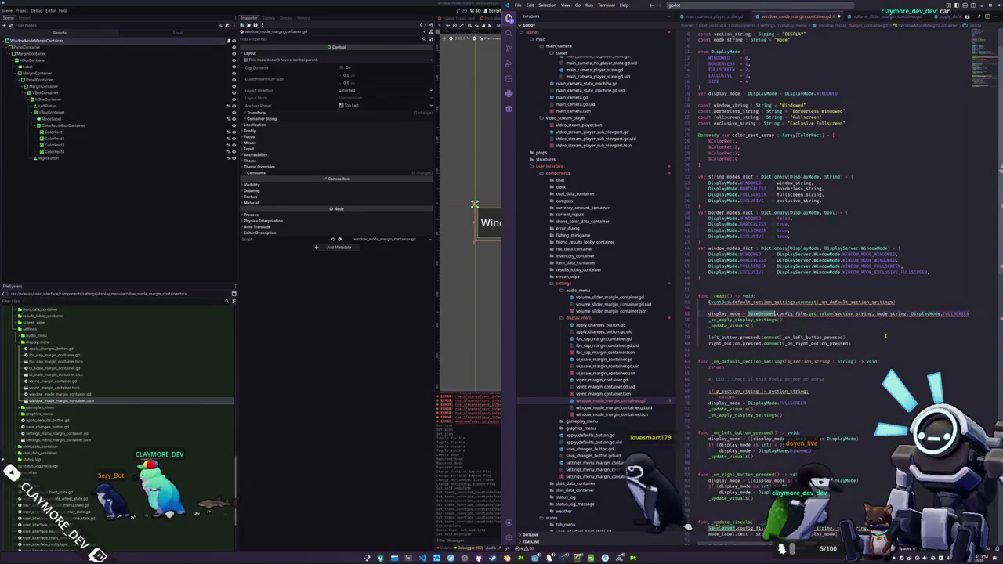
type("GlobalConfig")
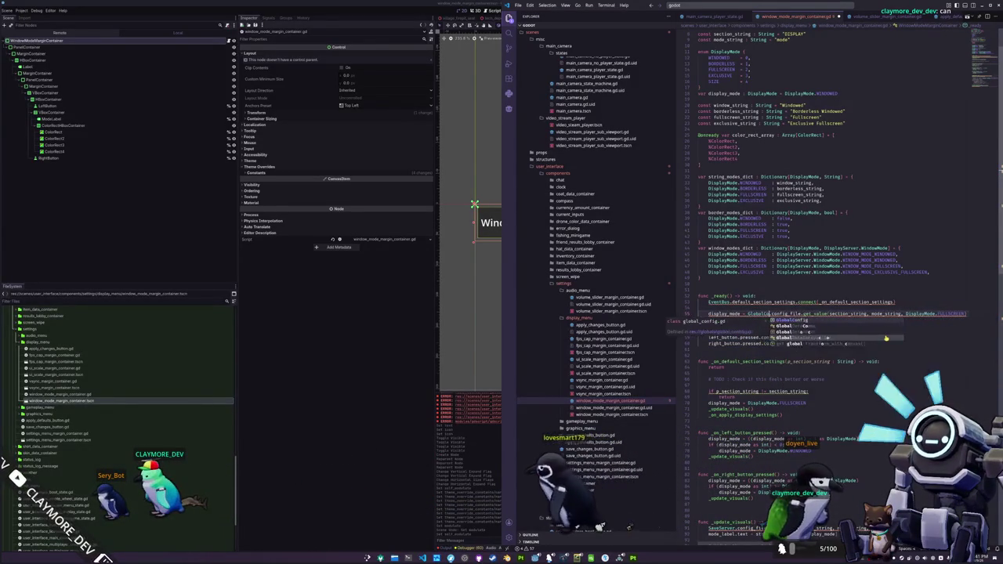
key("Escape")
key("ctrl+Right")
key("ctrl+Right")
key("ctrl+Right")
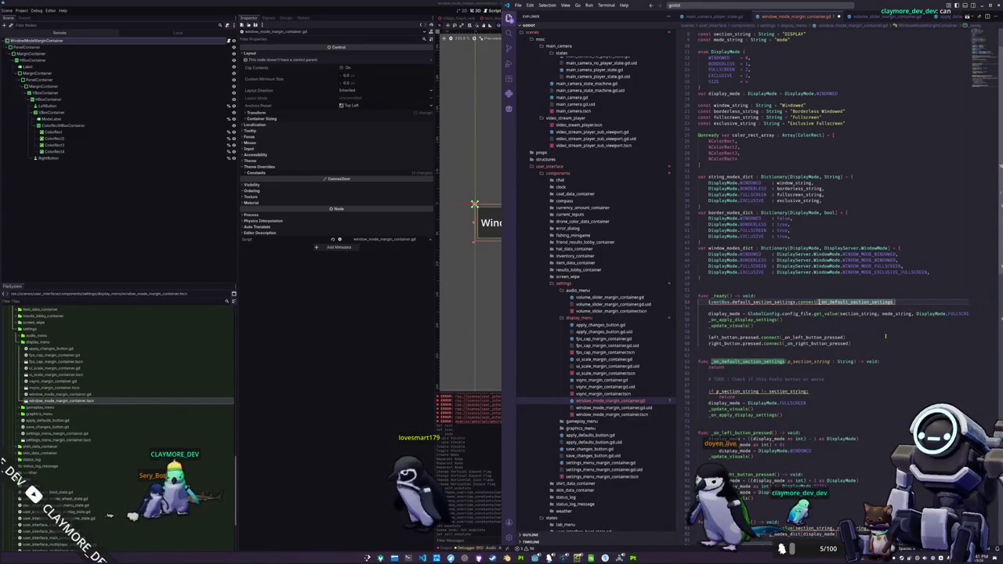
Connect GlobalSignals.user_interface_settings_default_section to _on_user_interface_settings_default_section
key("ctrl+Left")
key("ctrl+Left")
key("ctrl+Left")
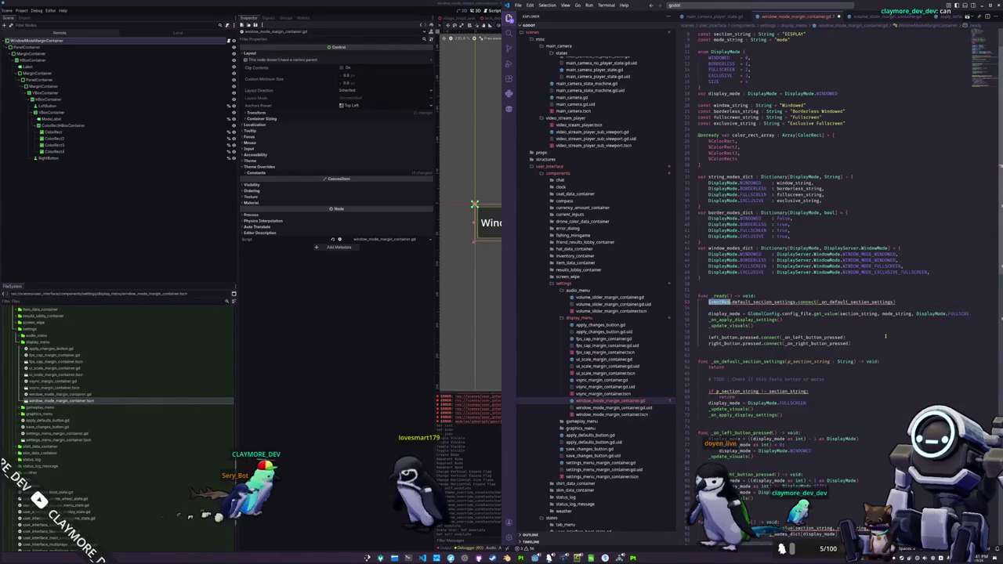
type("GlobalSignals.")
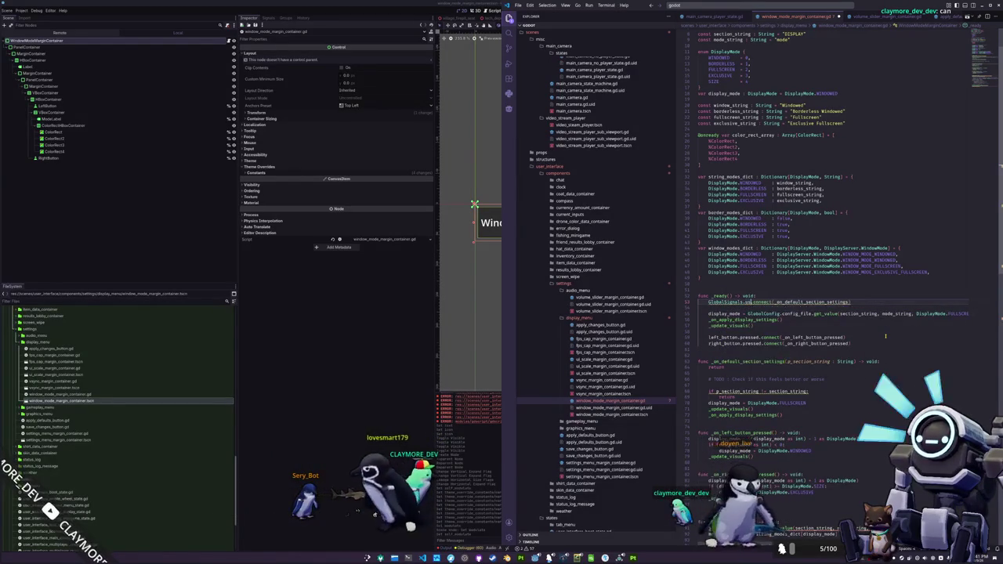
type("user_interface_")
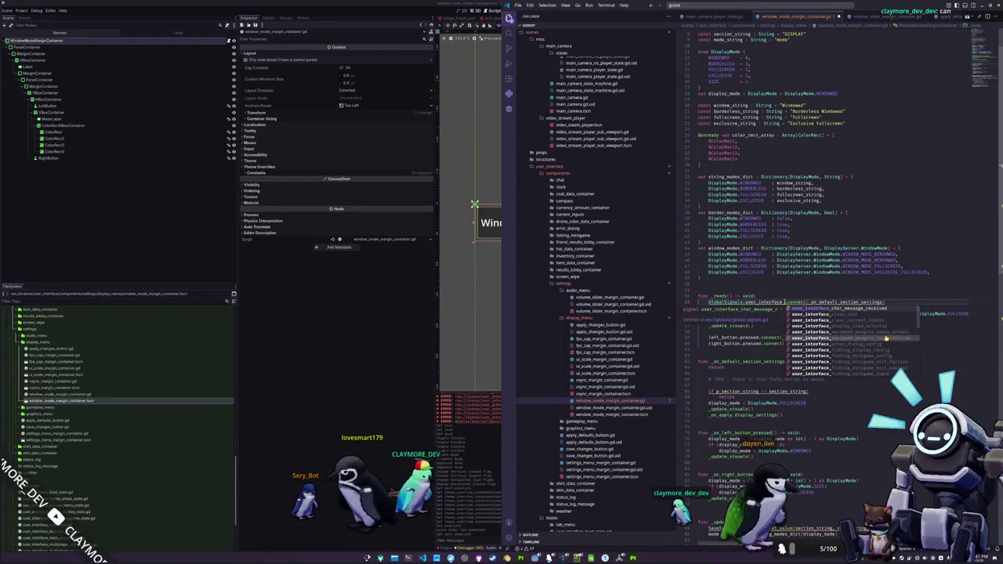
type("default_section")
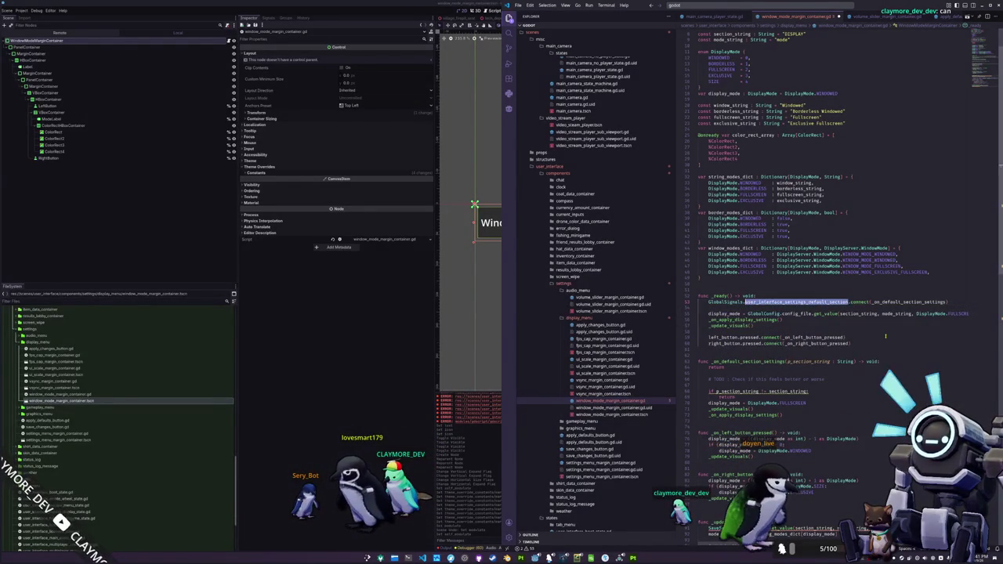
key("ctrl+Right")
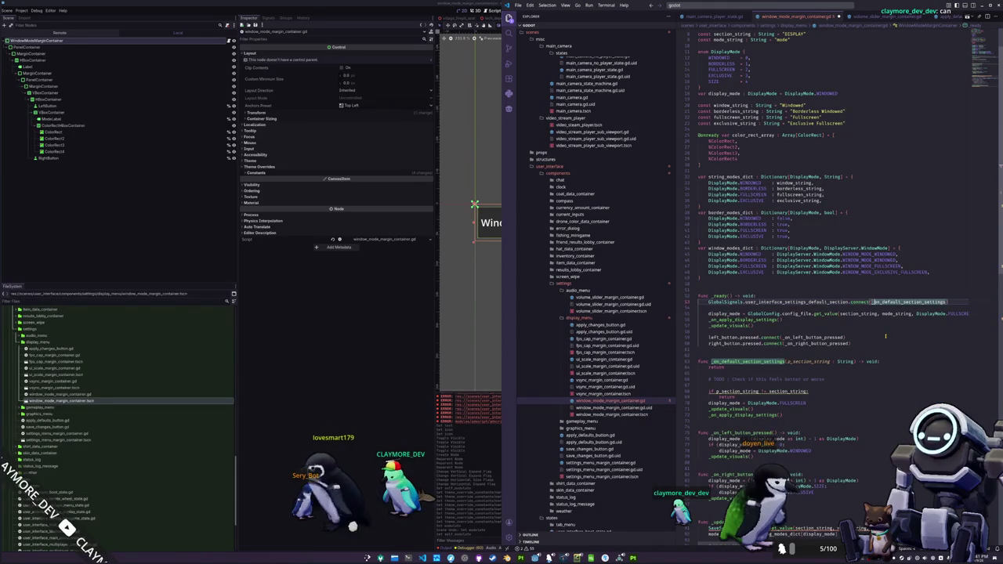
key("ctrl+shift+Right")
type("_on_user_interface_settings_default_section")
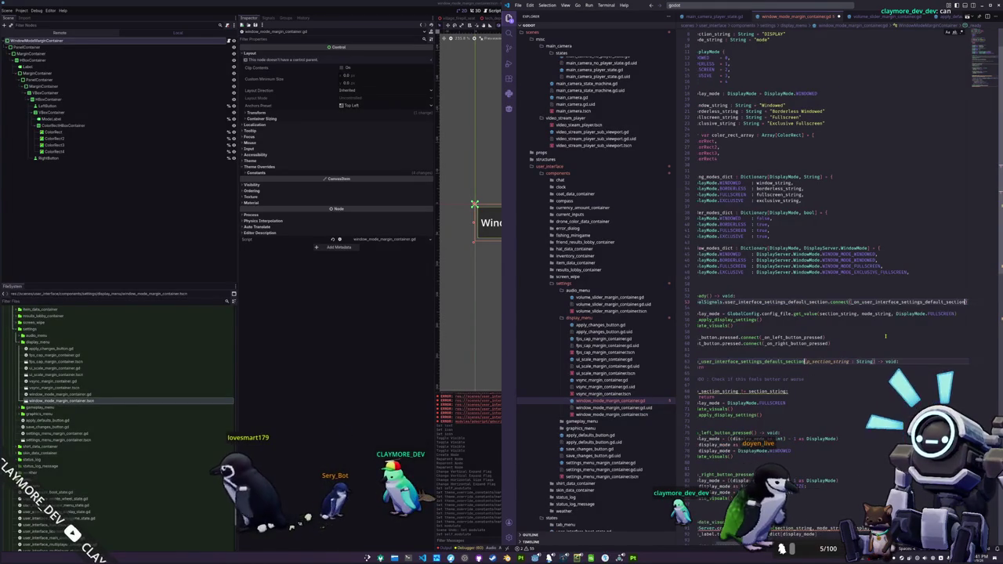
key("Down")
key("Down")
key("Down")
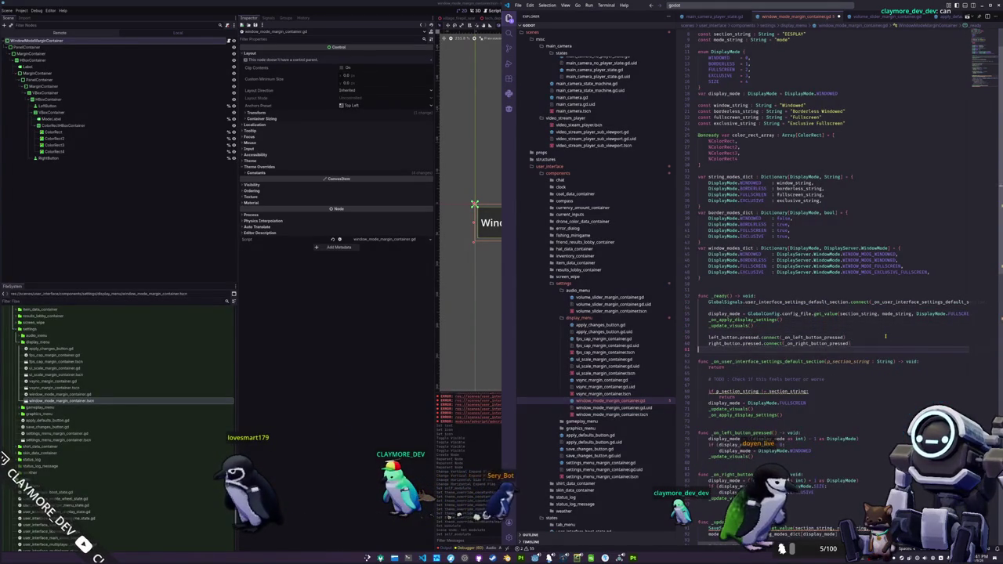
key("ctrl+z")
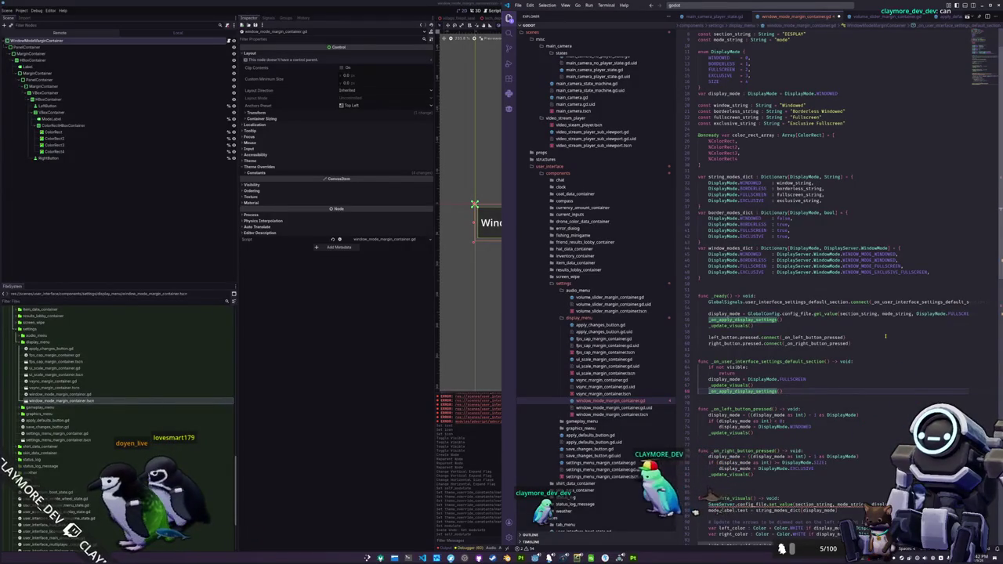
Reorder the update-visuals line and cut the _on_apply_display_settings() calls from _ready and the default-section handler
key("Down")
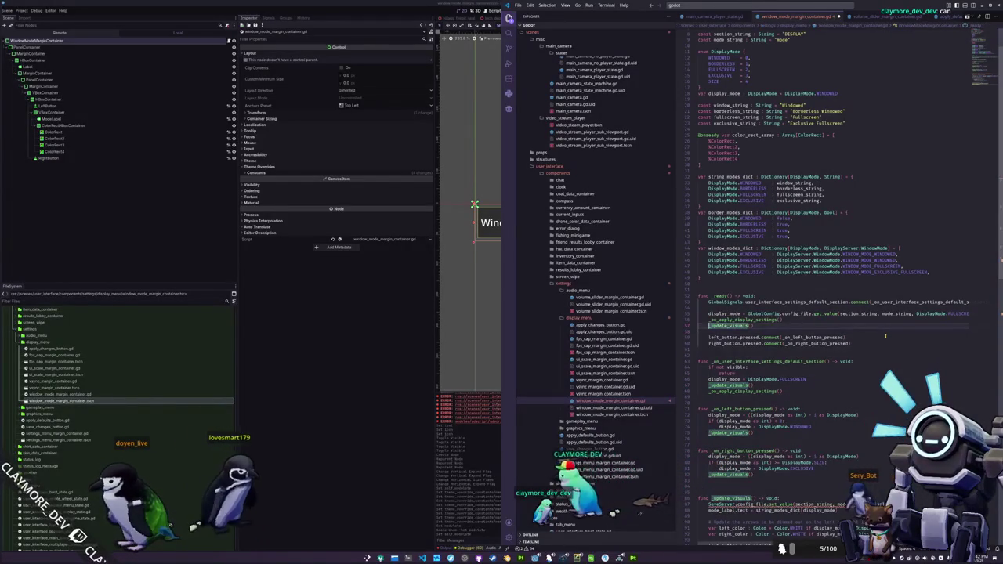
key("Up")
key("alt+Down")
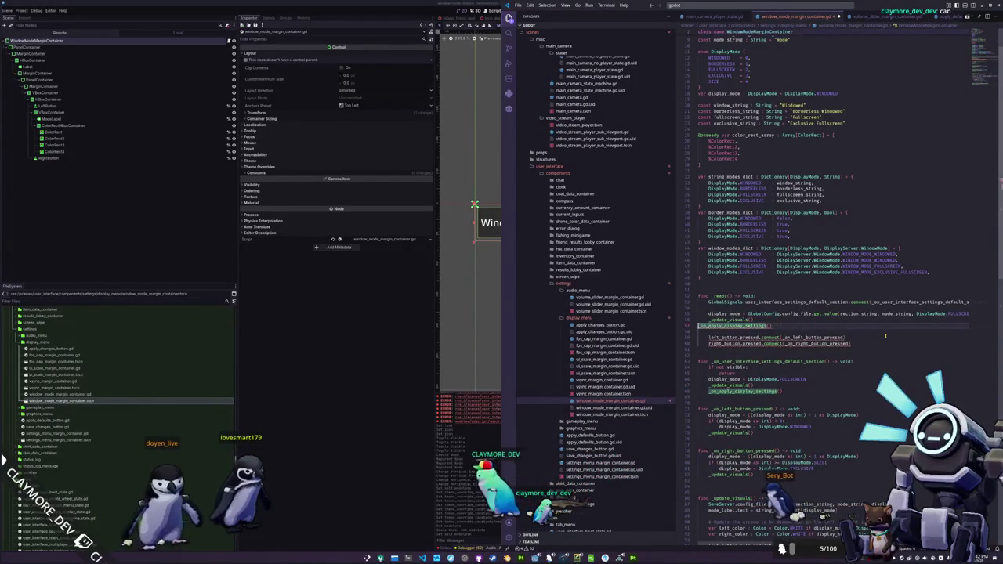
key("shift+Down")
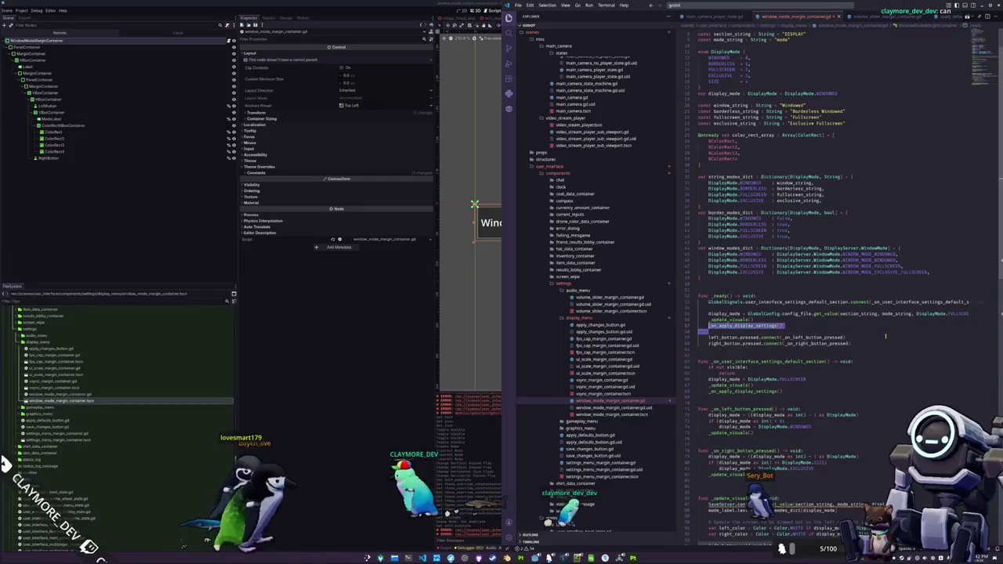
scroll(886, 337, "down", 5)
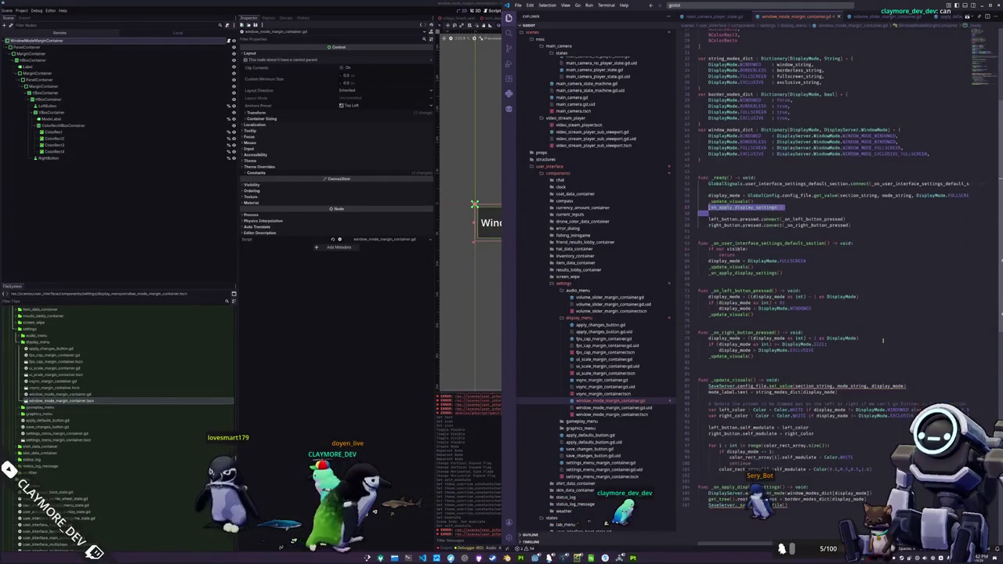
key("ctrl+x")
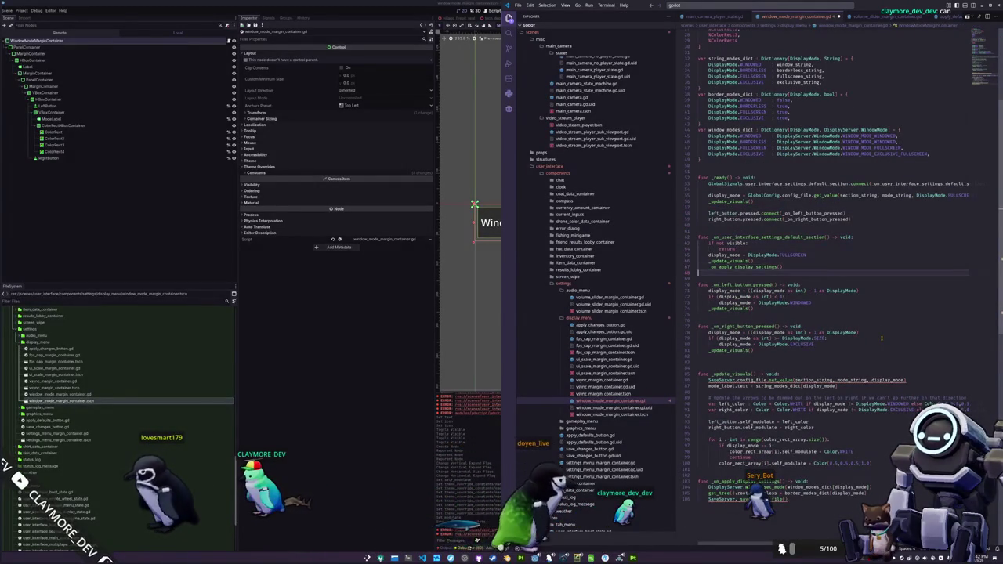
key("ctrl+x")
key("Down")
key("Down")
key("Down")
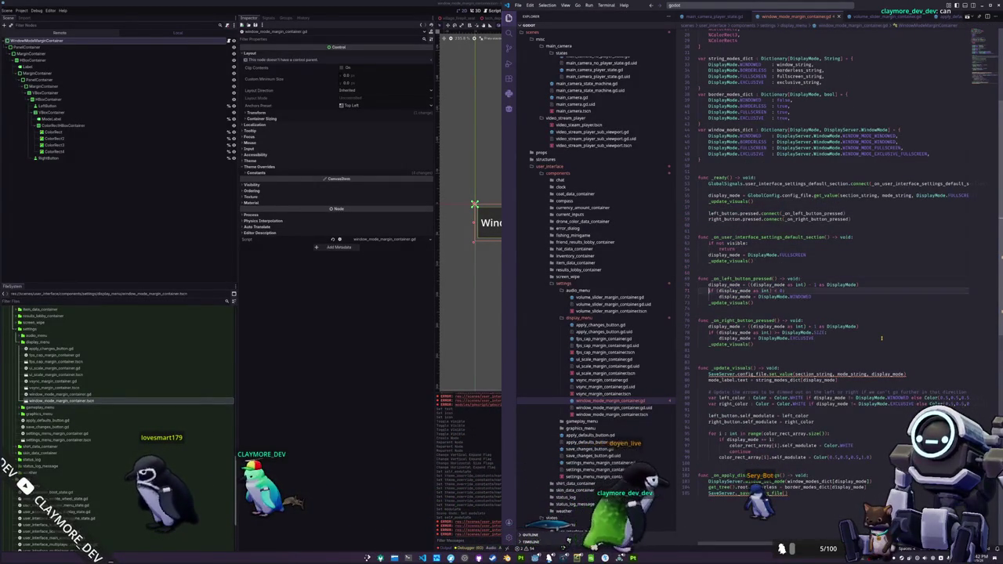
key("Down")
key("Down")
key("Down")
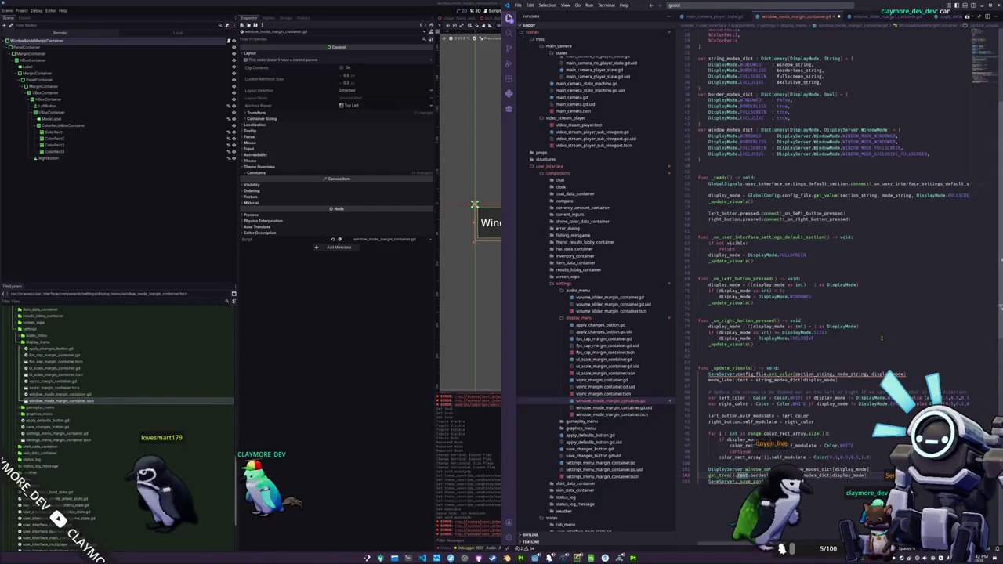
Change SaveServer to GlobalConfig on the set_value line in _update_visuals
key("Home")
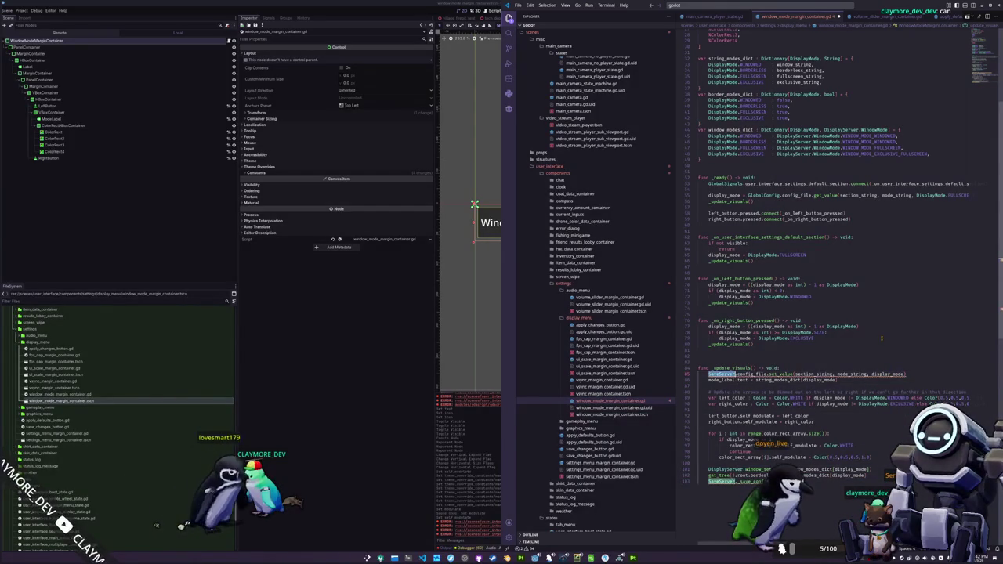
type("GlobalConfig")
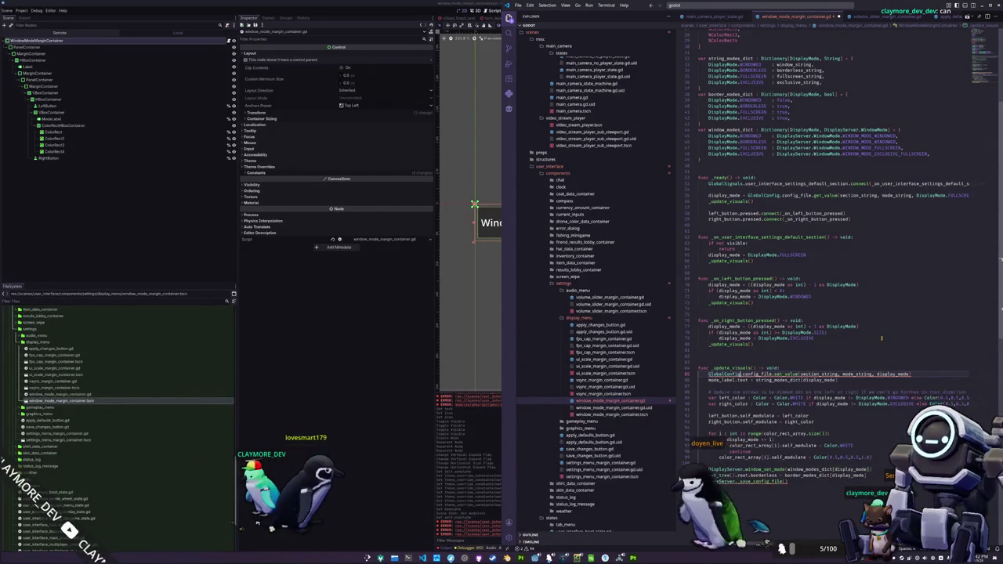
key("ctrl+Right")
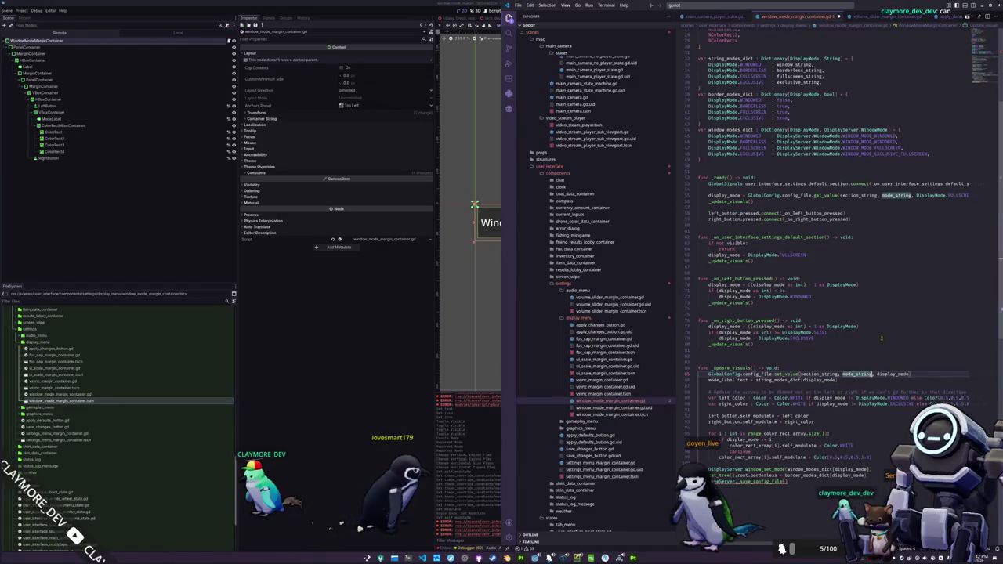
key("ctrl+Right")
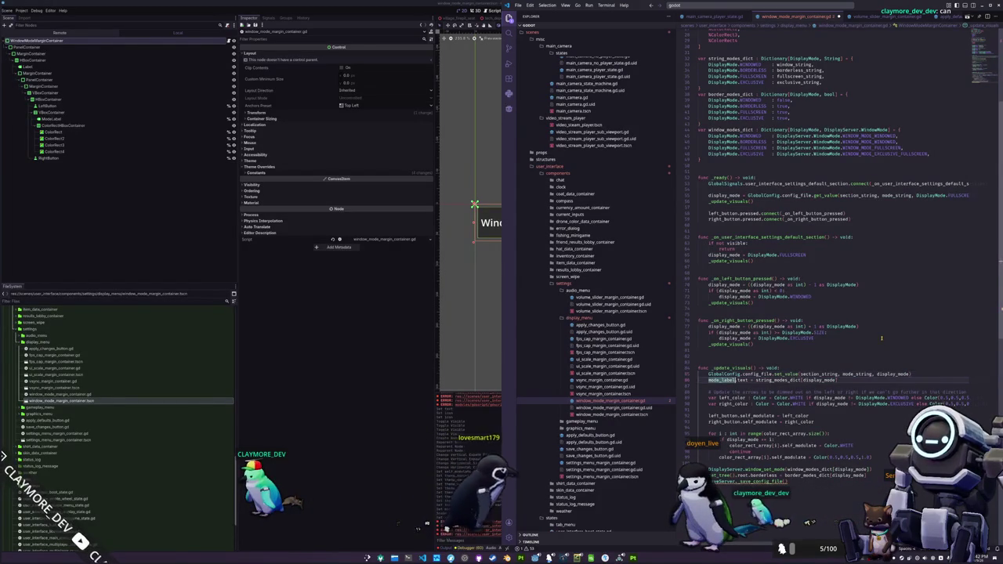
Replace SaveServer.save_config_file() with GlobalConfig.save()
key("Down")
key("Down")
key("Down")
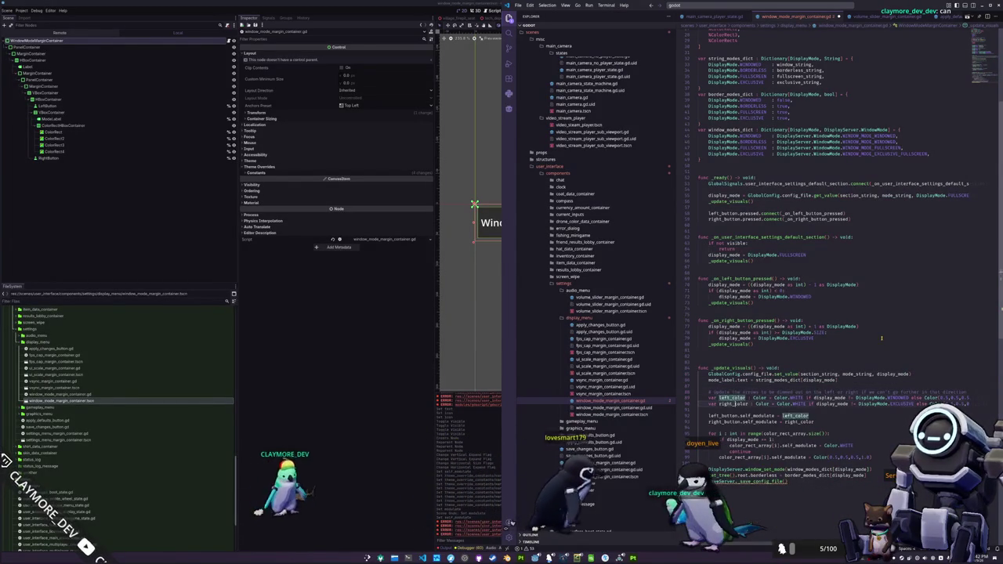
key("Down")
key("Down")
key("Down")
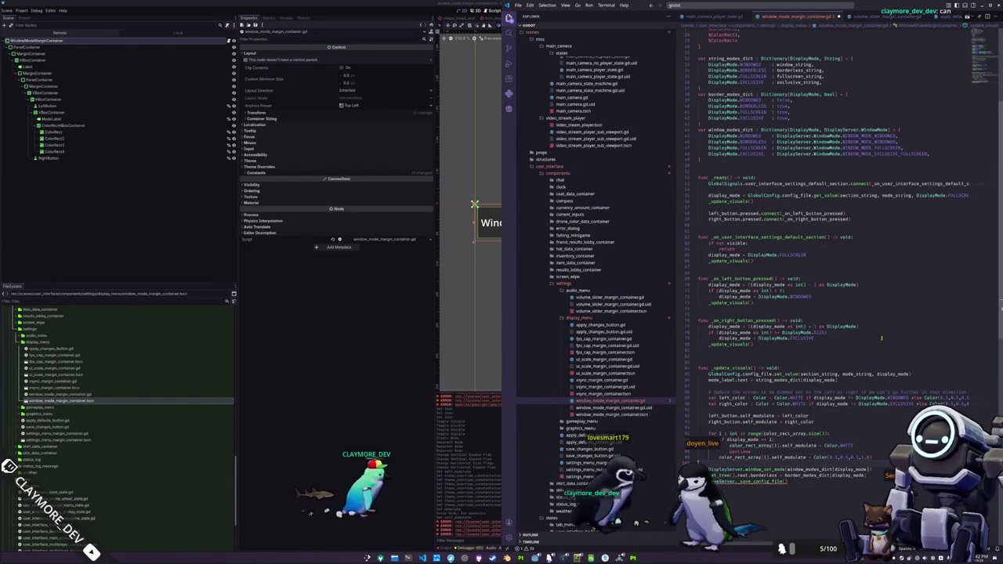
key("Return")
type("GlobalConfig.sav")
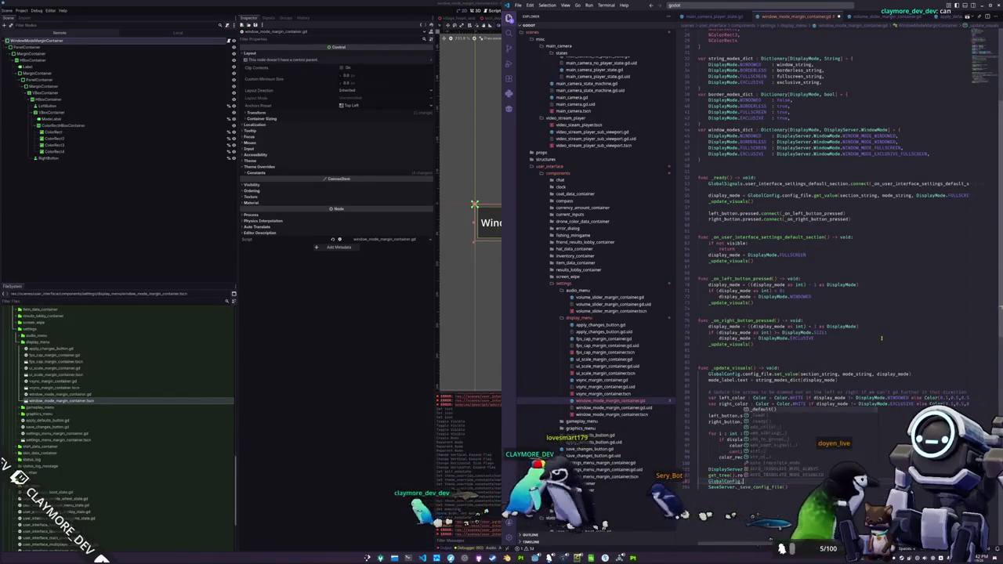
key("Return")
key("Down")
key("ctrl+shift+k")
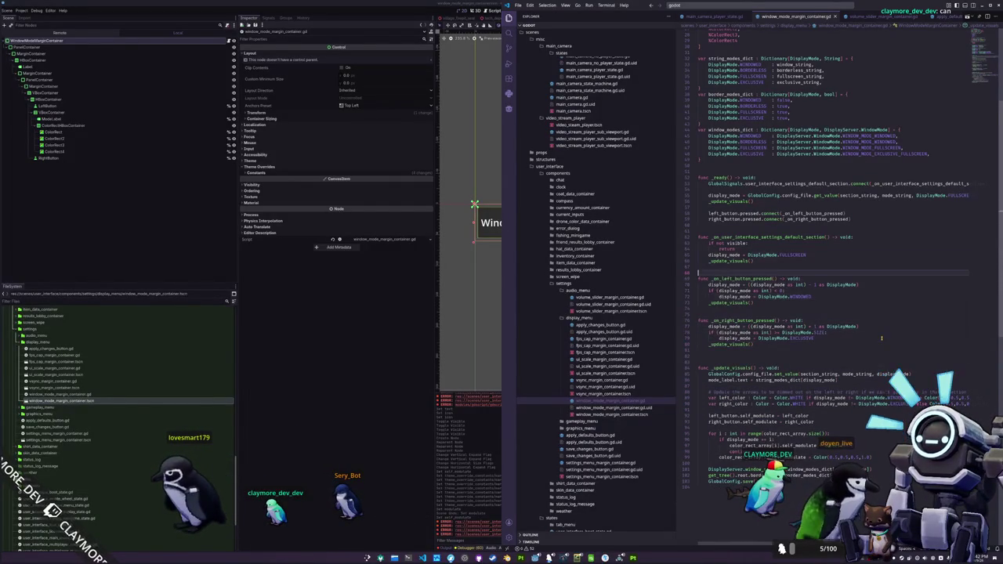
Find where the "Windowed" string value is used in the script
key("Up")
key("Up")
key("Up")
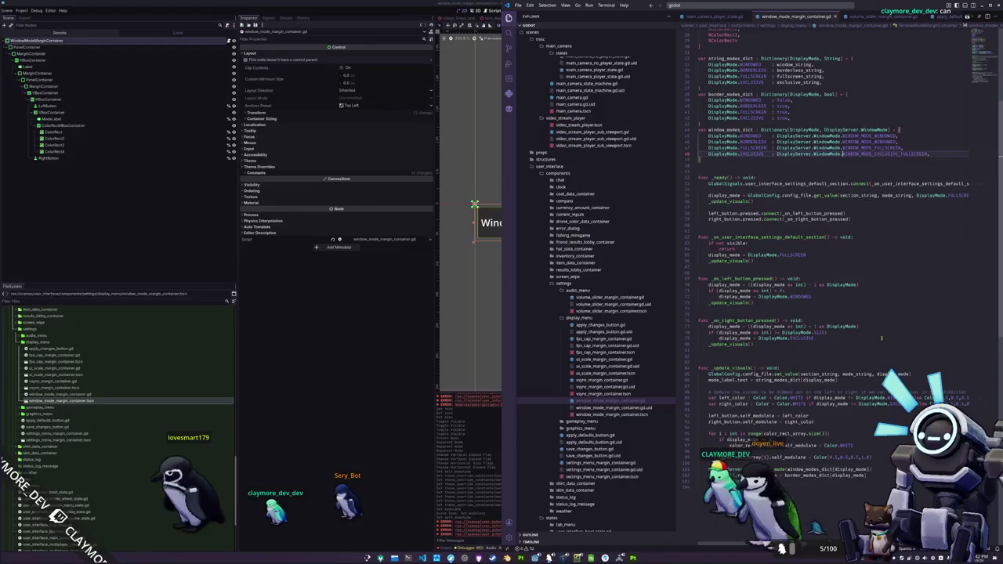
key("Up")
key("Up")
key("Up")
key("Up")
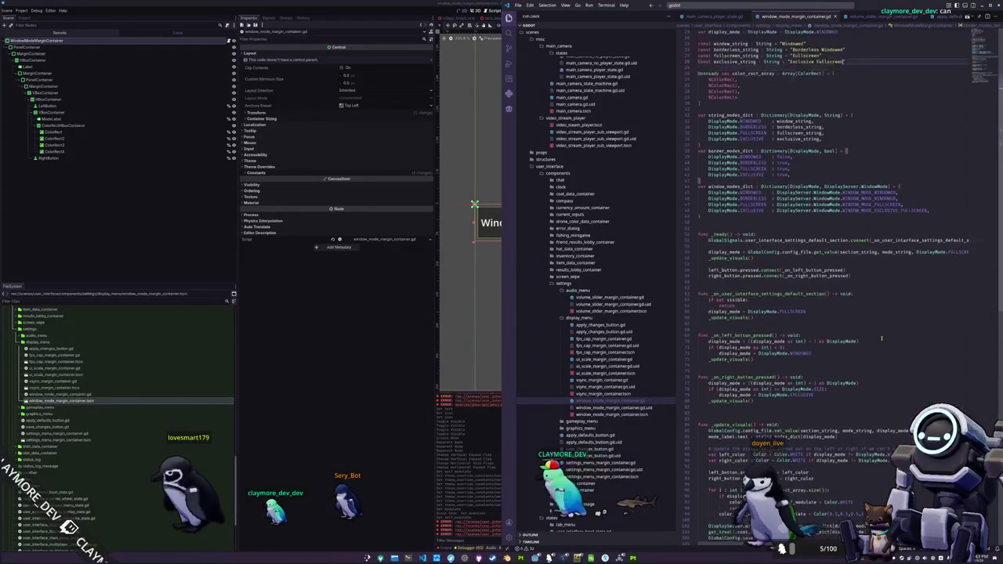
key("Up")
key("Up")
key("Up")
key("Down")
key("Down")
key("Down")
key("ctrl+d")
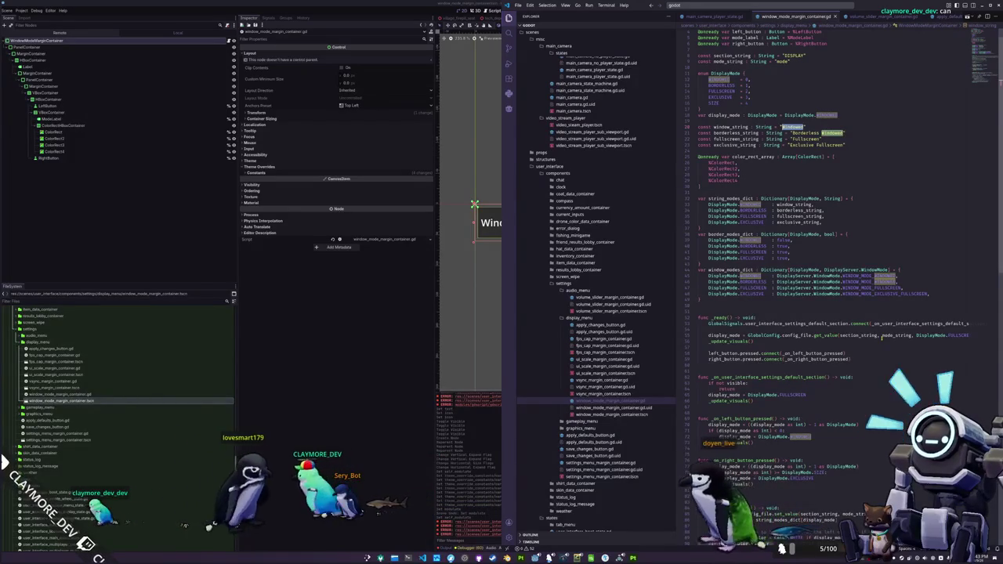
mouse_move(515, 562)
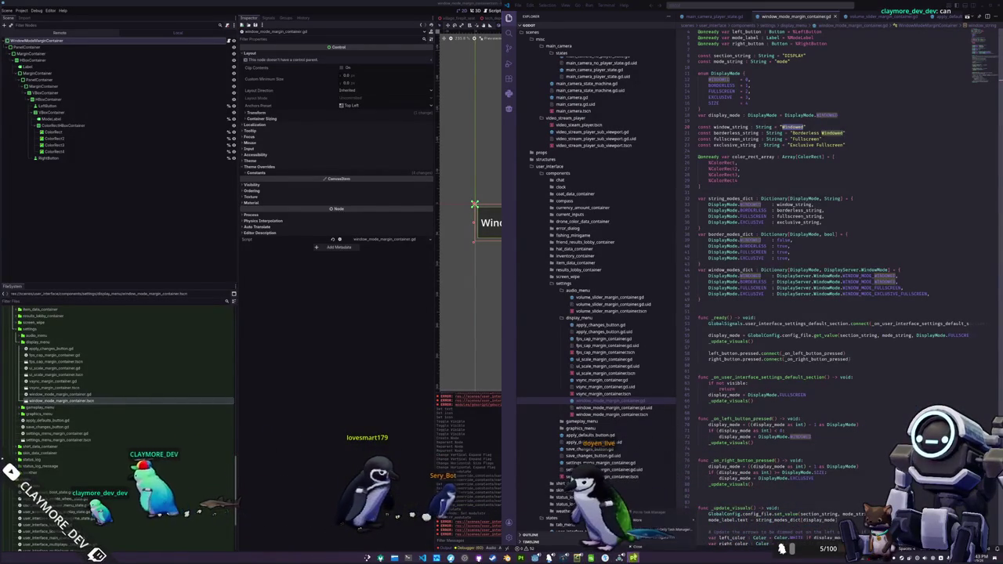
left_click(627, 557)
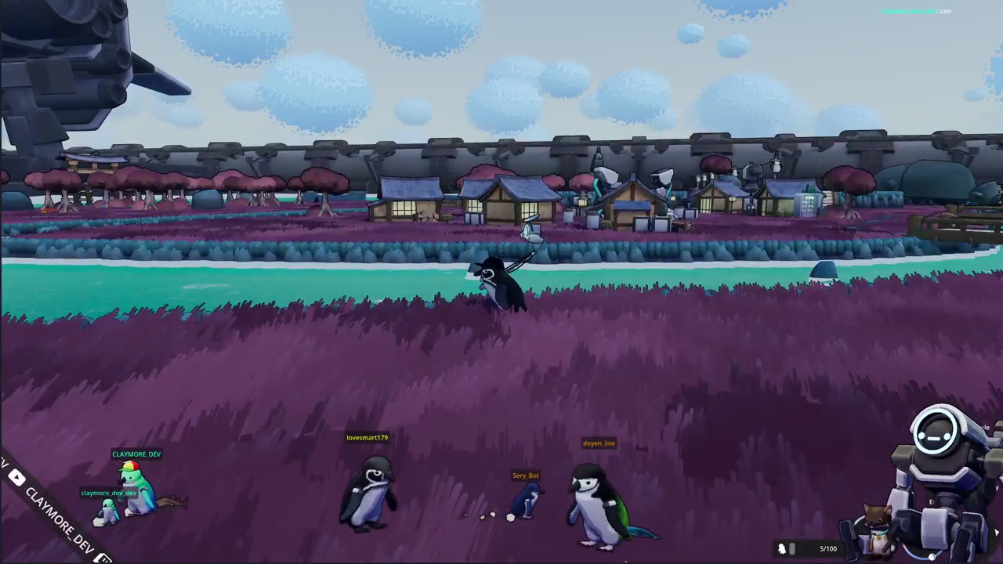
key("alt+Tab")
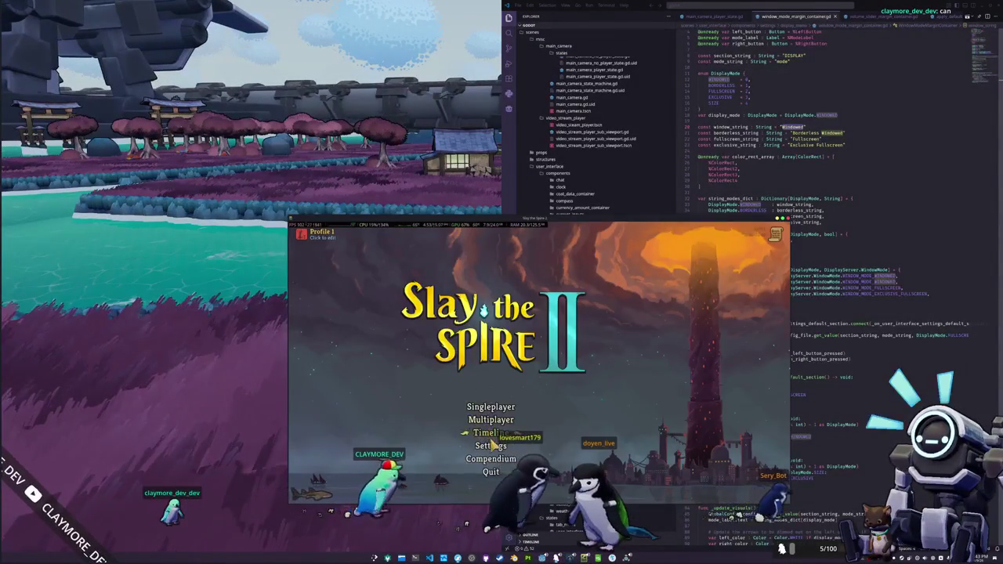
left_click(481, 434)
left_click(573, 260)
left_click(505, 259)
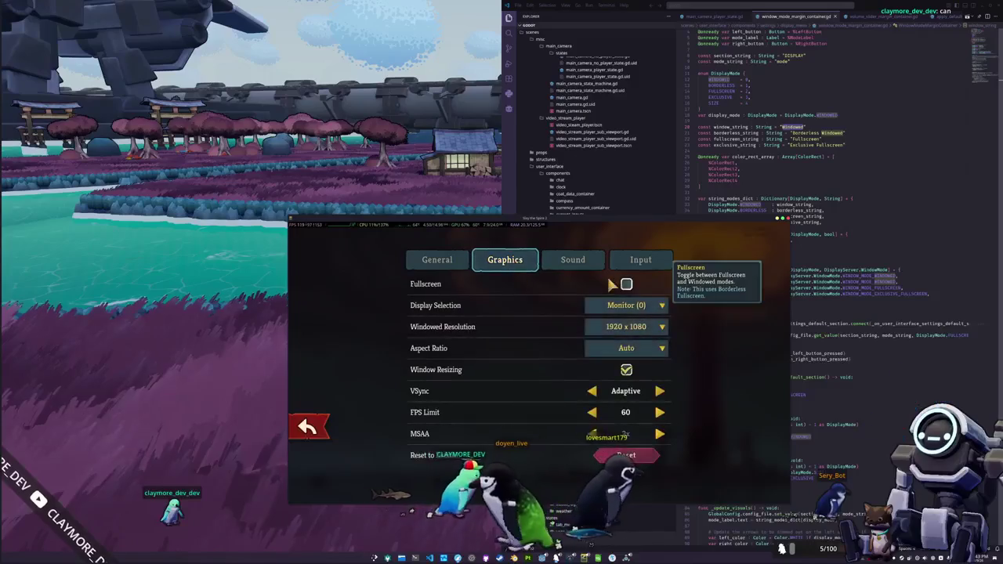
left_click(626, 284)
left_click(627, 295)
left_click(632, 264)
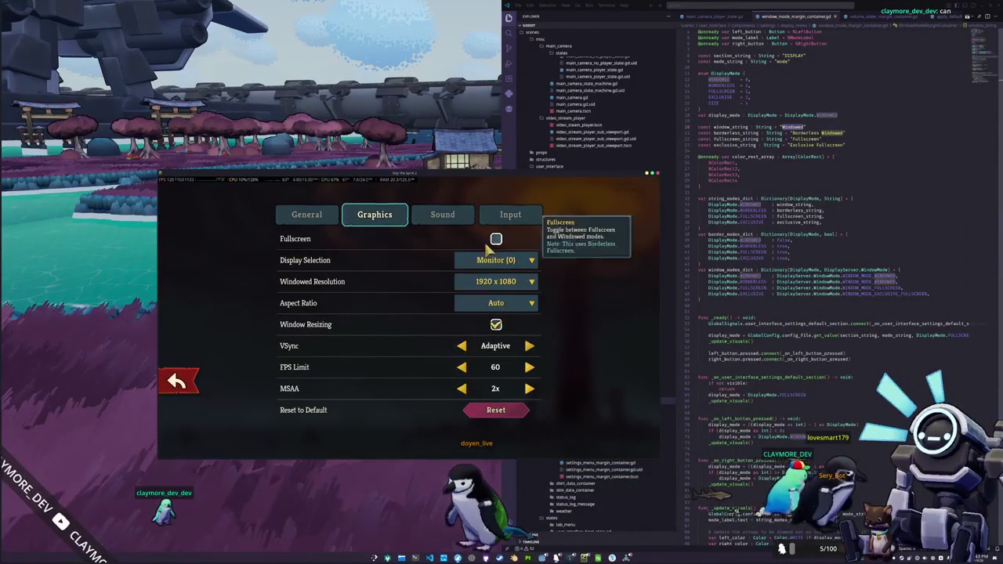
left_click(772, 387)
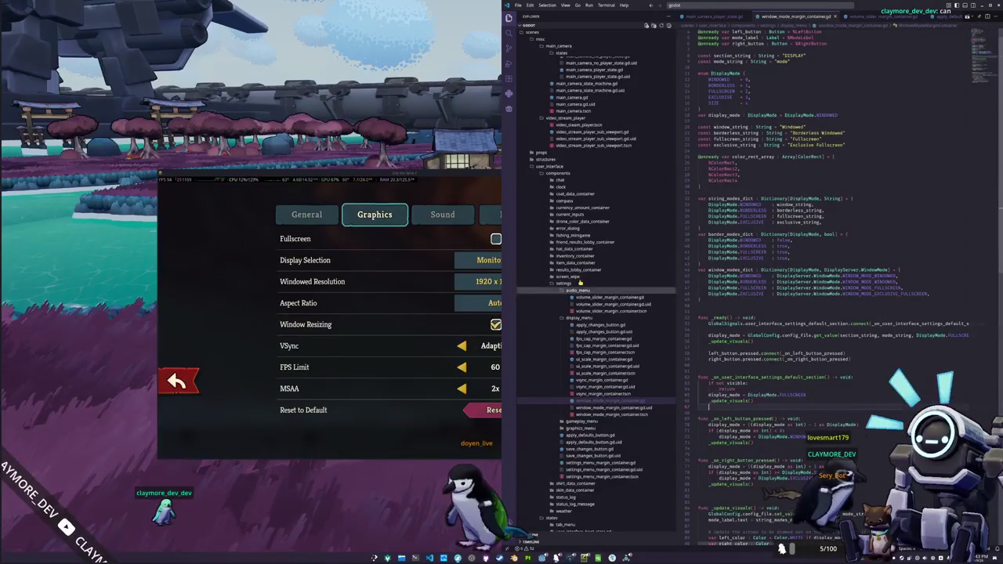
left_click(481, 177)
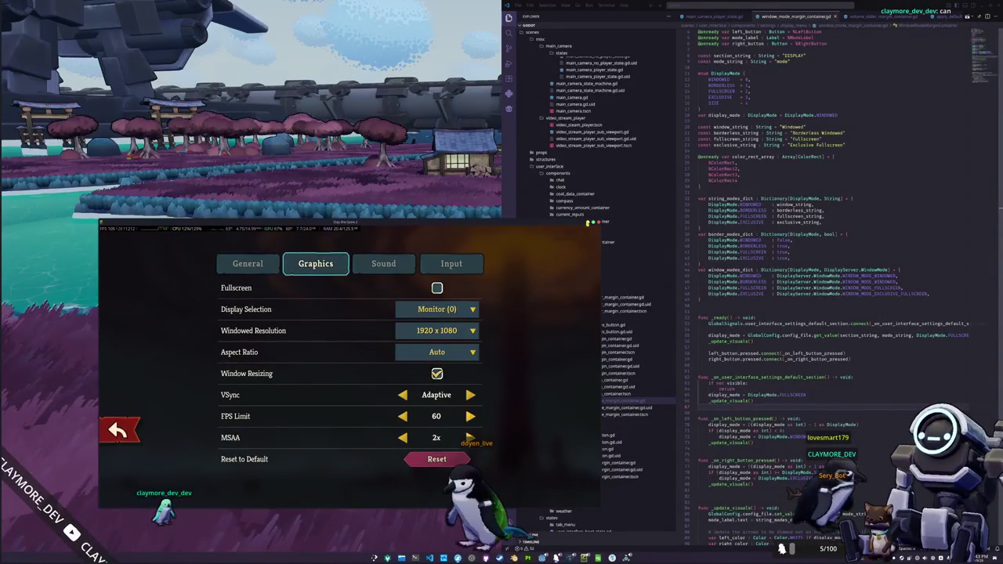
left_click(716, 388)
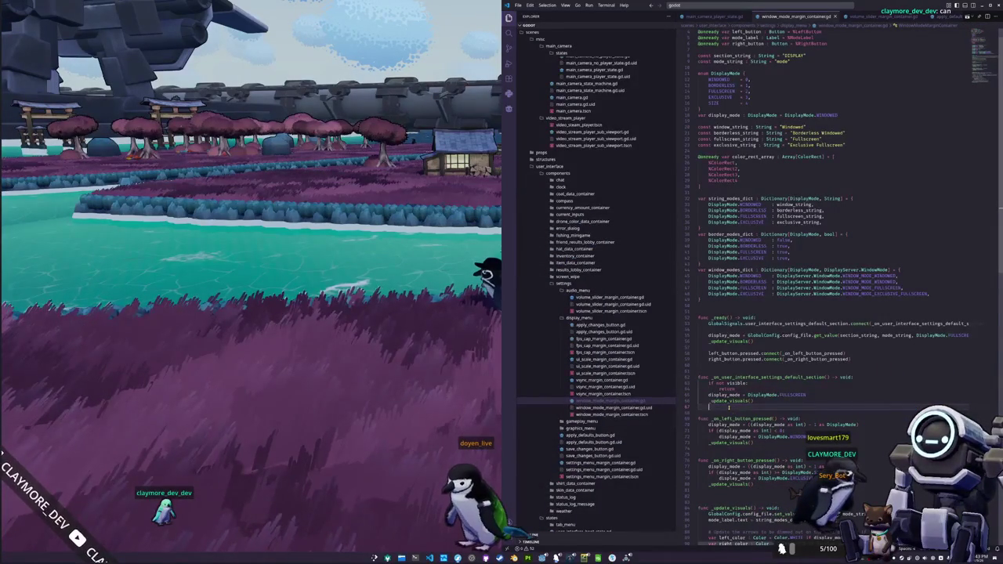
scroll(729, 413, "up", 1)
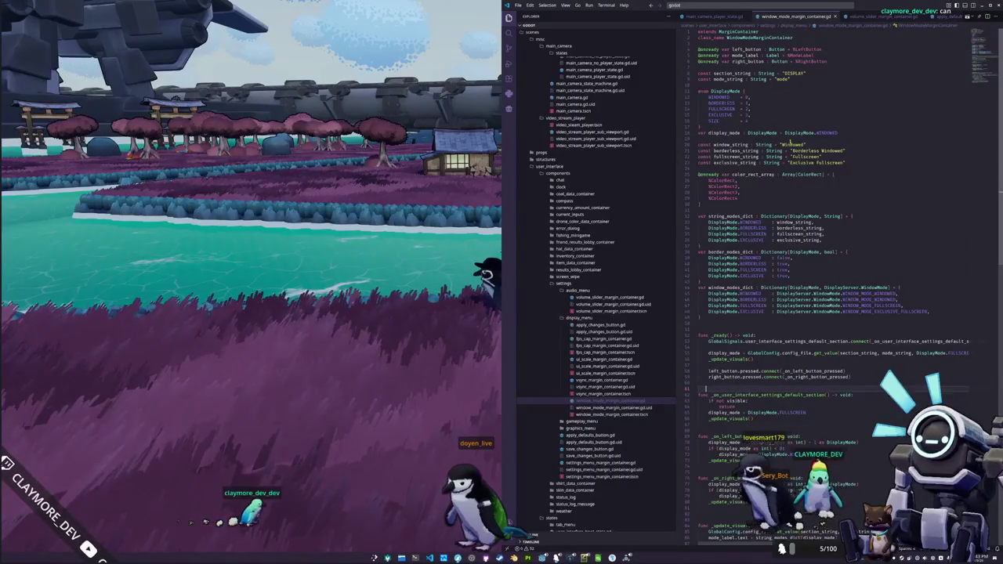
Select the "Windowed" value in the script and switch to the translations spreadsheet in LibreOffice Calc
double_click(793, 145)
key("alt+Tab")
key("alt+Tab")
key("alt+Tab")
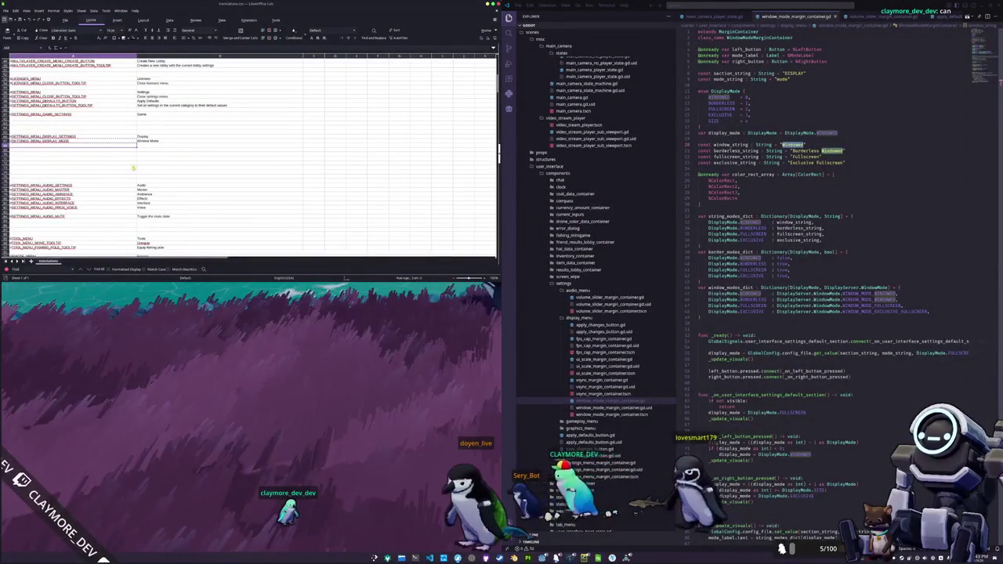
Add the #SETTINGS_MENU_DISPLAY_MODE_WINDOWED and _BORDERLESS_WINDOWED keys, labelling the borderless one 'Borderless Windowed'
key("ctrl+v")
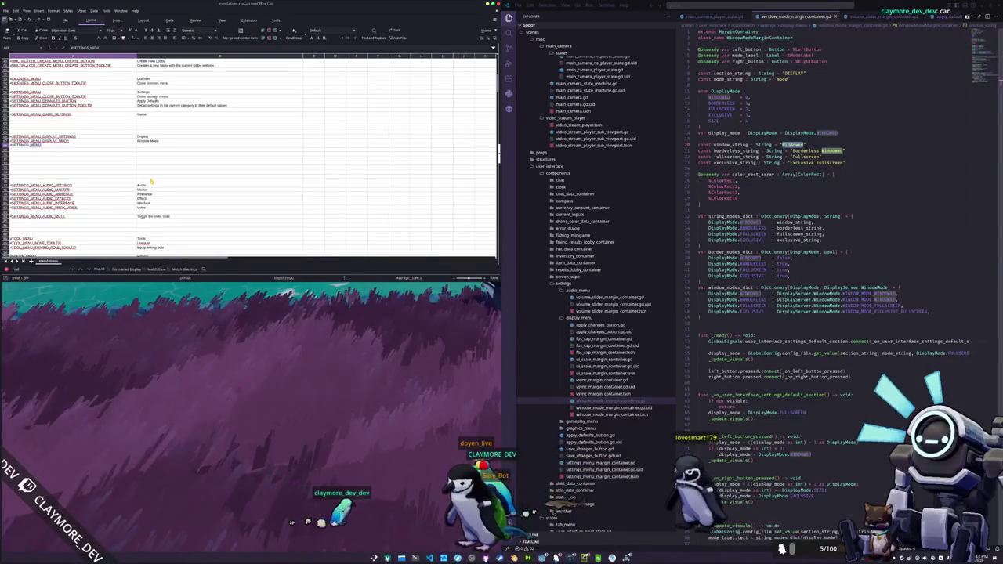
type("MODE_")
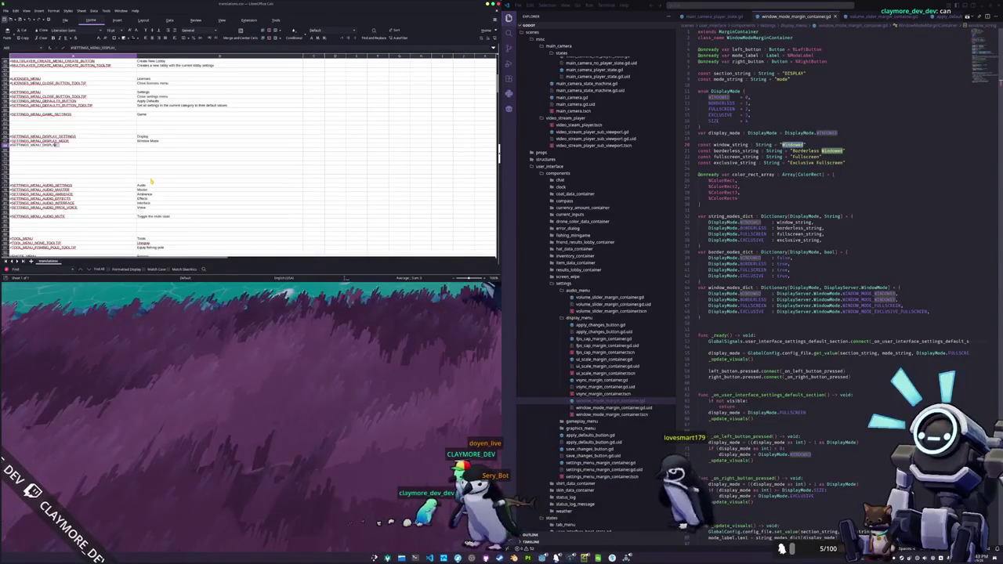
type("WINDOWED")
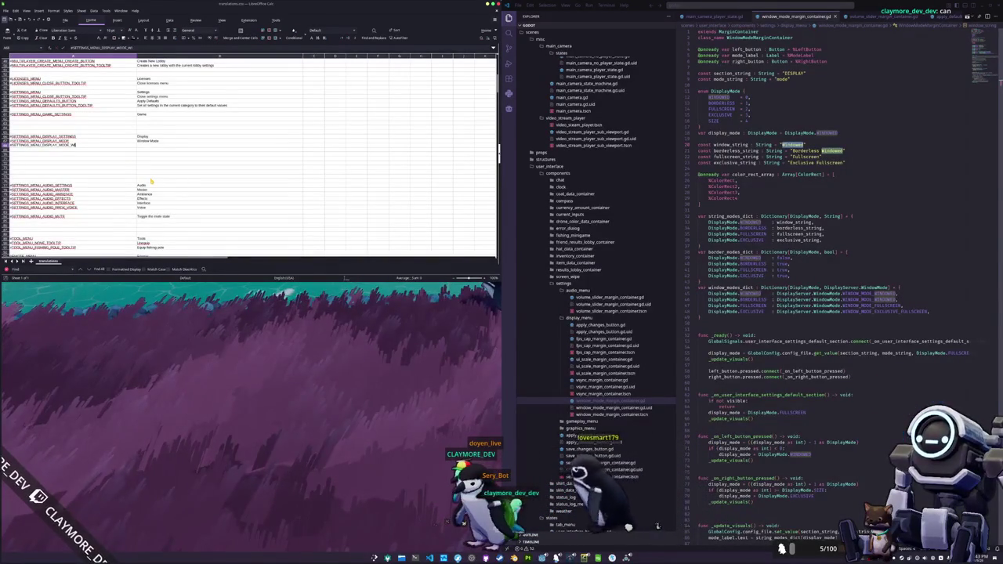
key("Tab")
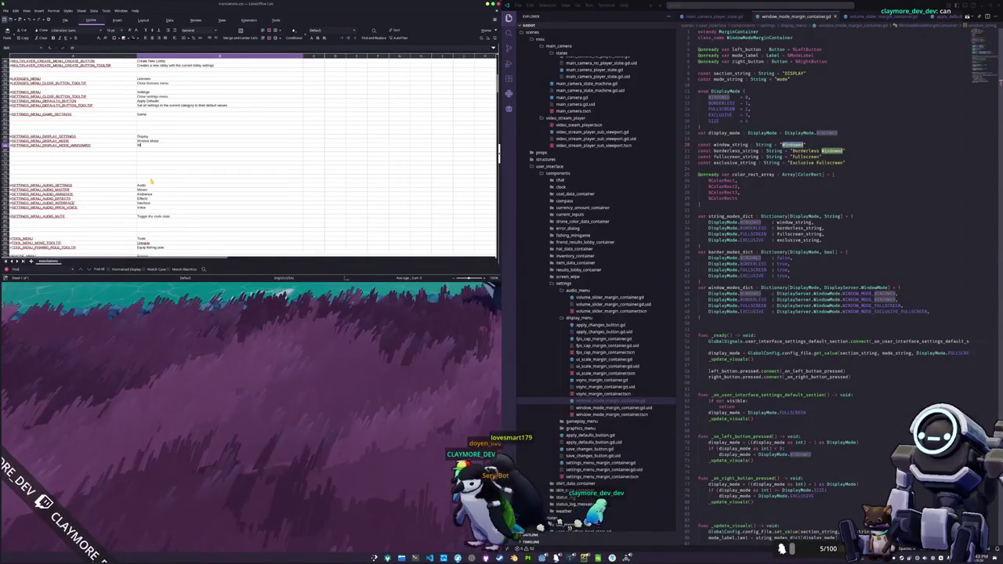
key("Return")
key("ctrl+d")
type("#SETTINGS_MENU_DISPLAY_MODE_Borderless Windo")
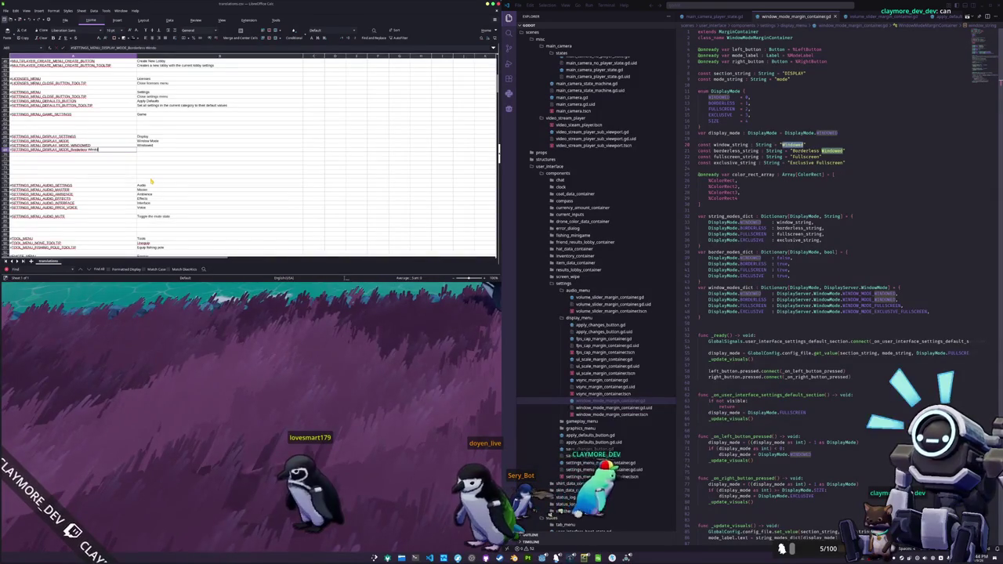
type("wed")
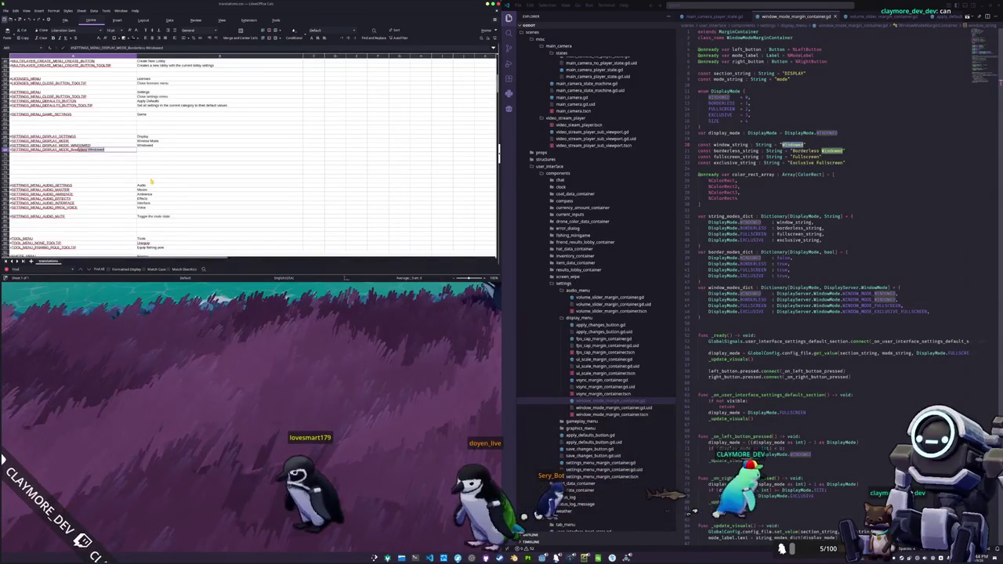
key("ctrl+BackSpace")
key("ctrl+BackSpace")
type("BORDERLESS_WINDOWED")
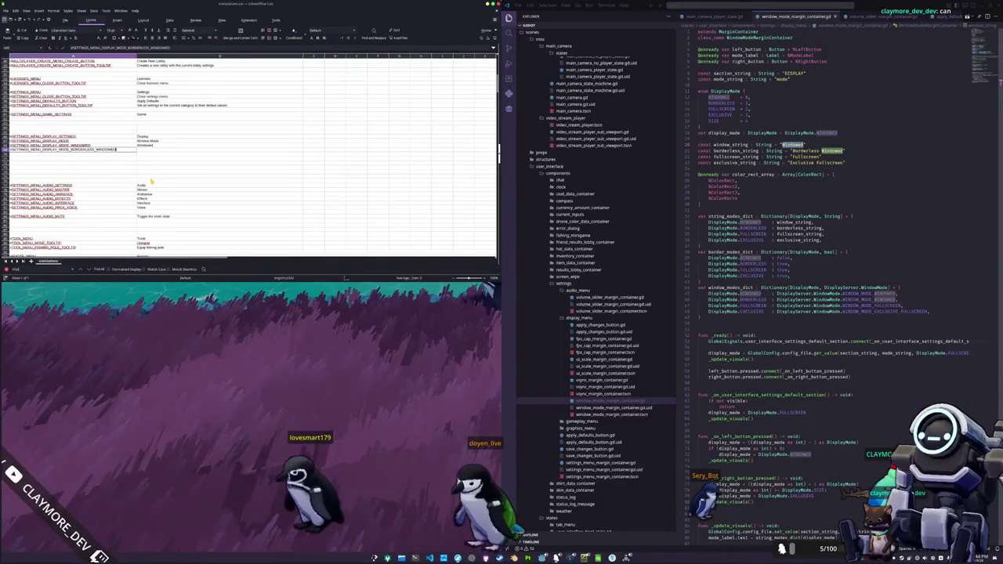
key("Tab")
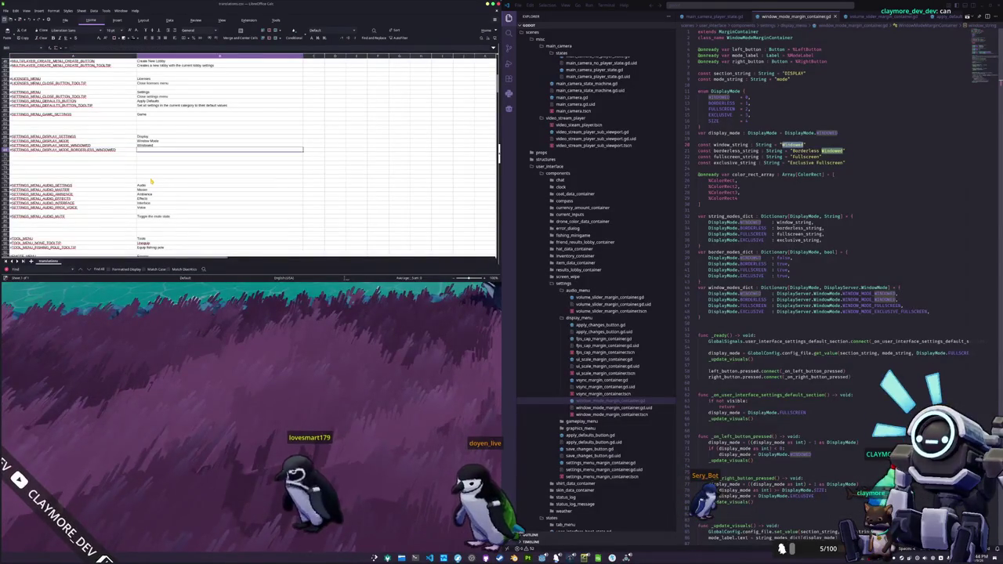
type("Bor")
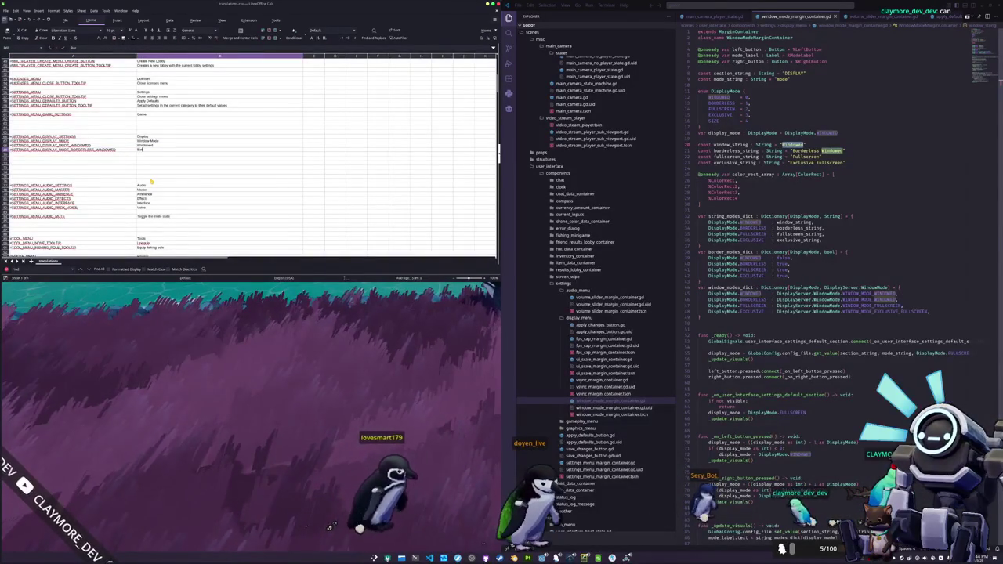
type("derless Windowed")
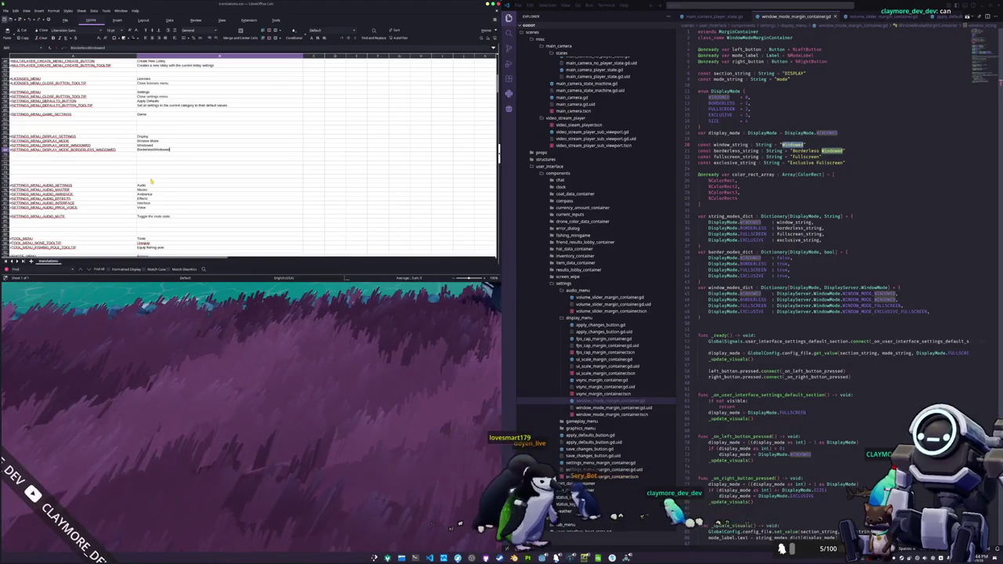
key("Return")
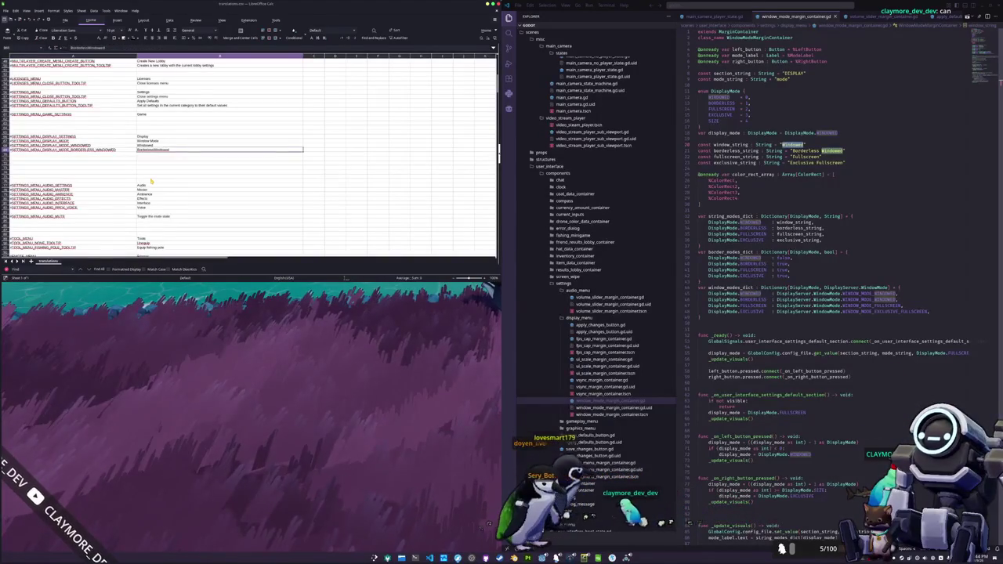
Add the _FULLSCREEN and _EXCLUSIVE_FULLSCREEN keys with labels 'Fullscreen' and 'Exclusive Fullscreen'
left_click(71, 155)
type("#SETTINGS_MENU_DISPLAY_MODE")
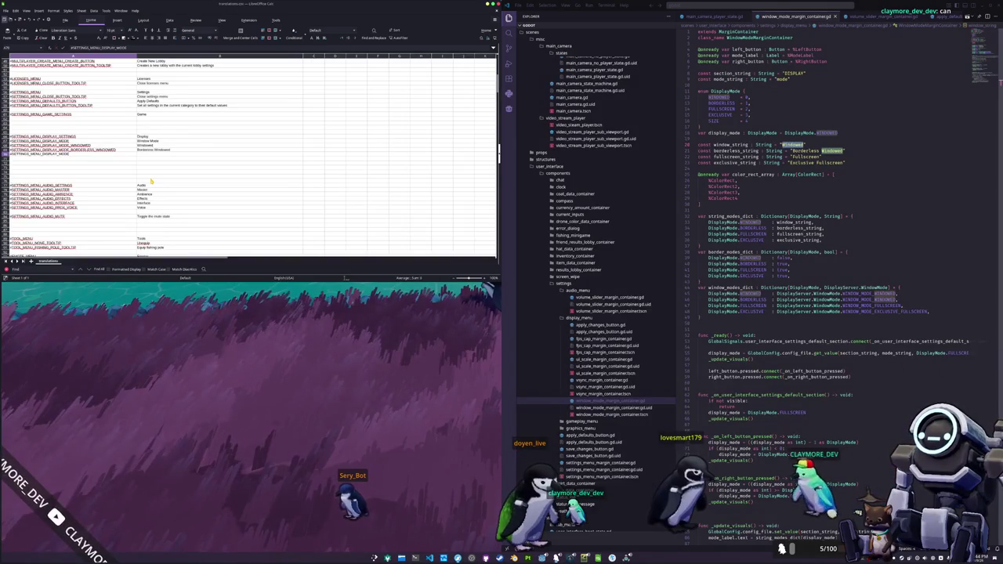
type("_FULLSCREEN")
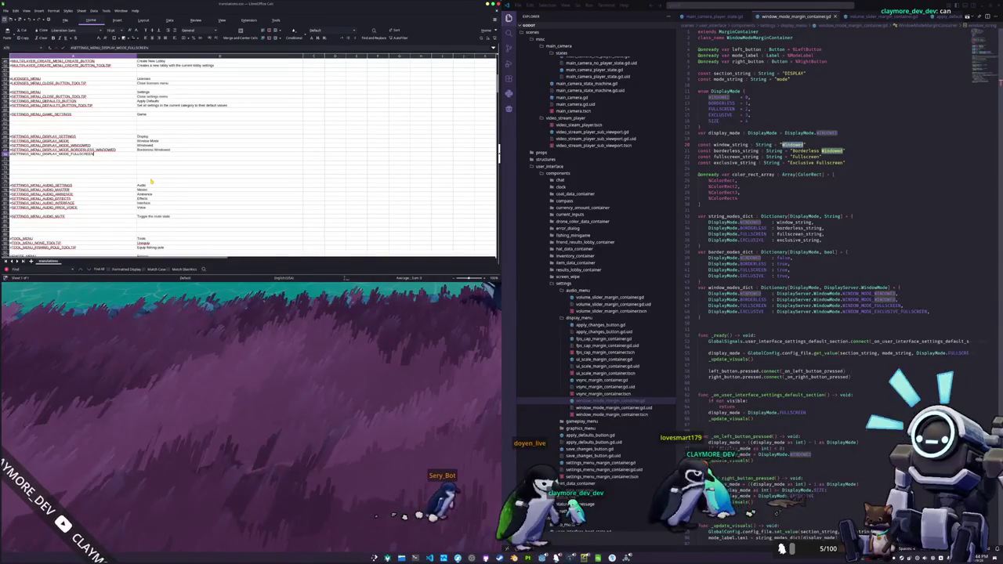
key("Tab")
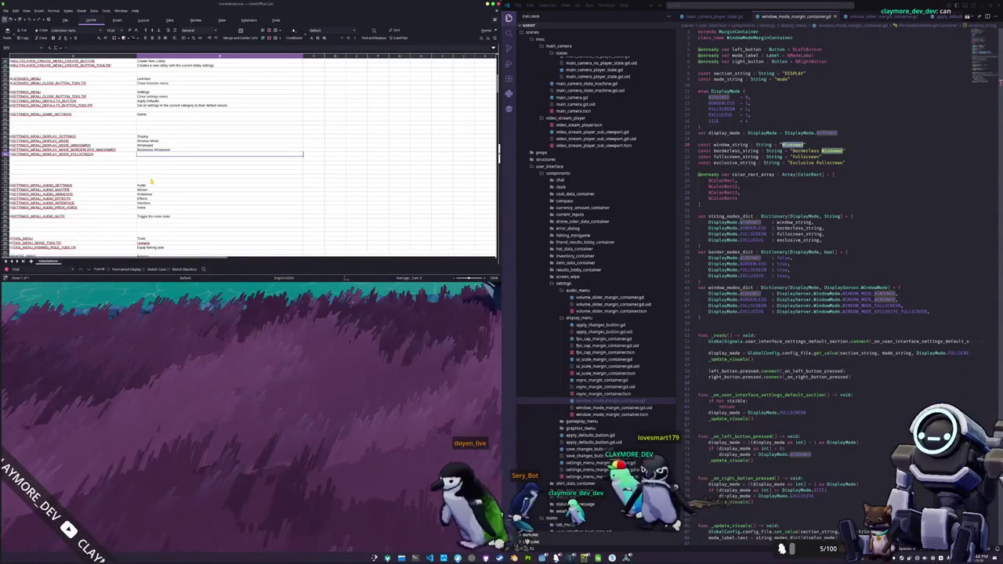
type("Fullscreen")
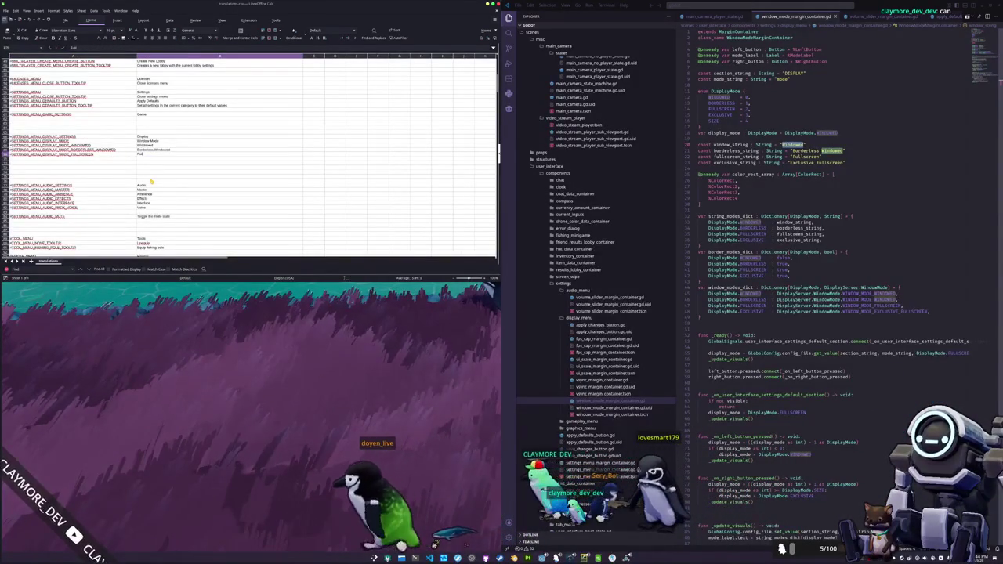
key("shift+Tab")
type("#SETTINGS_MENU_DISPLAY_MODE_EXCLUS")
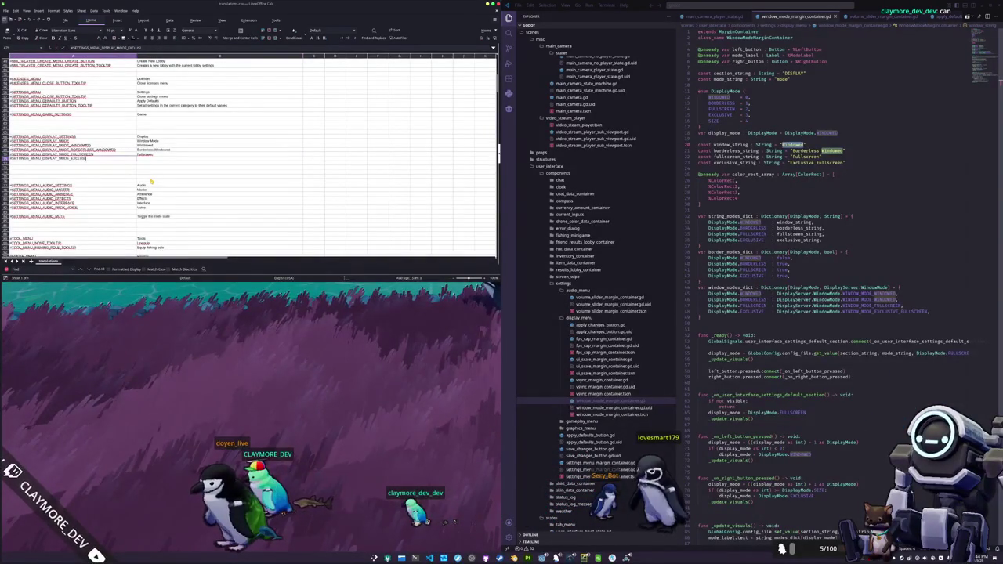
type("VE_FULLSCREEN")
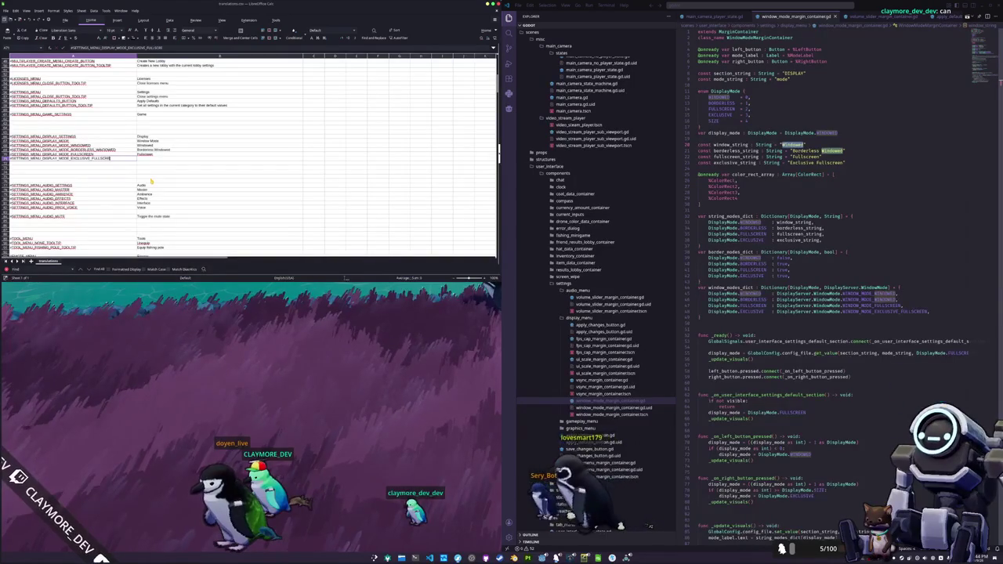
key("Tab")
type("Exclusive Fullscreen")
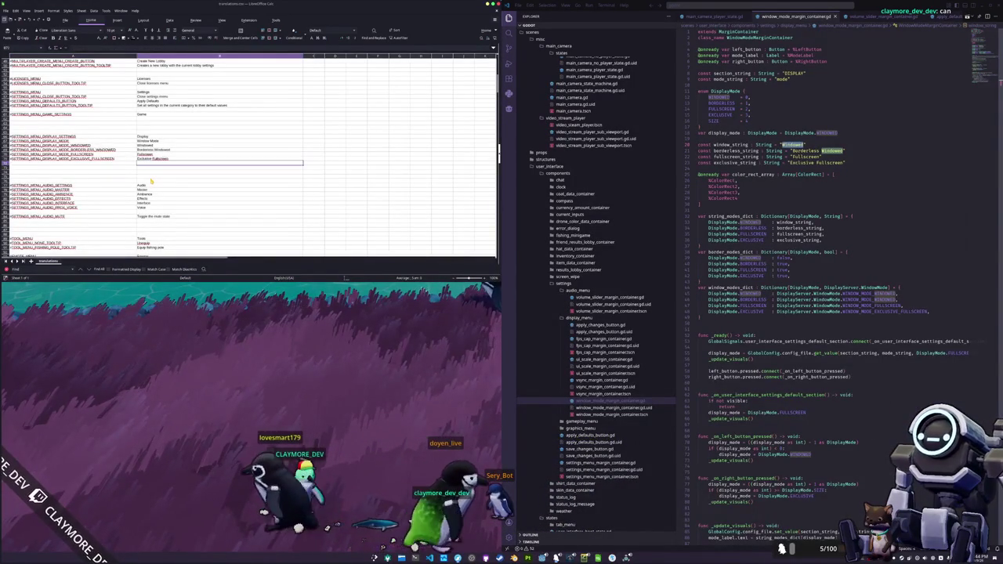
key("Return")
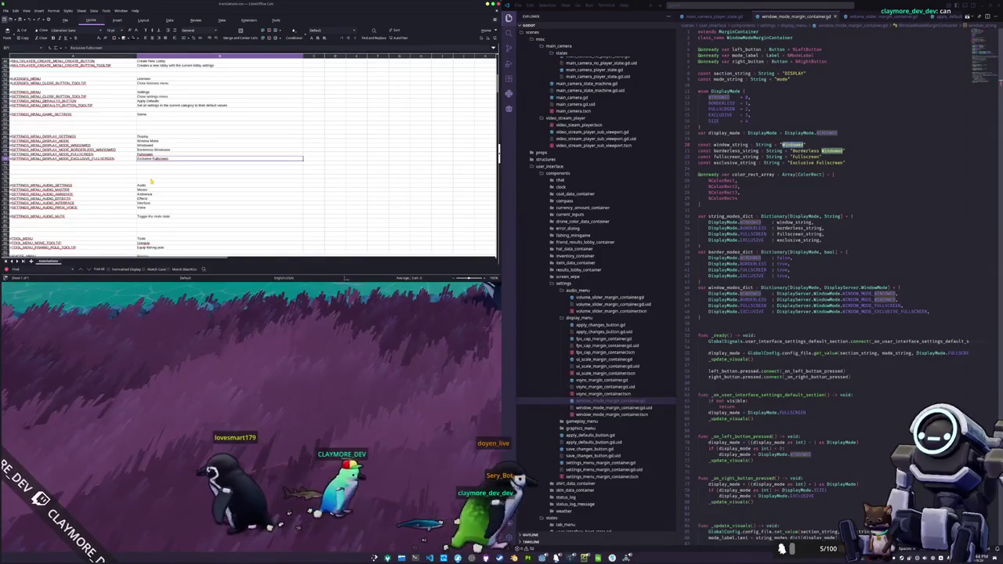
left_click(767, 182)
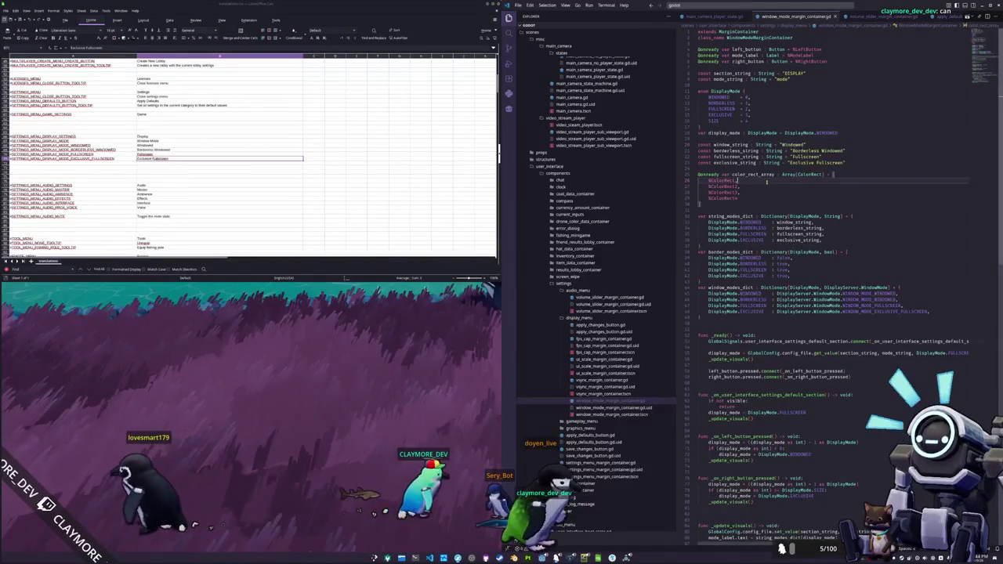
Replace the Windowed, Borderless Windowed and Fullscreen strings on lines 28–30 with their copied #SETTINGS_MENU_DISPLAY_MODE_ keys
left_click(315, 147)
double_click(801, 145)
type("#SETTINGS_MENU_DISPLAY_MODE_WINDOWED")
left_click(315, 150)
key("ctrl+c")
left_click_drag(791, 151, 848, 150)
key("ctrl+v")
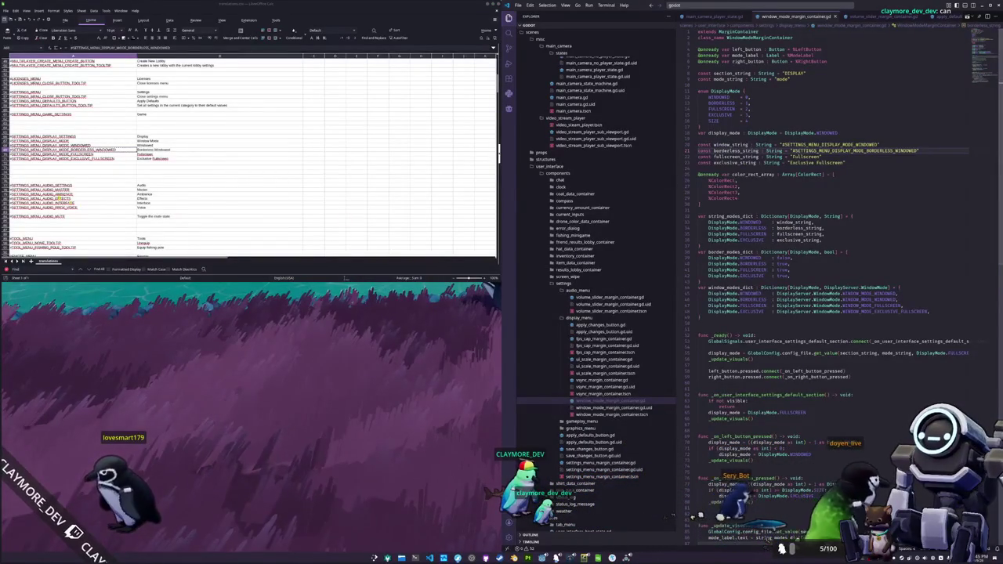
left_click(71, 155)
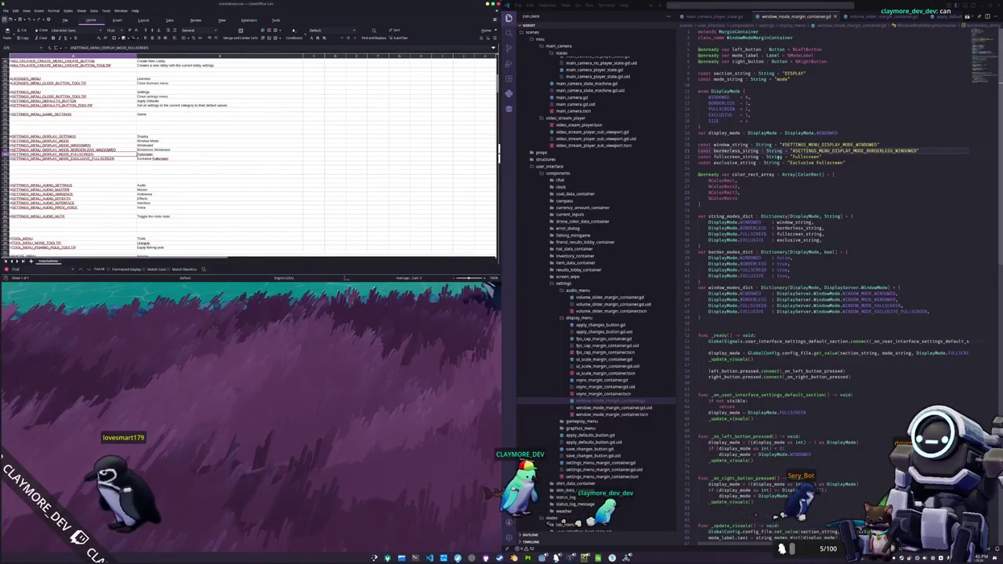
double_click(793, 157)
key("ctrl+v")
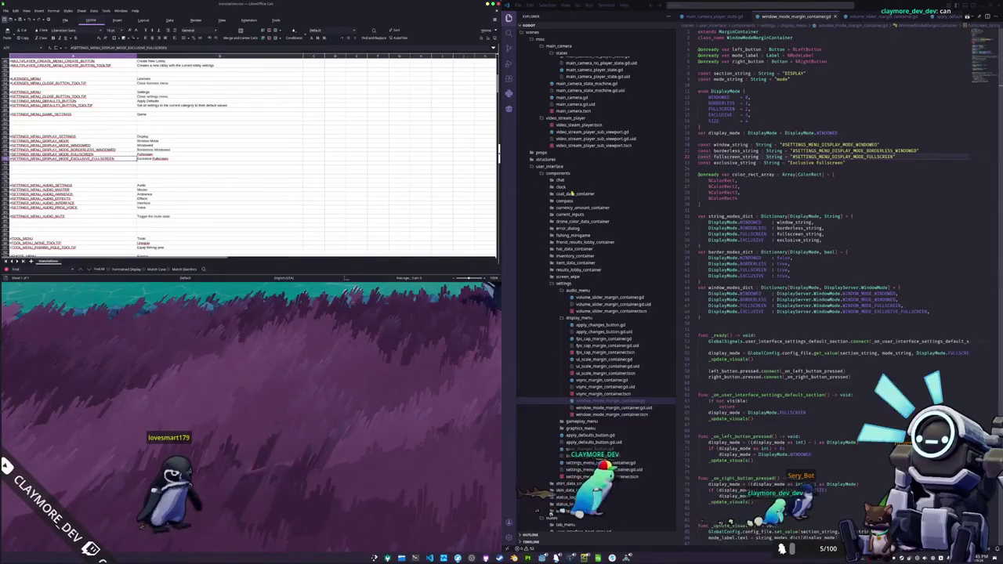
double_click(793, 163)
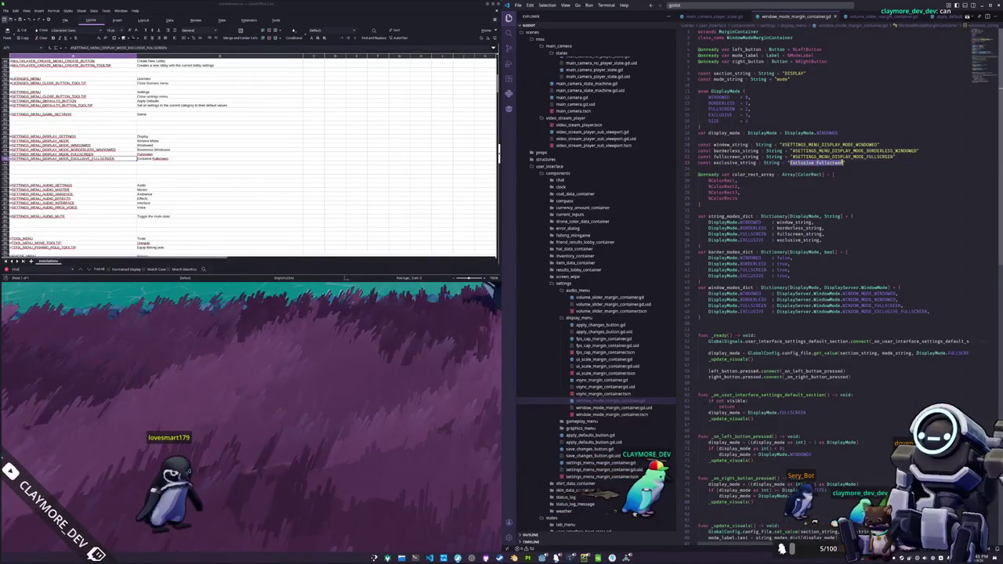
left_click(453, 273)
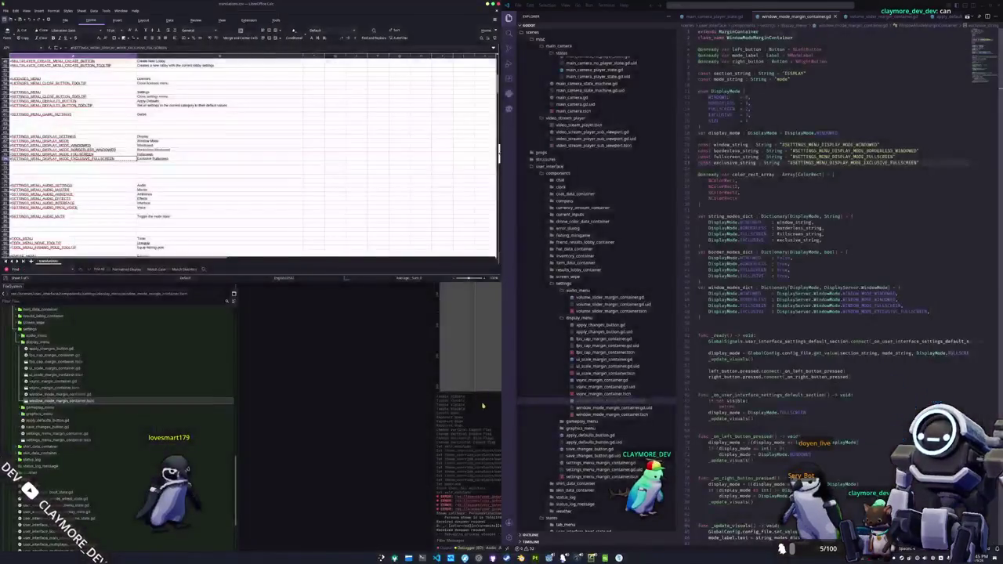
In the user_interface scene, drop window_mode_margin_container.tscn under the Display tab's VBoxContainer
left_click(483, 406)
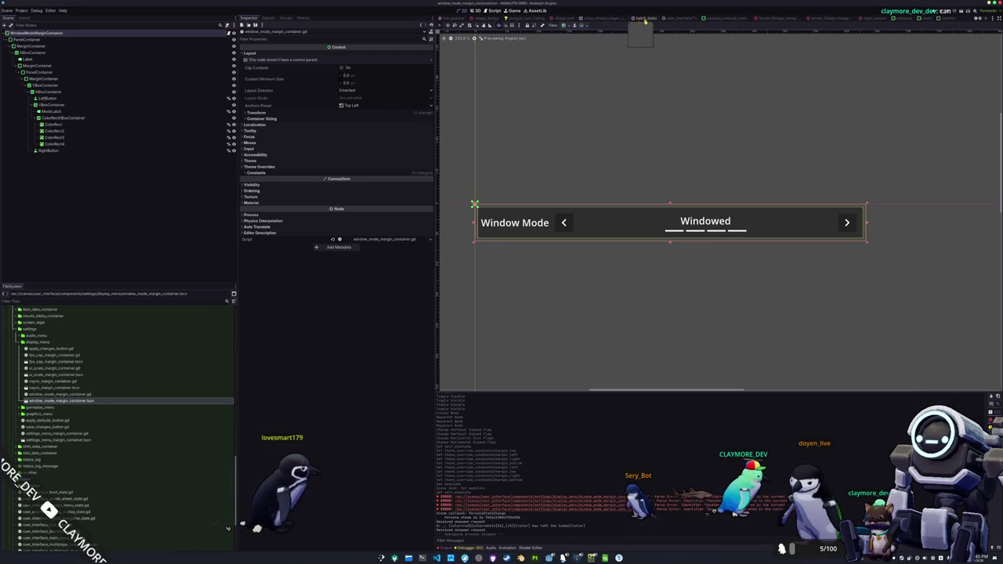
left_click(678, 18)
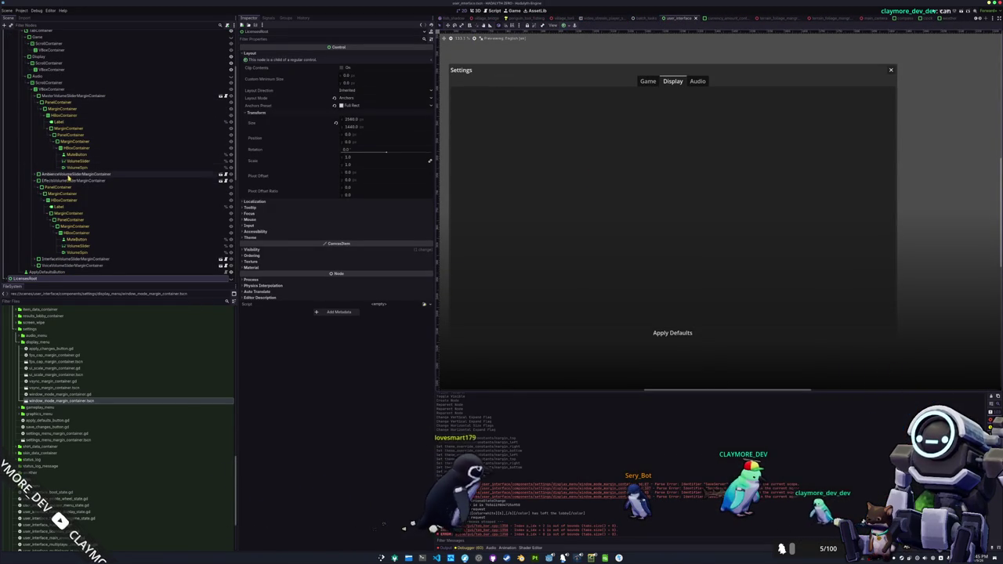
scroll(62, 176, "up", 4)
left_click(56, 150)
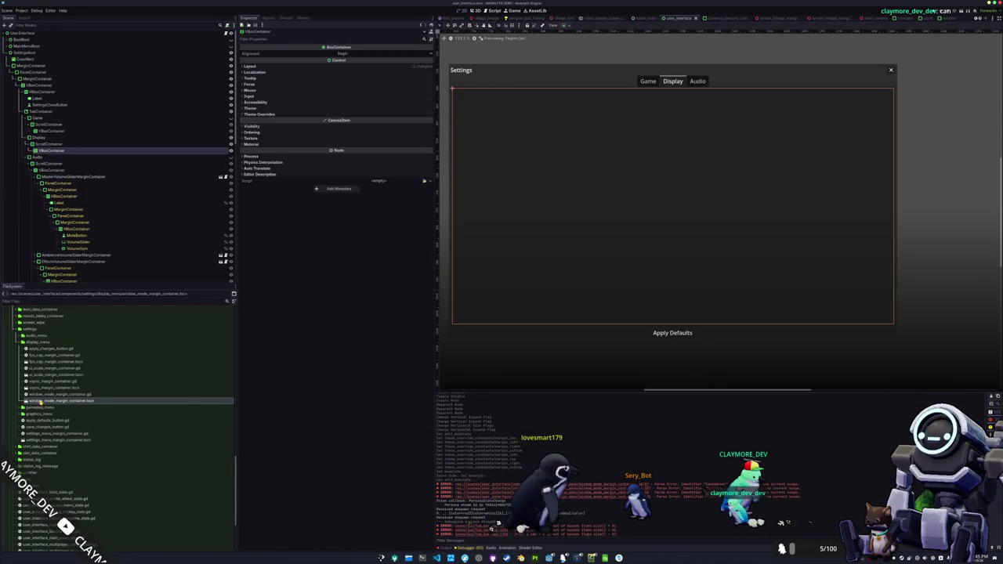
mouse_move(87, 397)
left_mouse_down()
mouse_move(29, 134)
mouse_move(59, 148)
left_mouse_up()
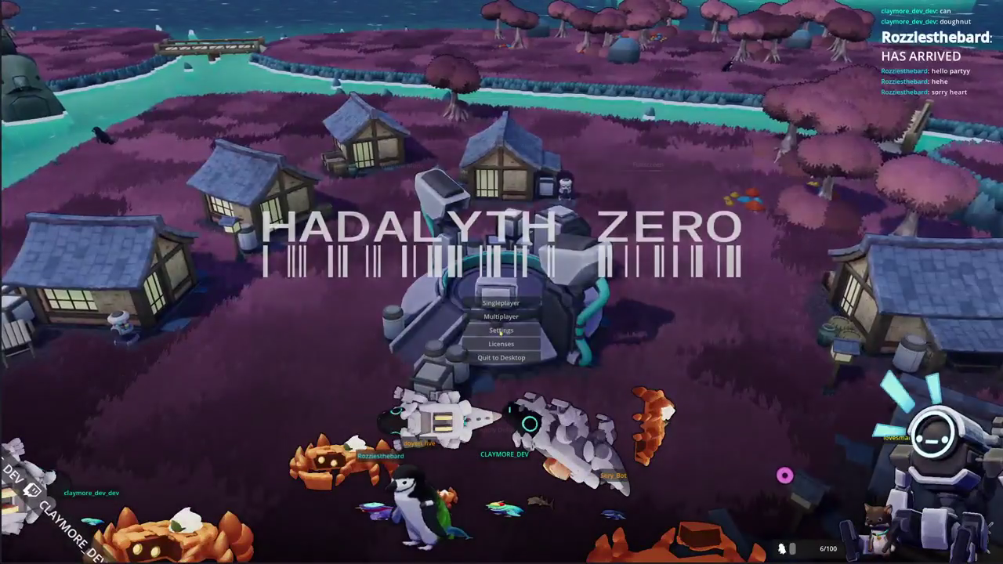
In the game's Settings, switch Window Mode to Borderless Windowed then Windowed, and reload config.cfg to check it
left_click(502, 329)
left_click(559, 165)
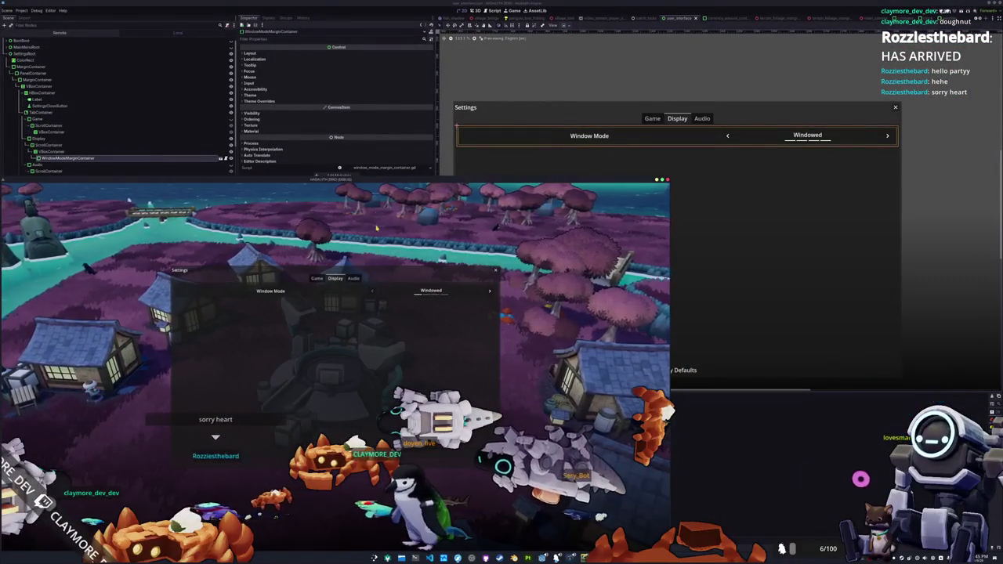
left_click(371, 291)
left_click_drag(558, 84, 554, 58)
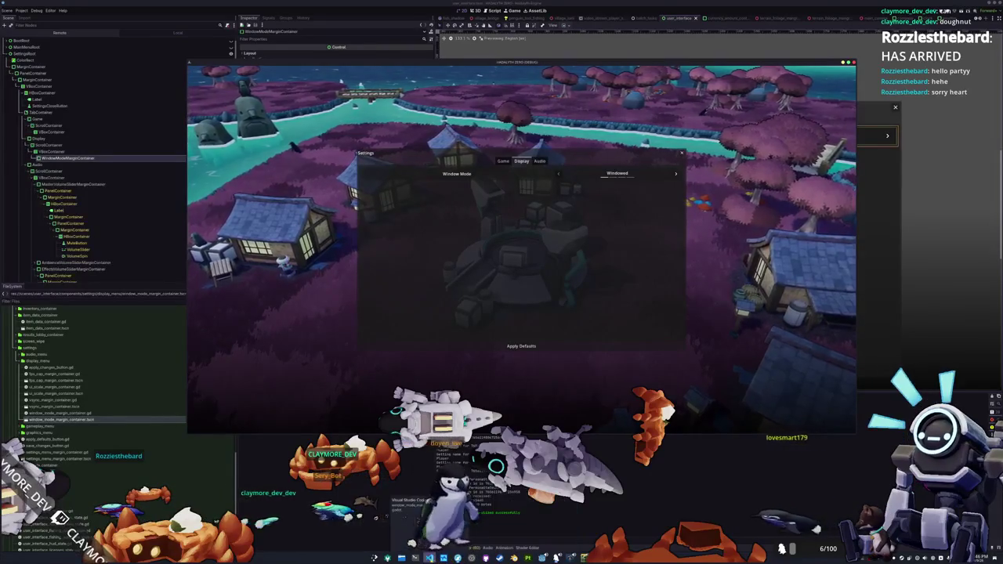
key("F12")
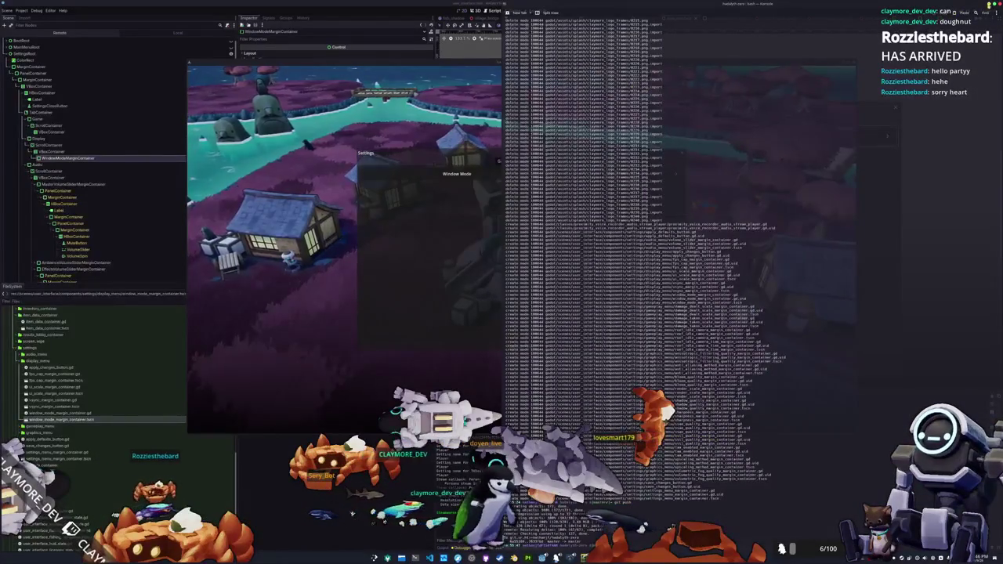
key("F12")
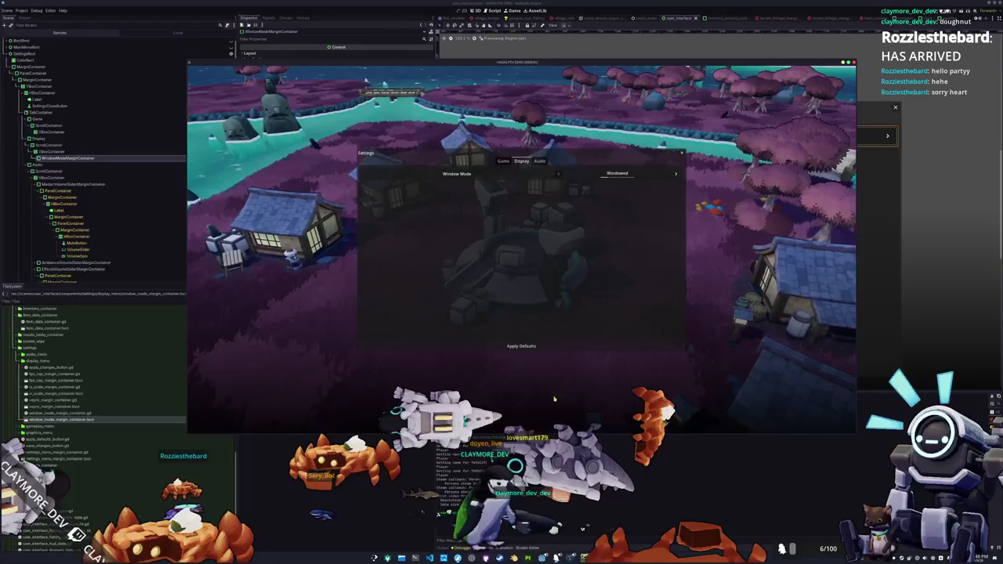
key("alt+Tab")
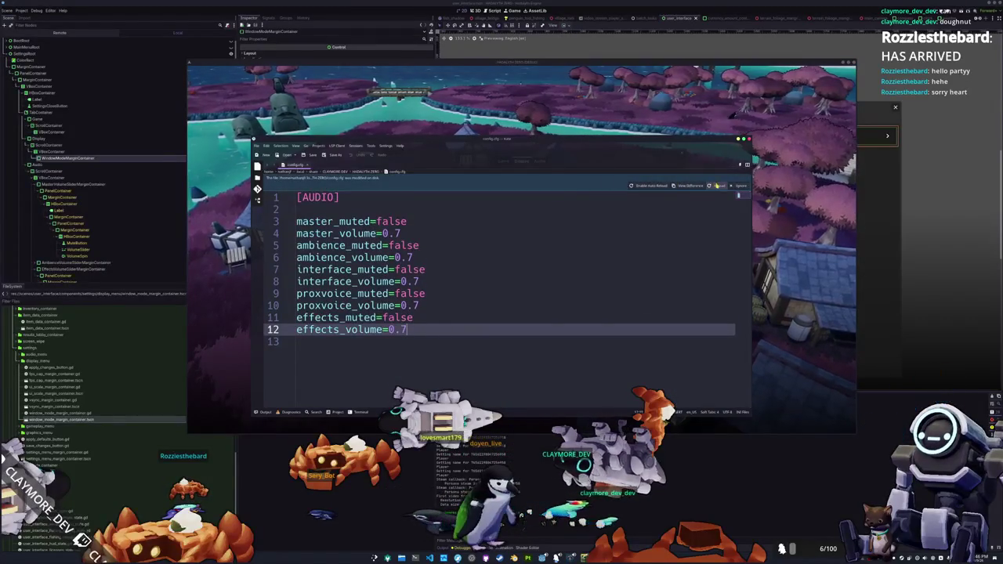
left_click(718, 187)
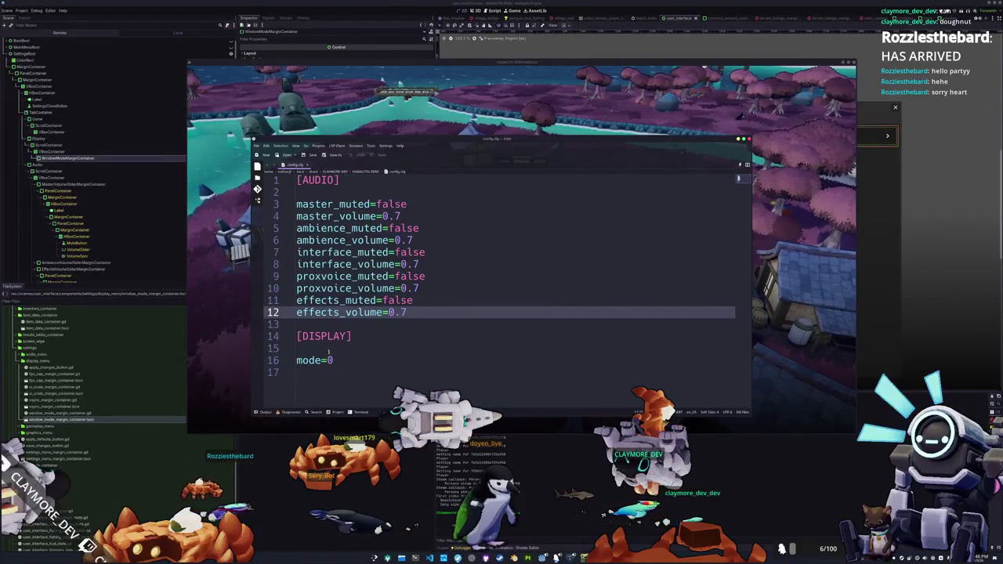
key("alt+Tab")
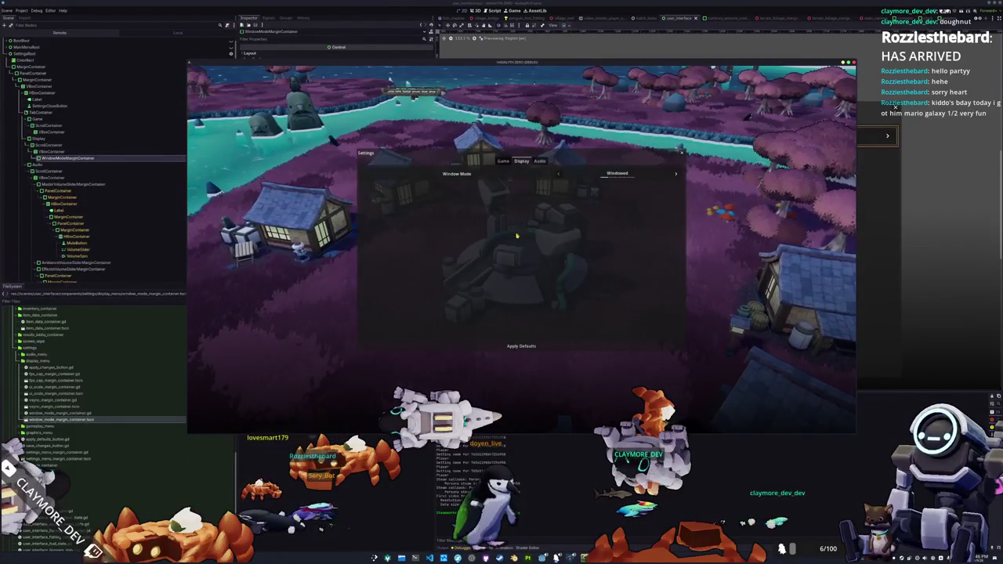
Switch Window Mode to Fullscreen then Borderless Windowed, flip through the Audio tab, and close Settings
left_click(521, 346)
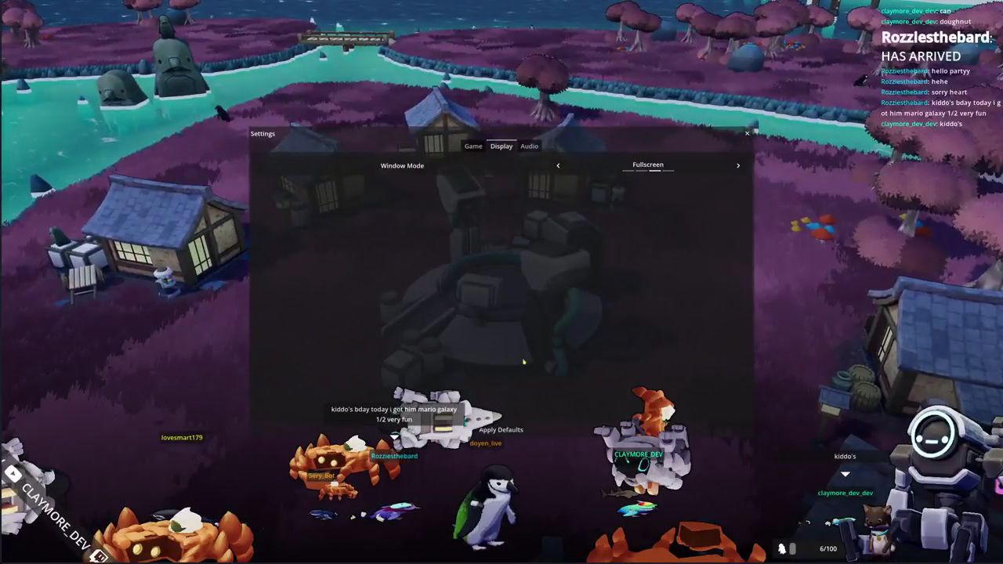
left_click(558, 167)
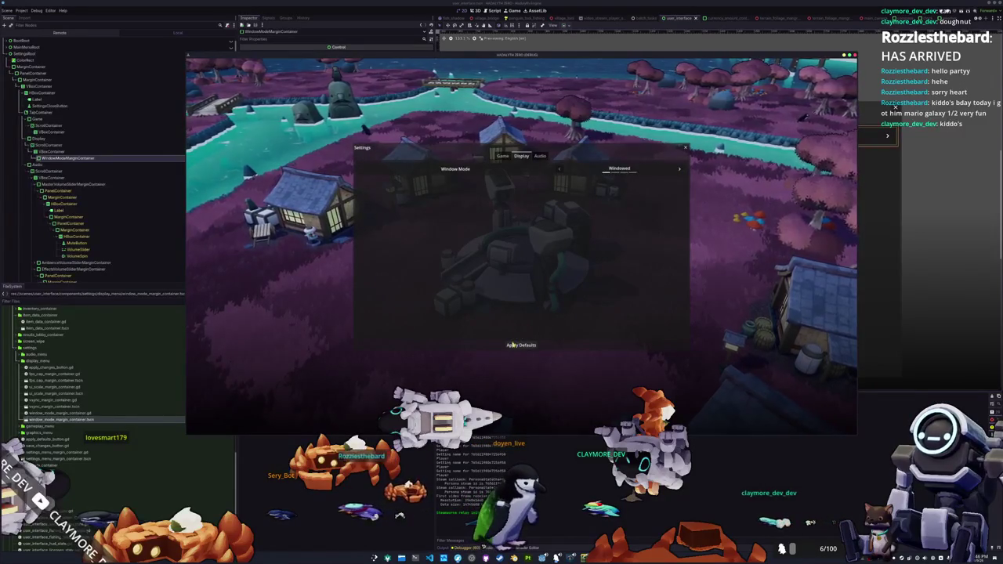
left_click(540, 156)
left_click(522, 156)
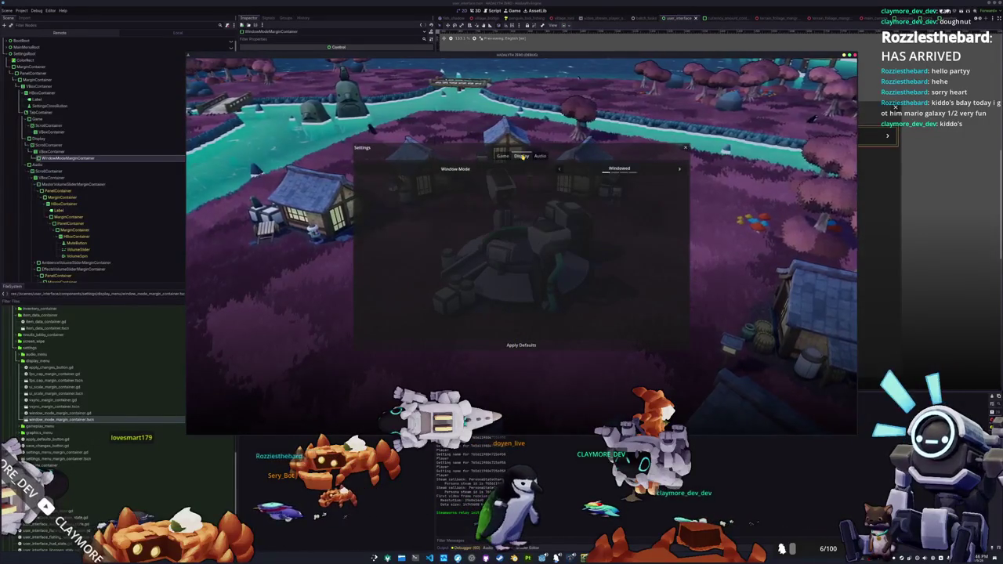
left_click(540, 156)
left_click(522, 157)
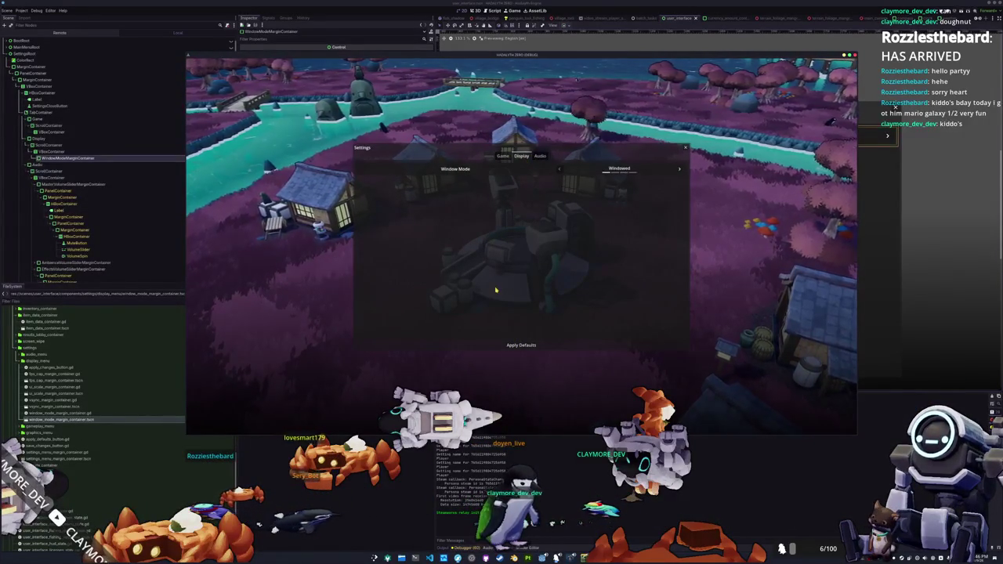
key("Escape")
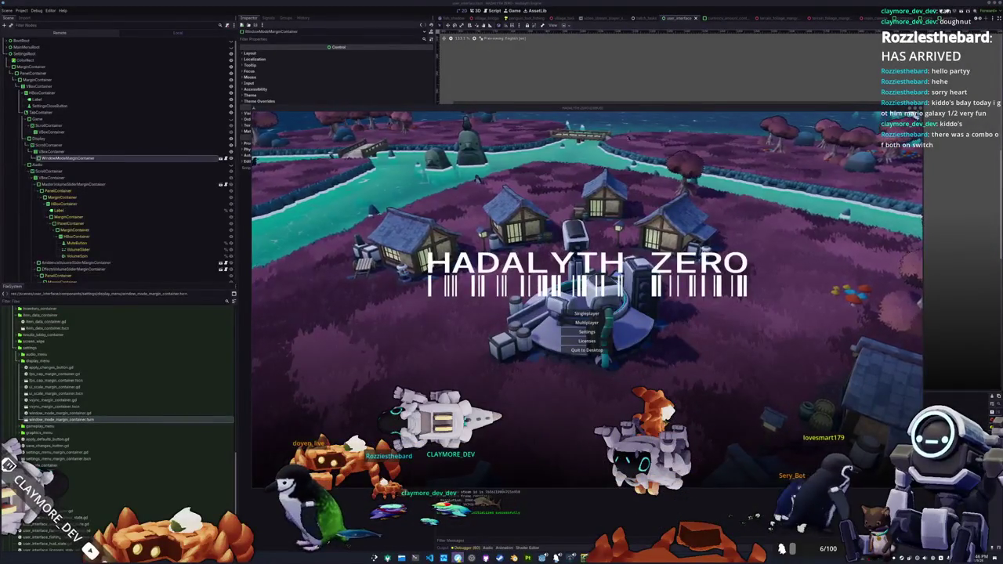
Reload config.cfg to check the saved window mode, then quit the game to the desktop
key("alt+Tab")
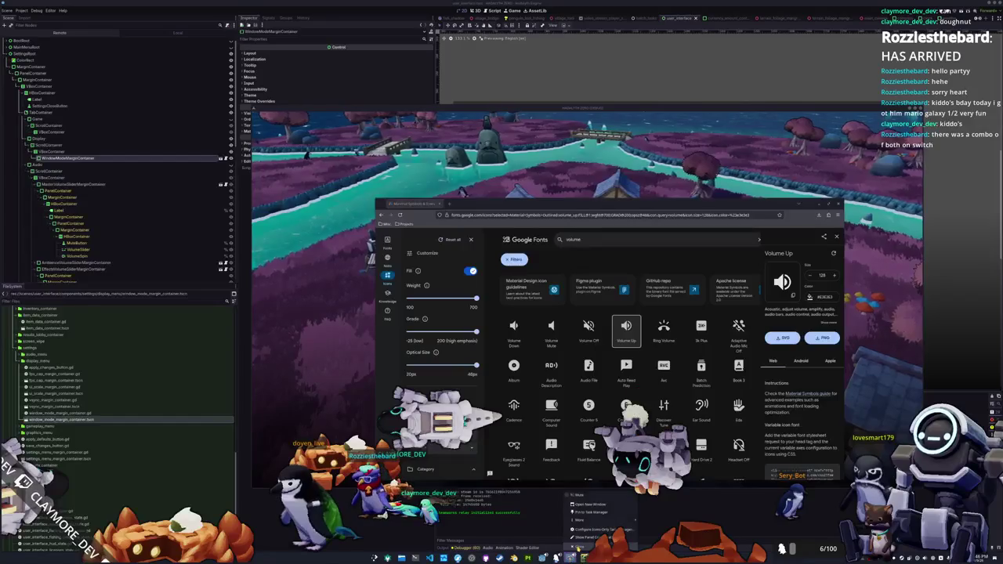
key("alt+Tab")
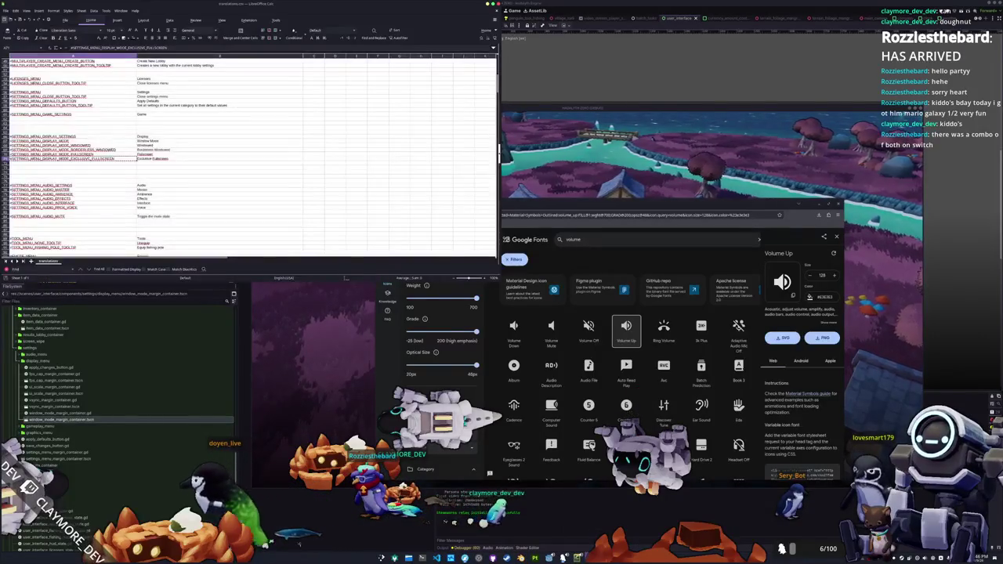
key("alt+Tab")
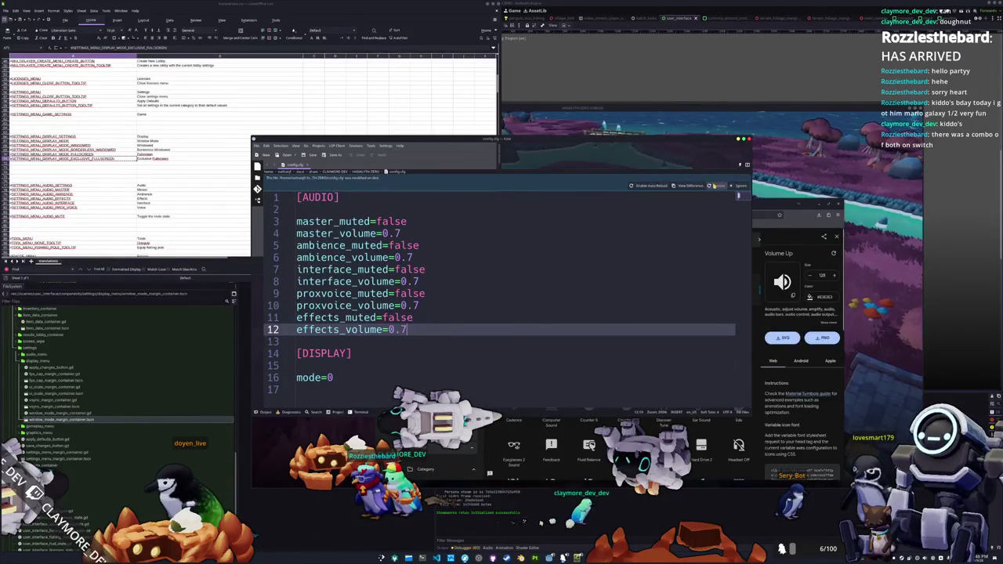
left_click(713, 185)
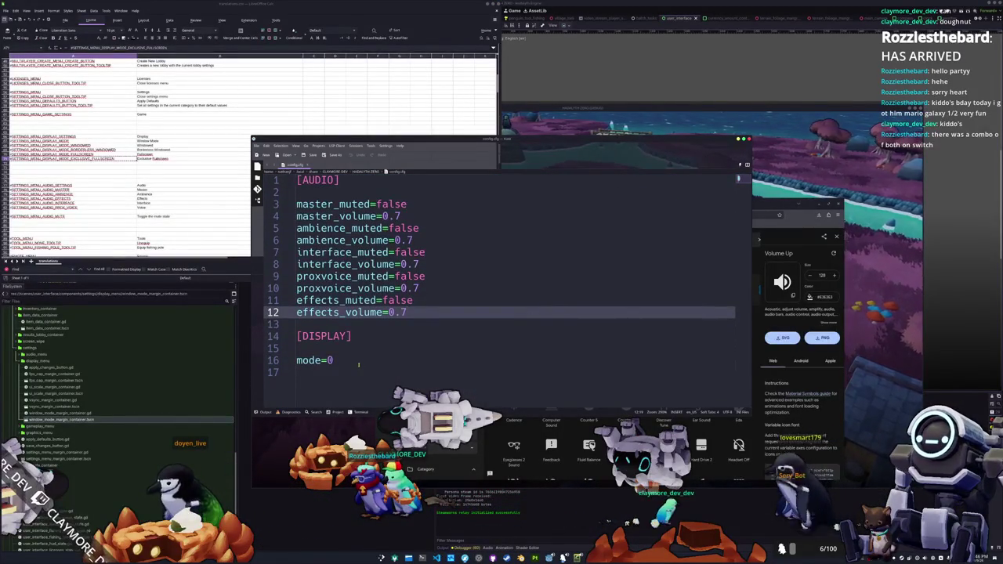
key("alt+Tab")
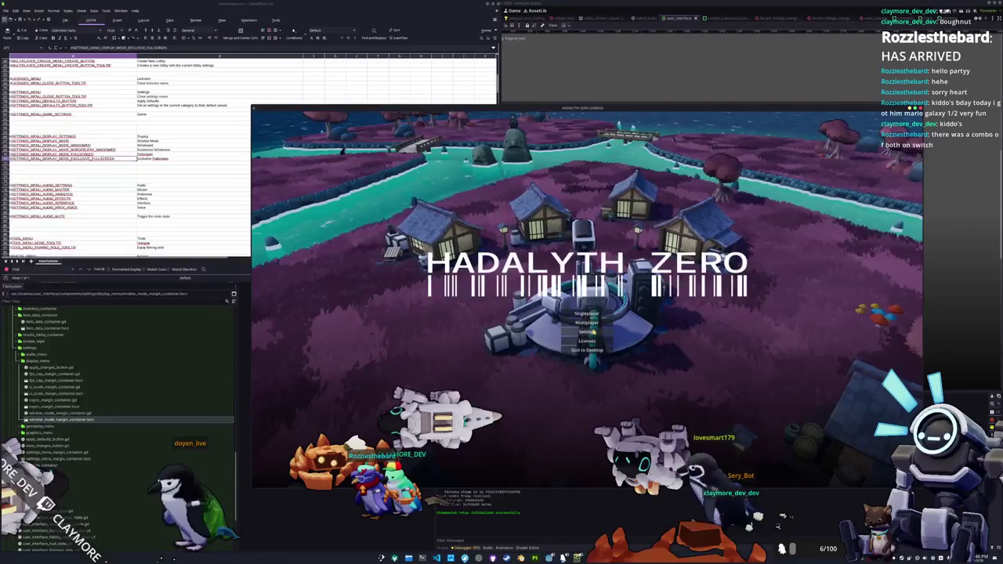
left_click(586, 350)
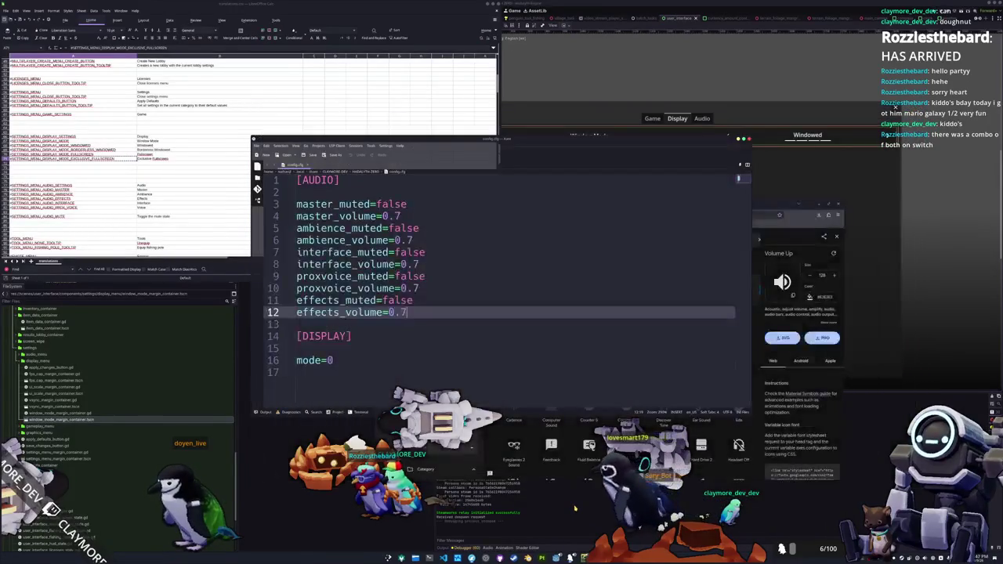
Relaunch the game with F5, close it again, and open Project > Project Settings
left_click(575, 509)
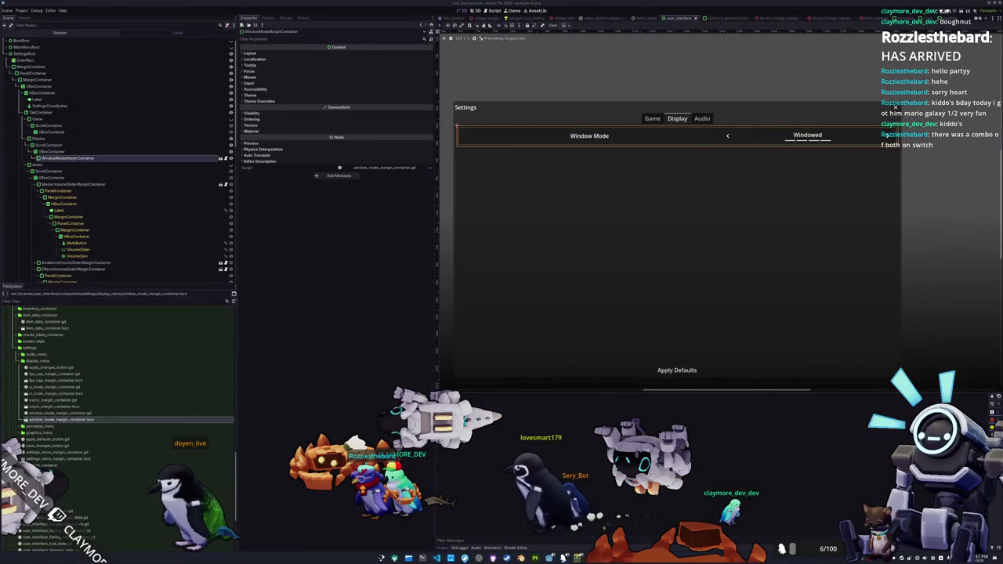
key("F5")
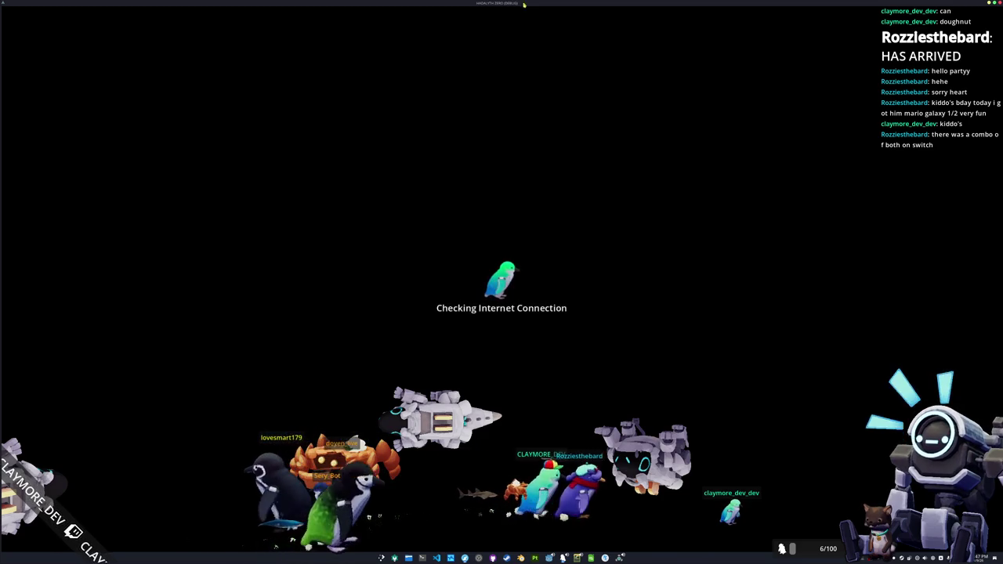
mouse_move(523, 7)
left_mouse_down()
mouse_move(523, 100)
mouse_move(541, 129)
mouse_move(547, 119)
left_mouse_up()
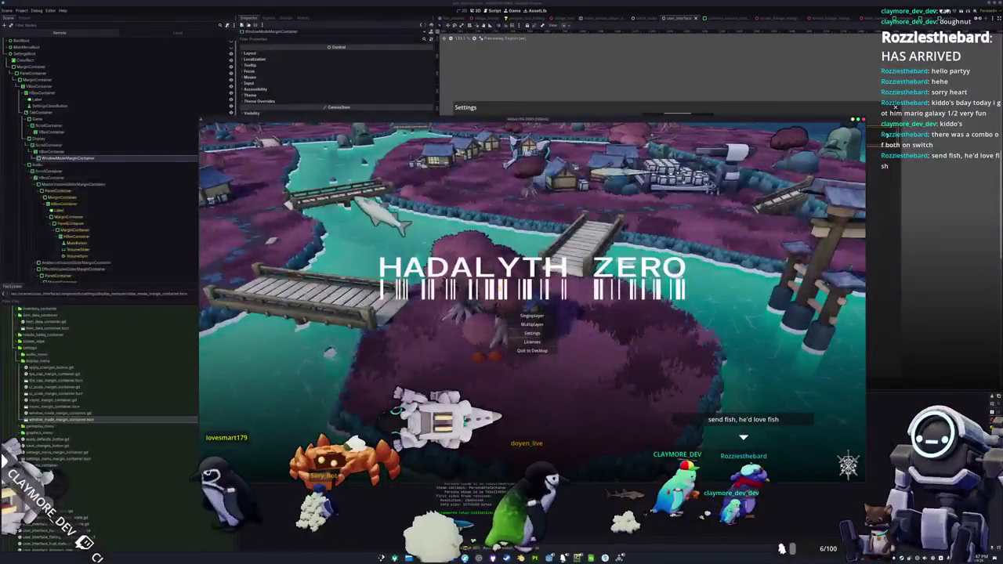
left_click(532, 351)
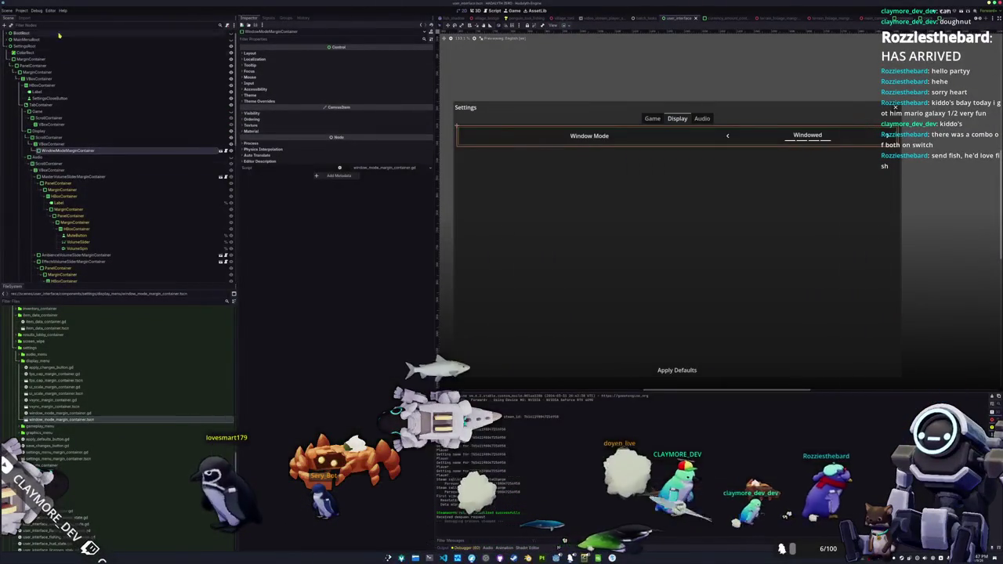
left_click(21, 10)
left_click(43, 25)
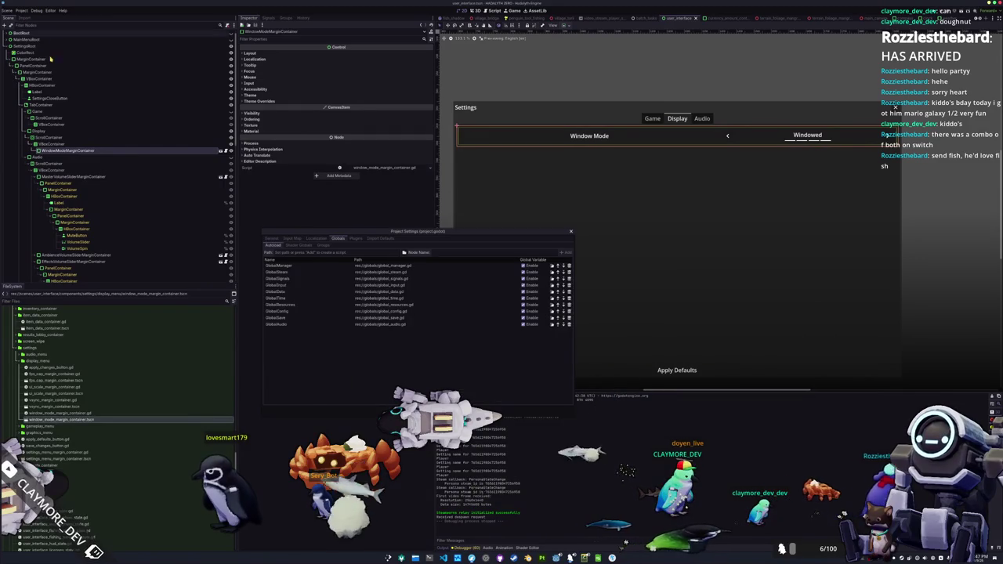
Under Display > Window, set Mode to Windowed and Viewport Width to 1920, then close Project Settings
left_click(272, 238)
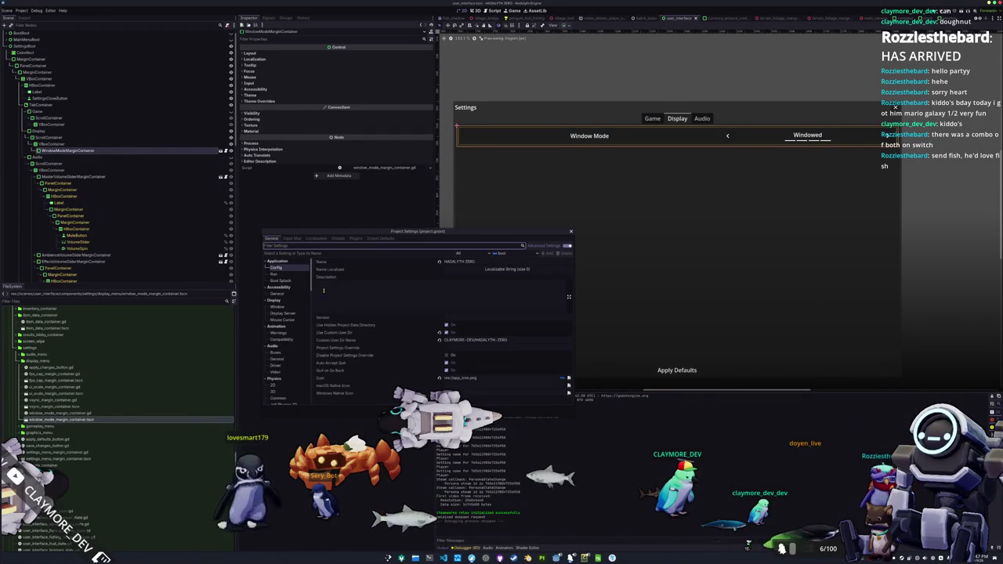
left_click(277, 274)
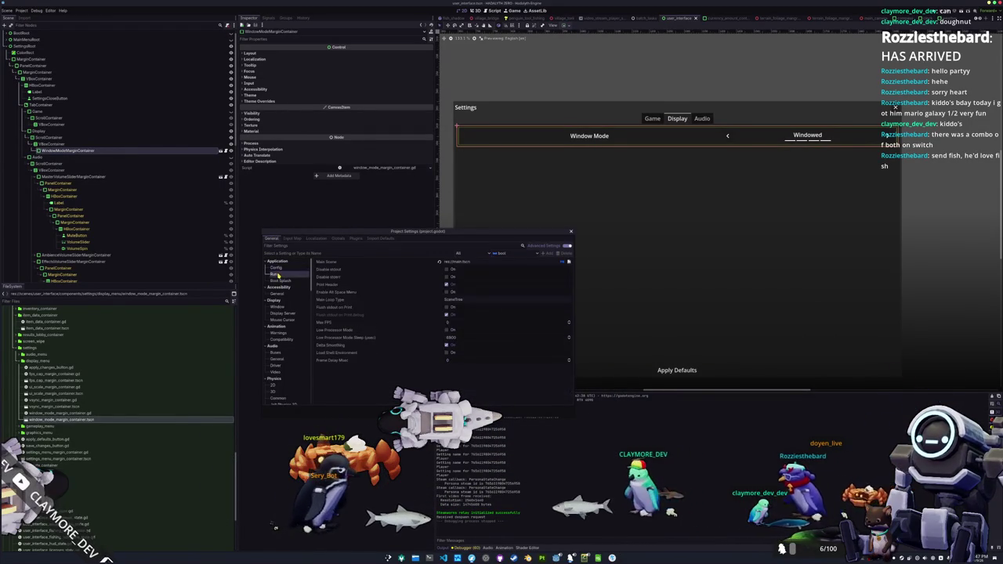
left_click(280, 281)
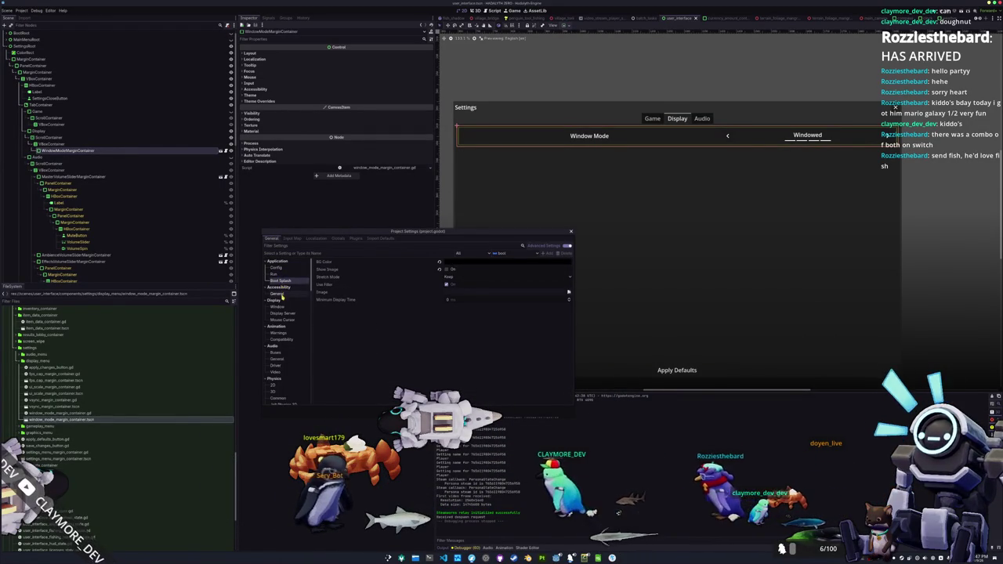
left_click(278, 307)
left_click(463, 283)
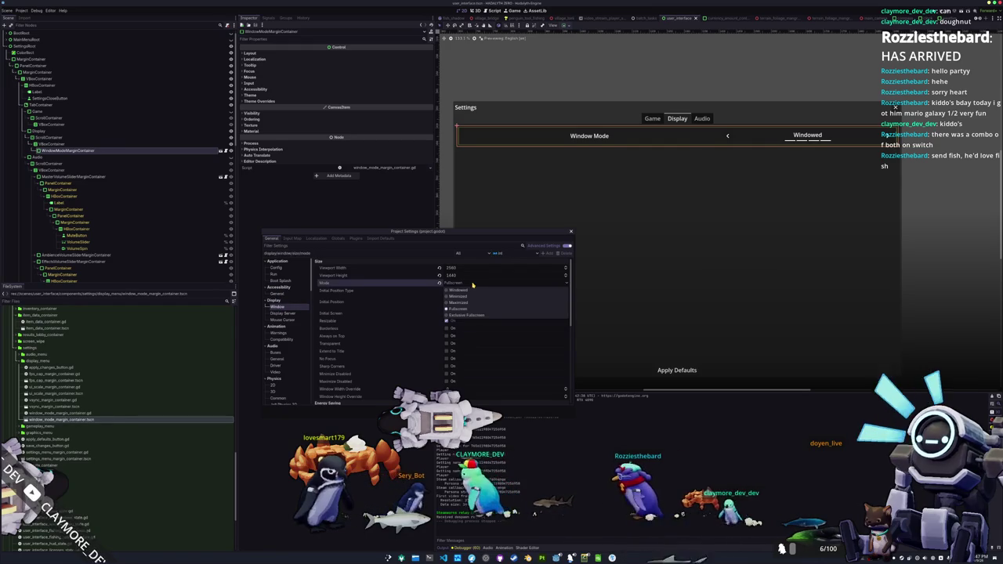
left_click(466, 291)
left_click(463, 271)
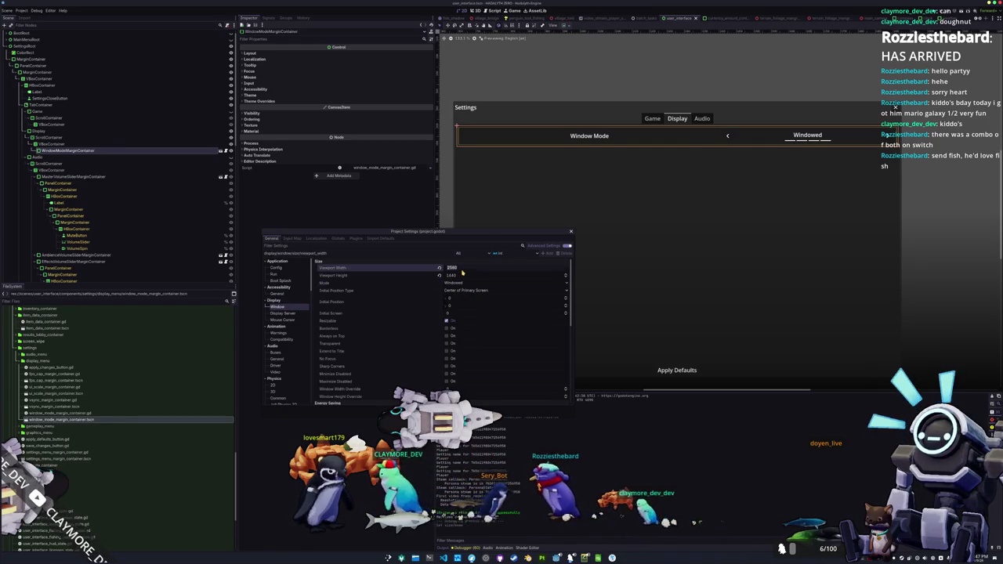
type("1920")
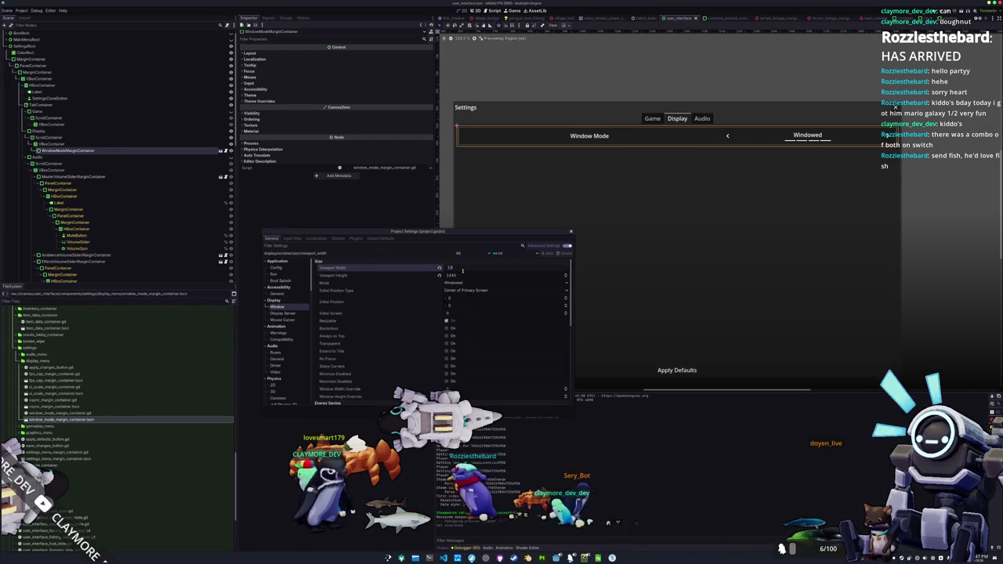
key("Tab")
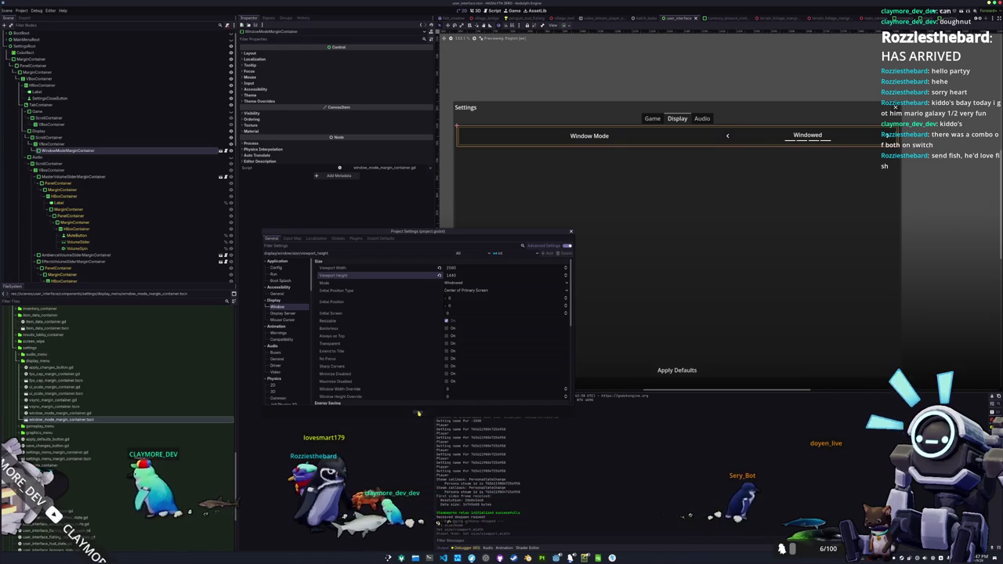
left_click(418, 411)
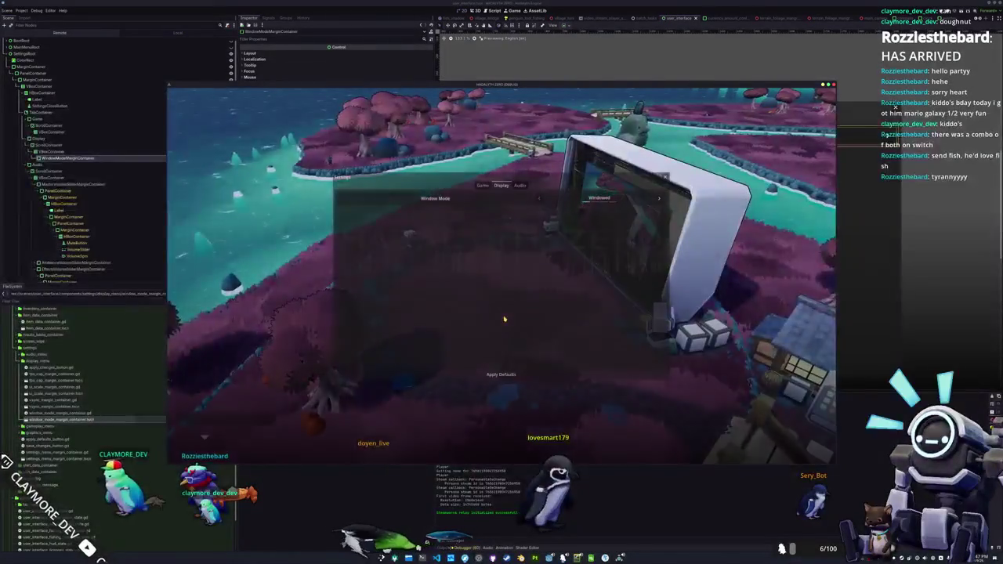
Cycle the game's Window Mode between Windowed, Borderless Windowed and Fullscreen several times
left_click(659, 200)
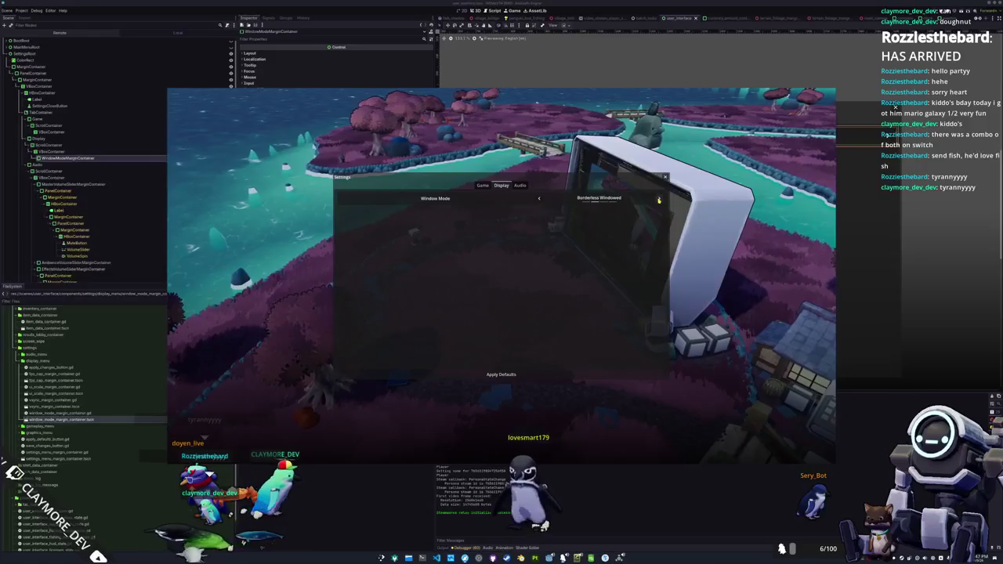
left_click(659, 200)
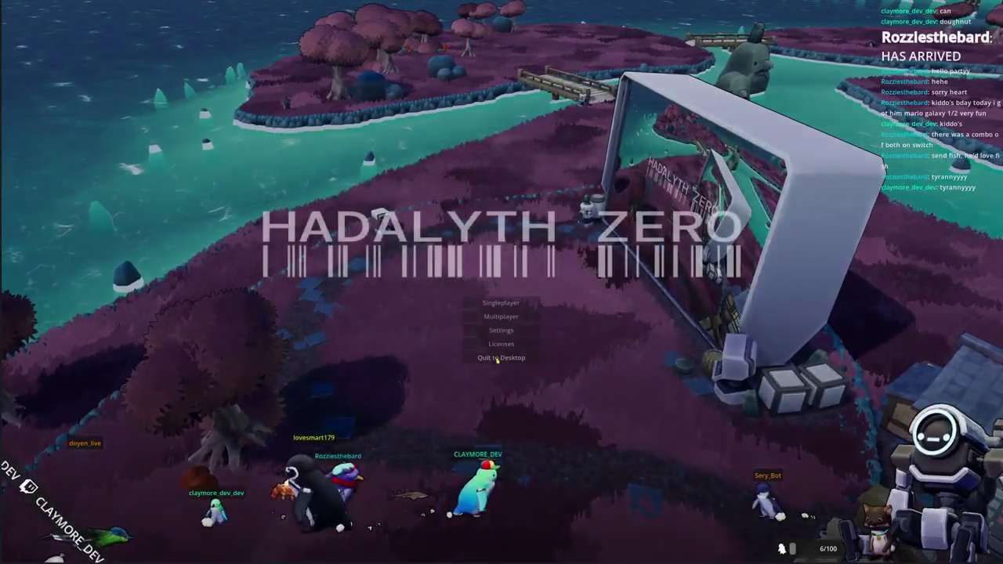
left_click(502, 359)
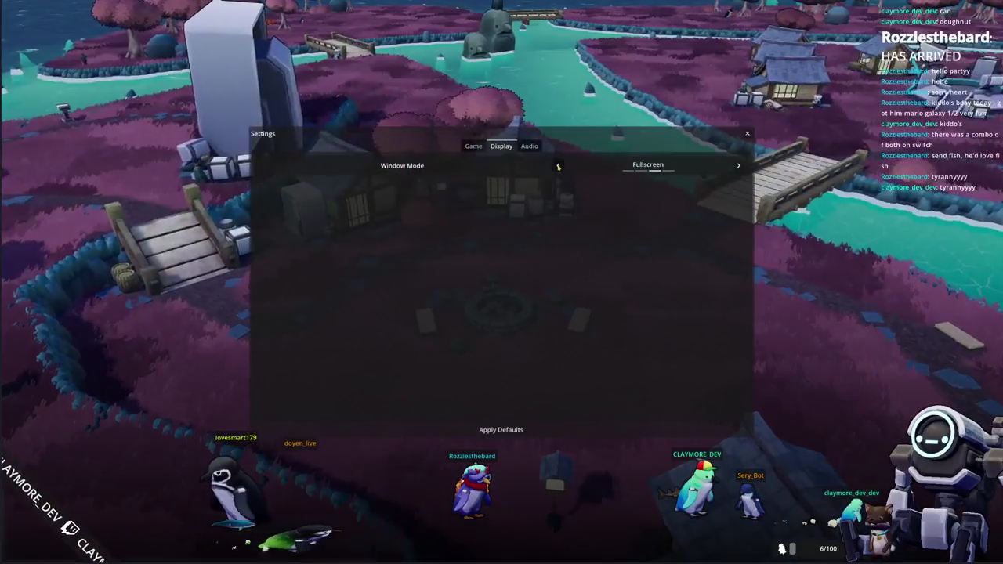
left_click(557, 165)
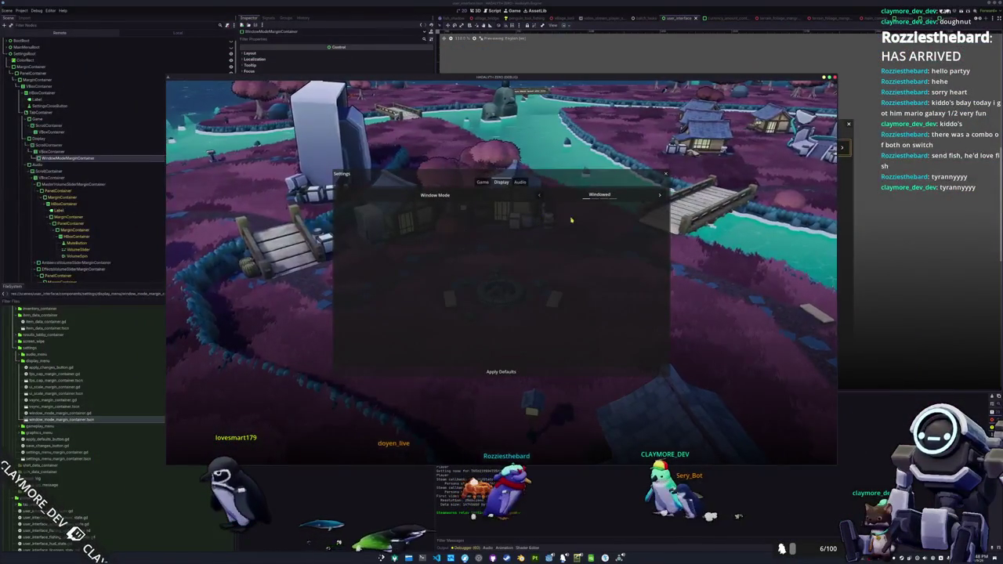
left_click(660, 197)
left_click(735, 136)
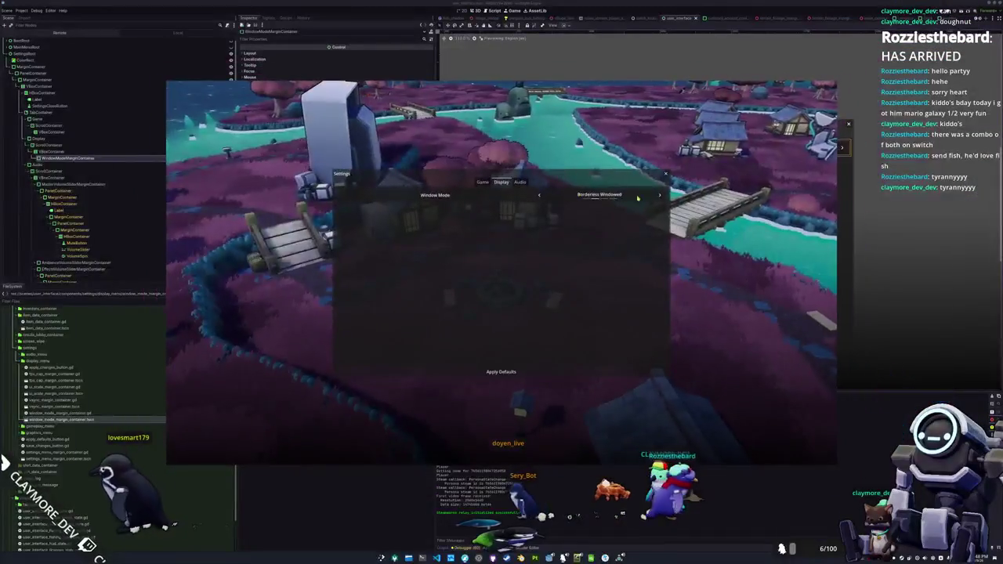
left_click(660, 196)
left_click(558, 166)
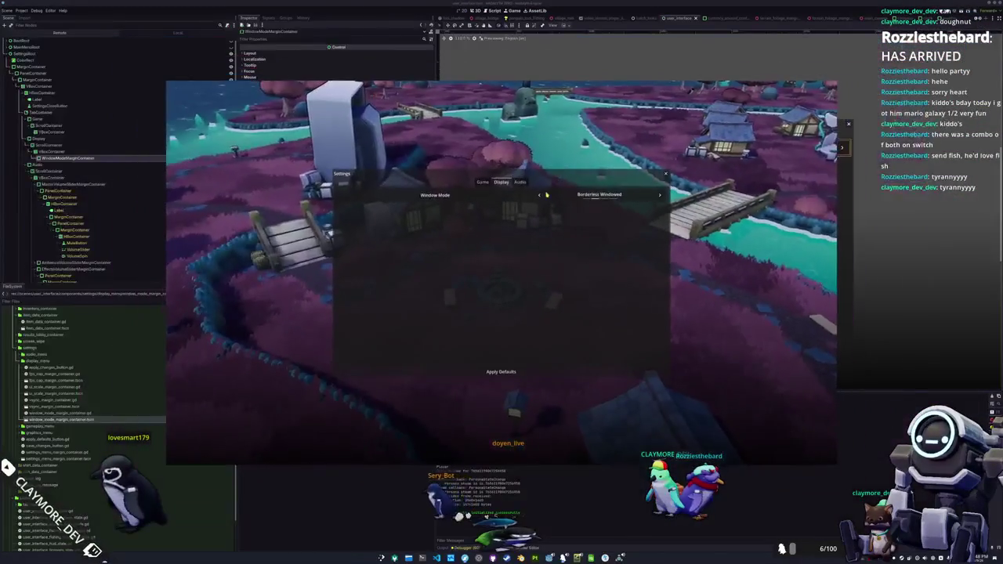
left_click(661, 196)
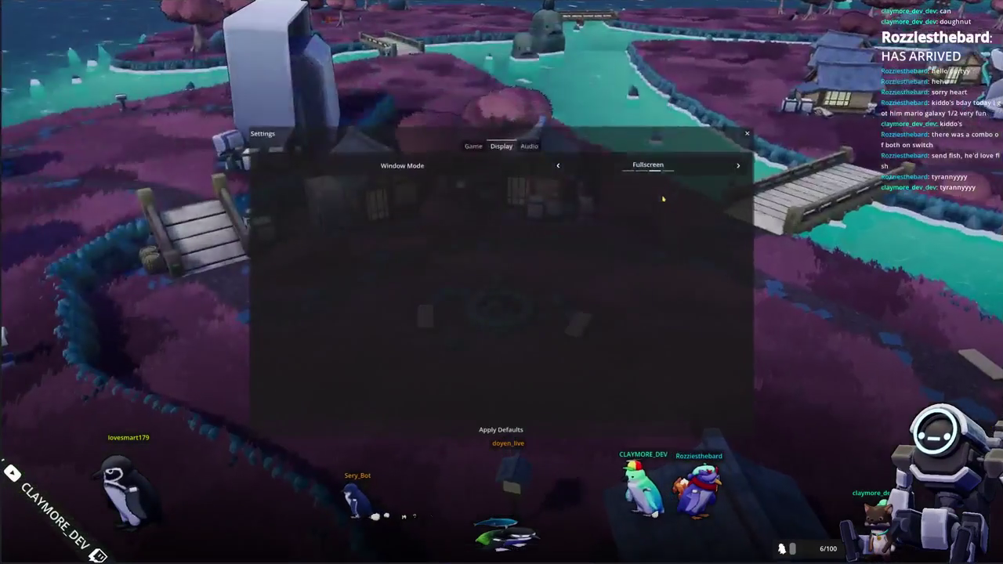
Test cycling past Fullscreen, leave fullscreen, then close Settings back to the main menu
left_click(739, 174)
left_click(559, 167)
left_click(558, 166)
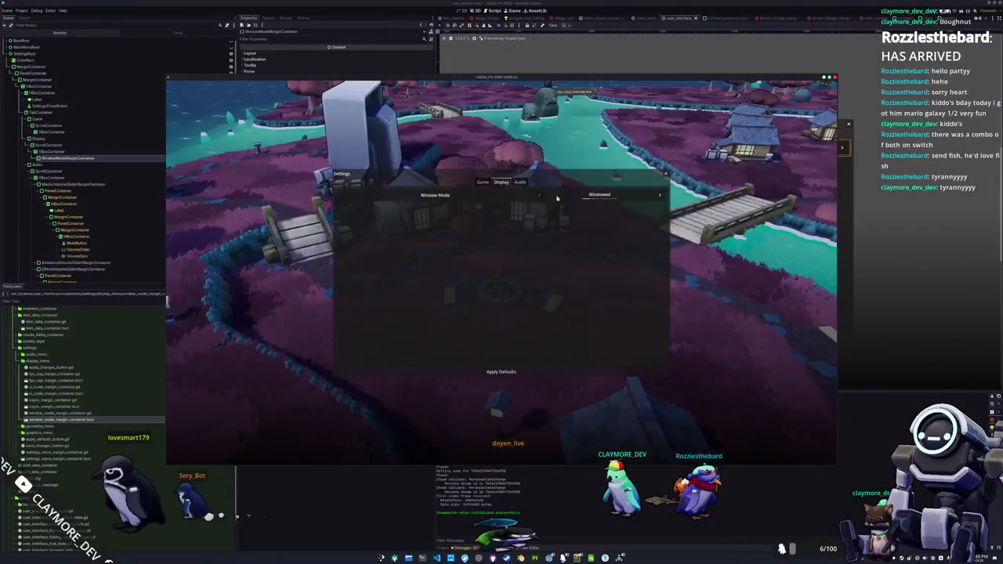
left_click(659, 197)
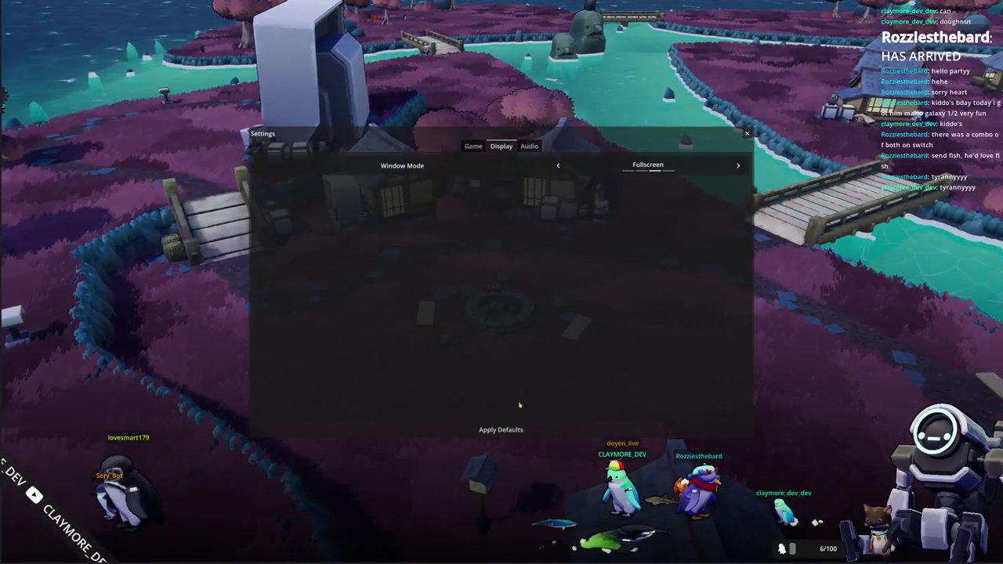
left_click(558, 166)
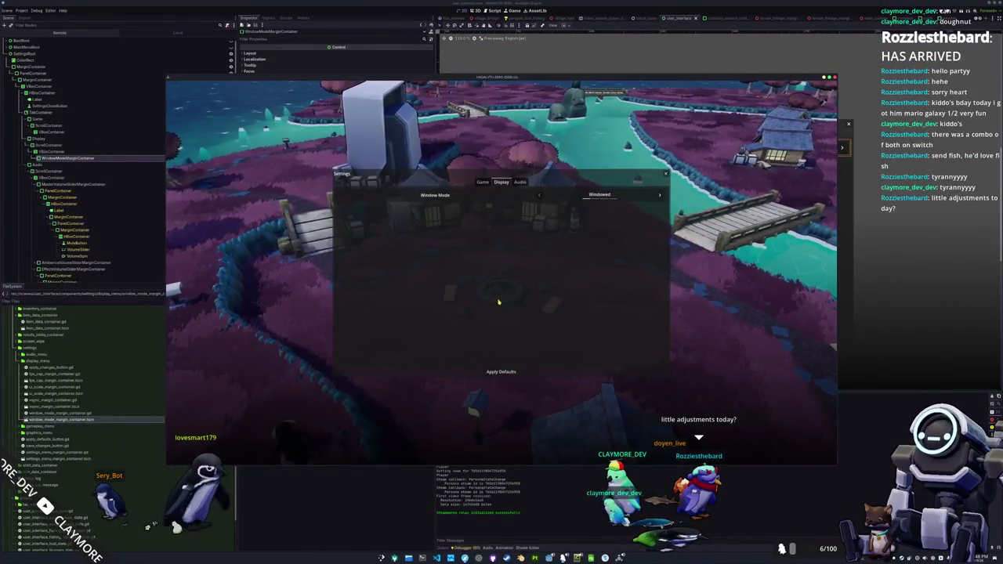
key("Escape")
left_click(501, 306)
key("Escape")
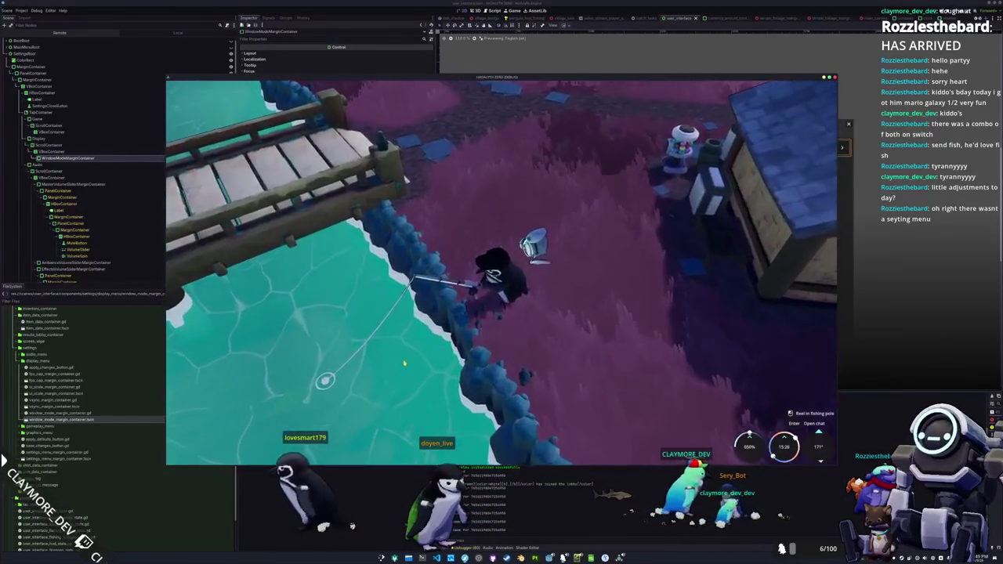
Cast the line, enter the Up, Right, Right, Right, Down, Left prompts to land a fish, and open the inventory
left_click(421, 357)
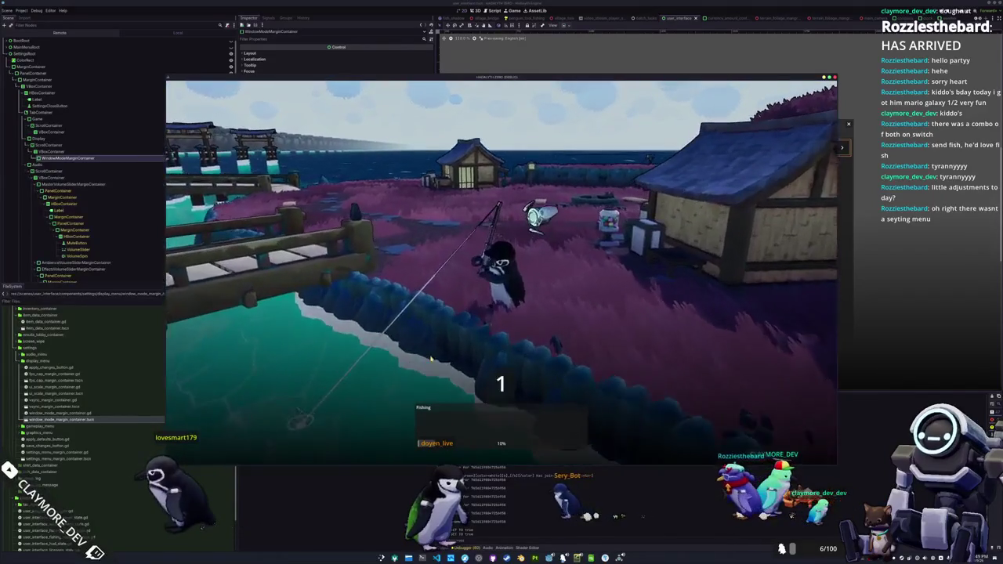
key("Up")
key("Right")
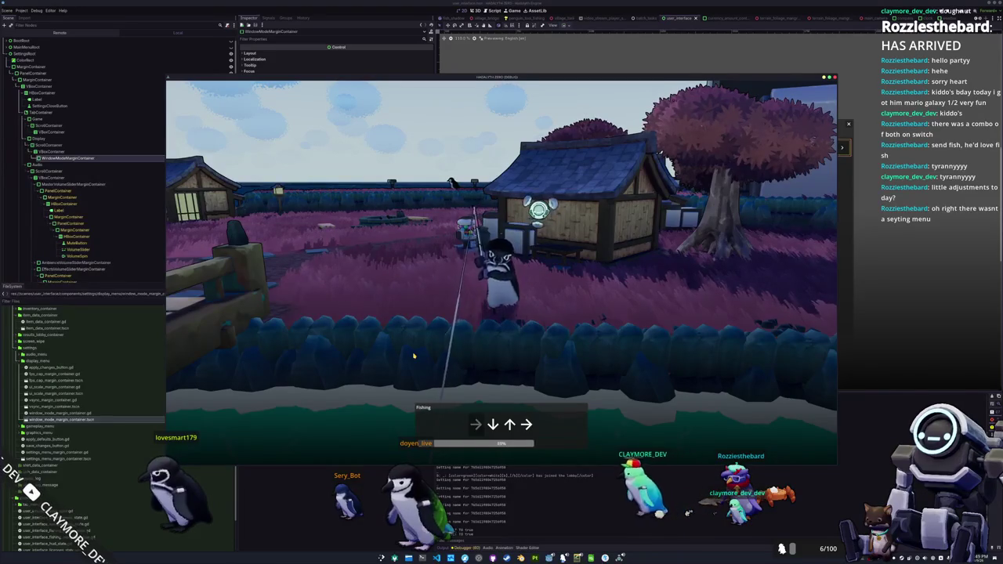
key("Right")
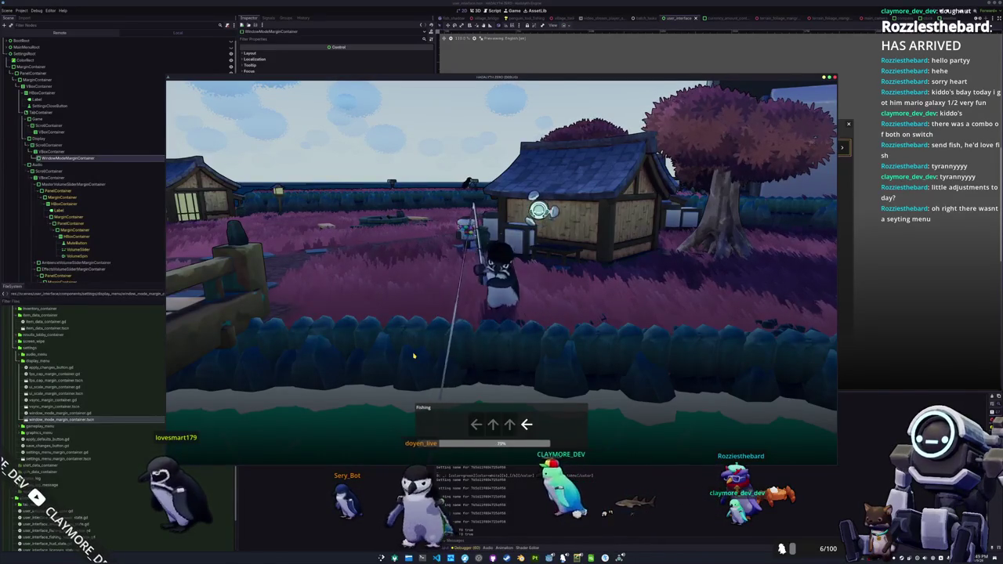
key("Right")
key("Down")
key("Left")
key("Down")
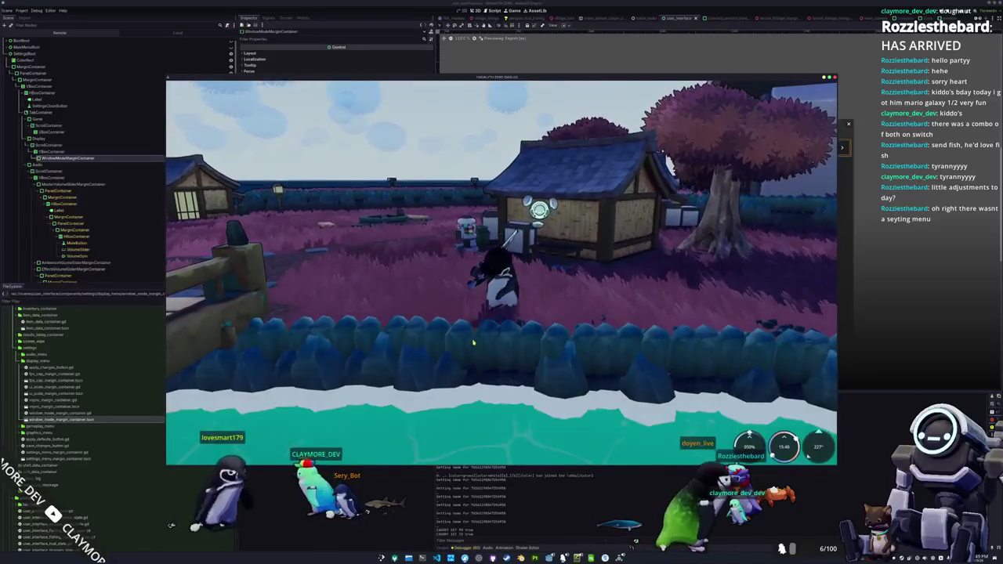
key("Tab")
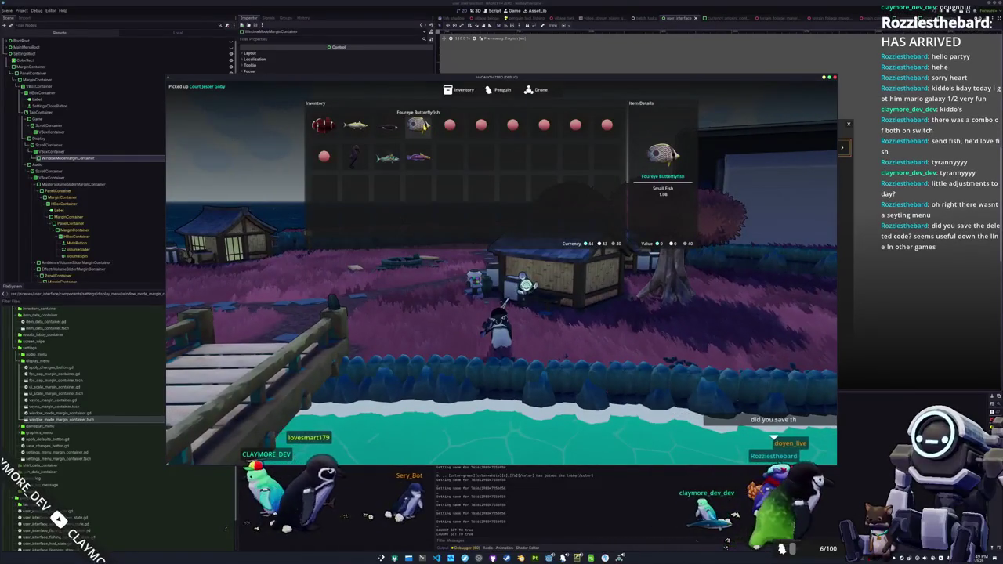
Close the inventory and walk the penguin across the grass, turning left, onto the wooden bridge
key("Tab")
key("w")
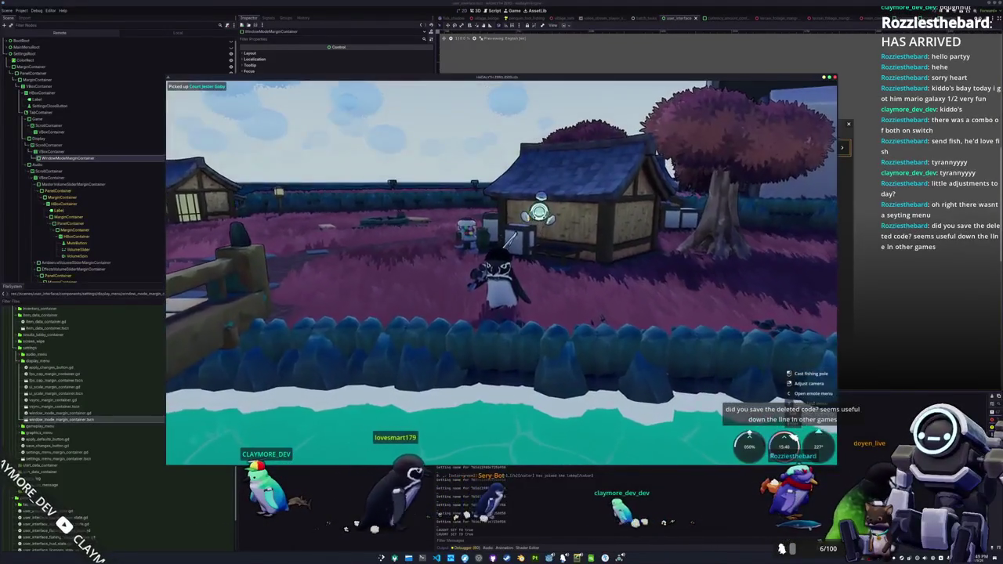
key("a")
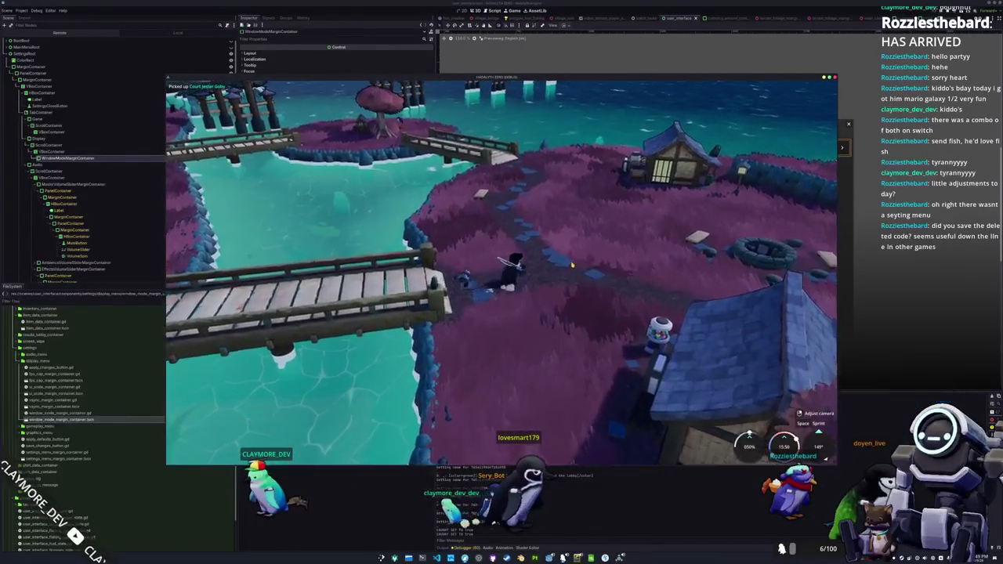
key("w")
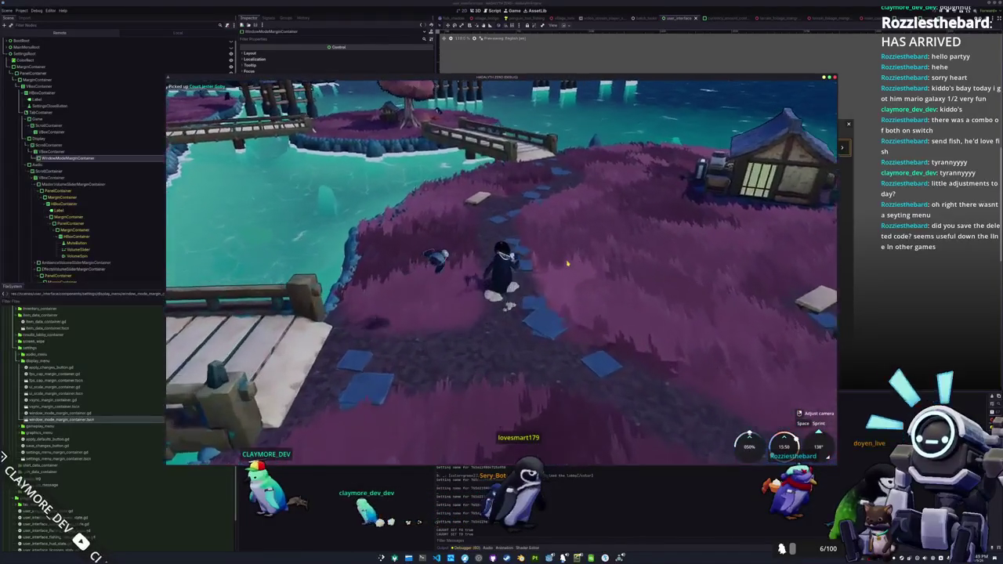
key("w")
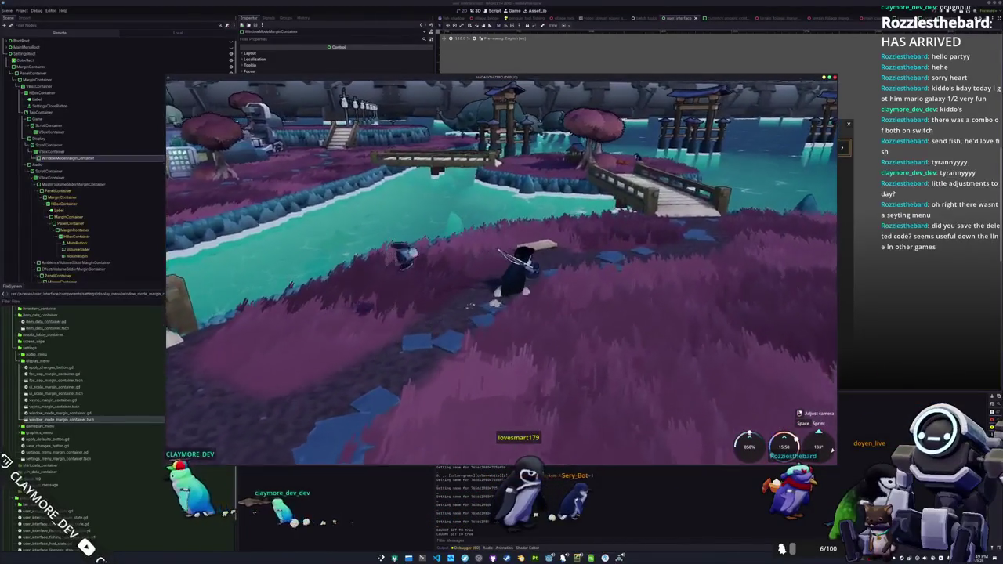
key("w")
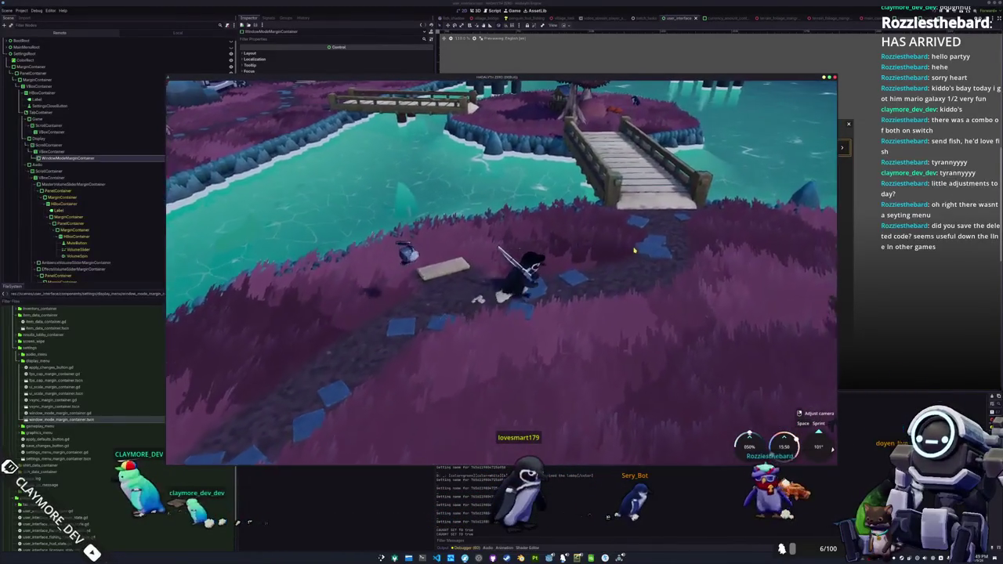
key("w")
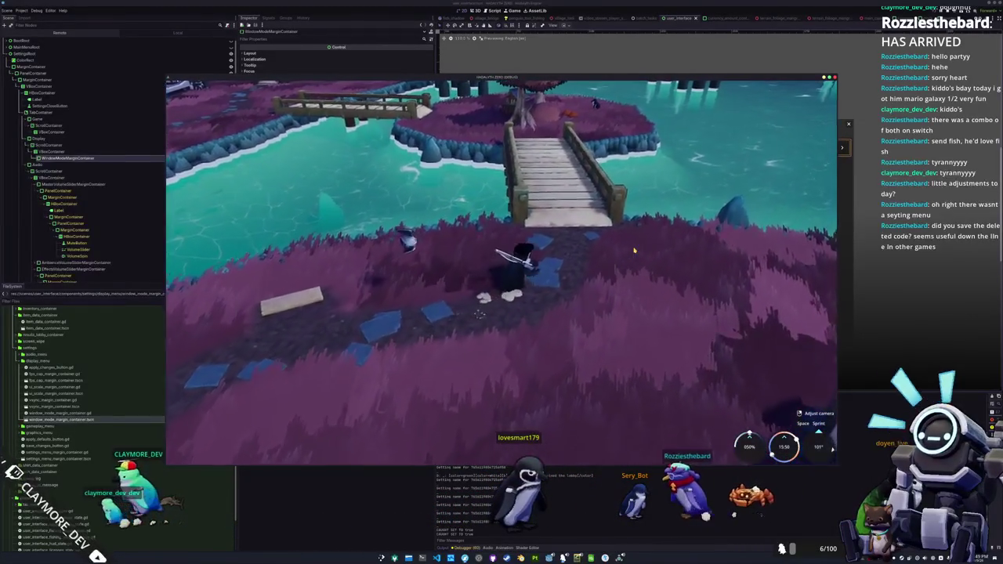
key("w")
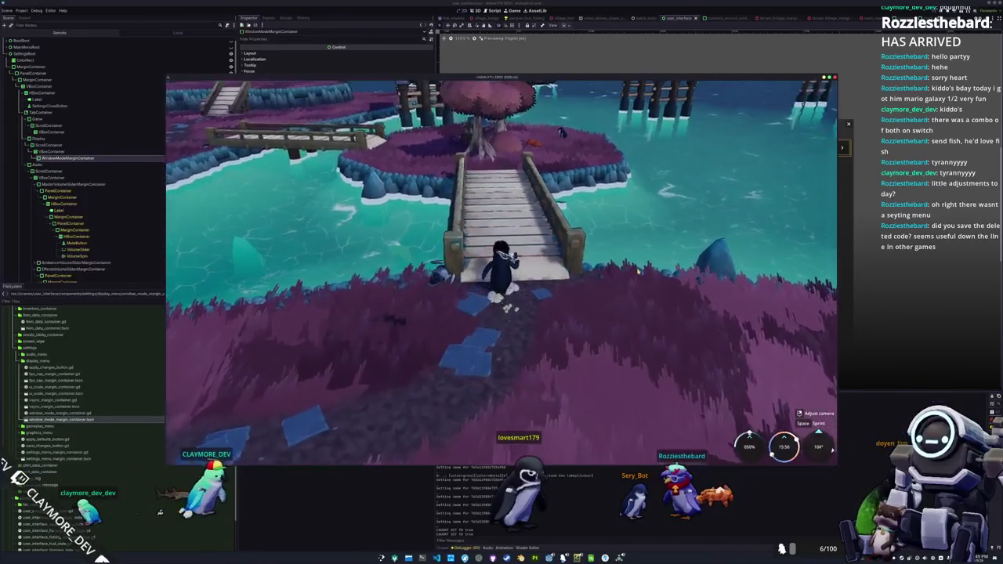
key("w")
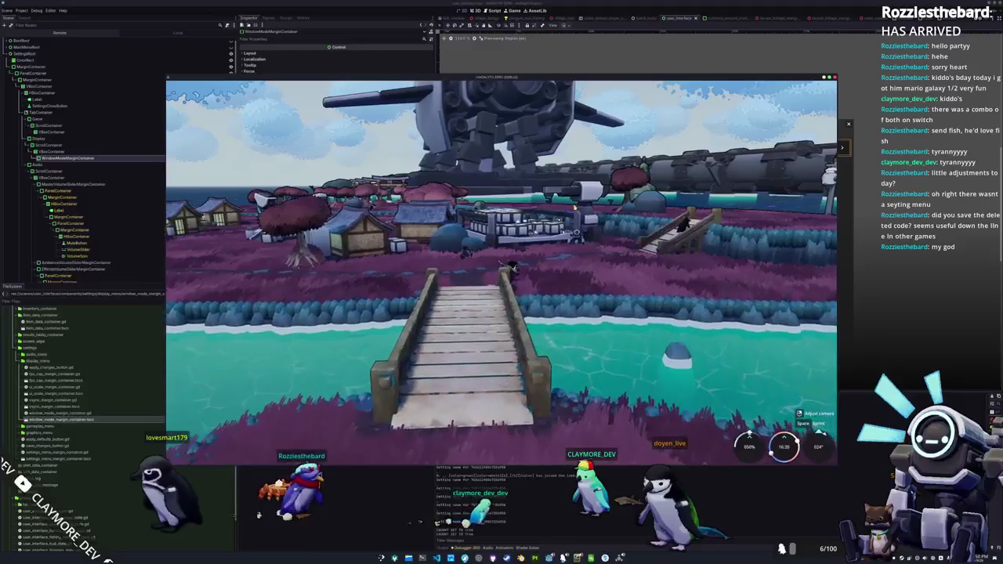
Walk the penguin off the bridge and up the stone path toward the village houses
key("w")
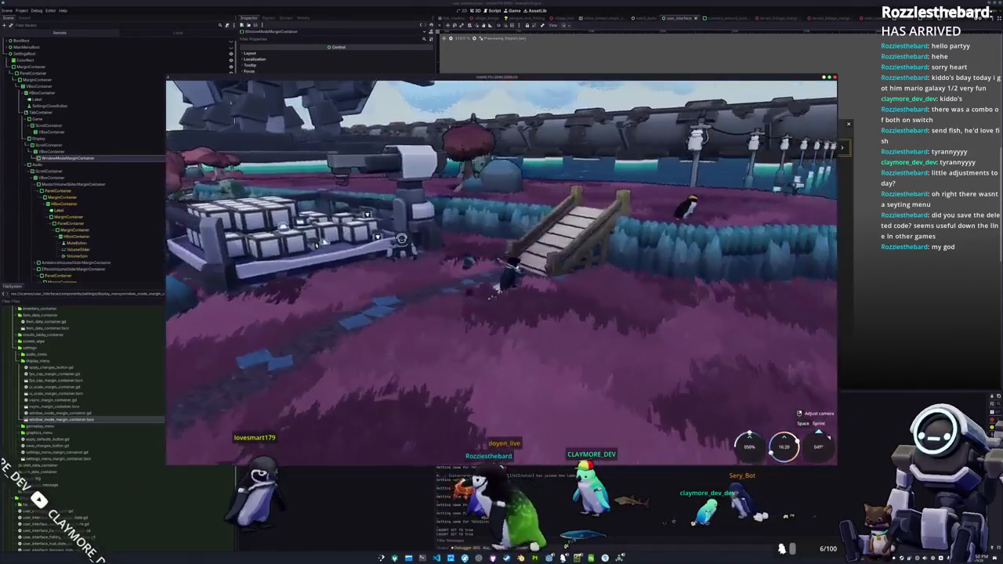
key("w")
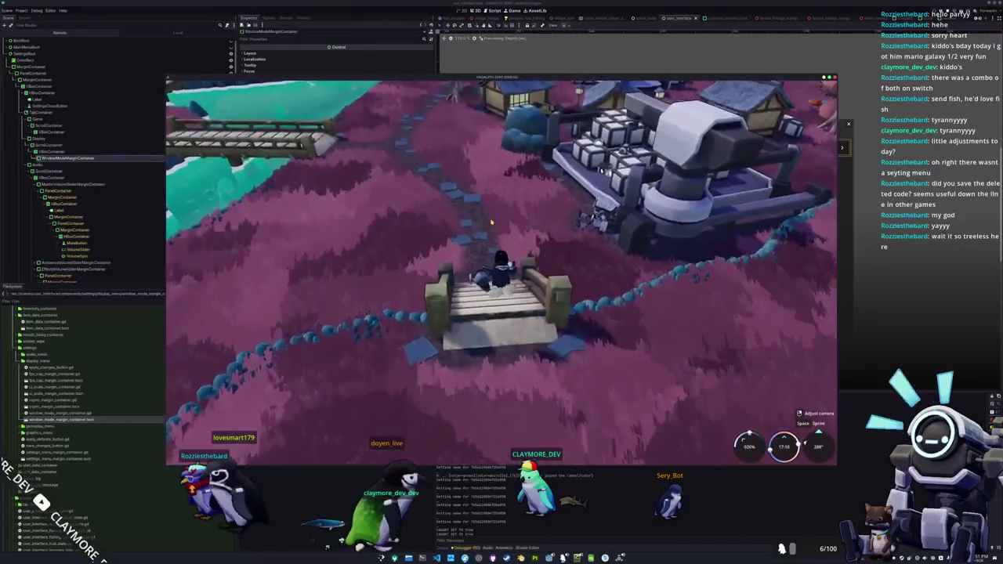
key("w")
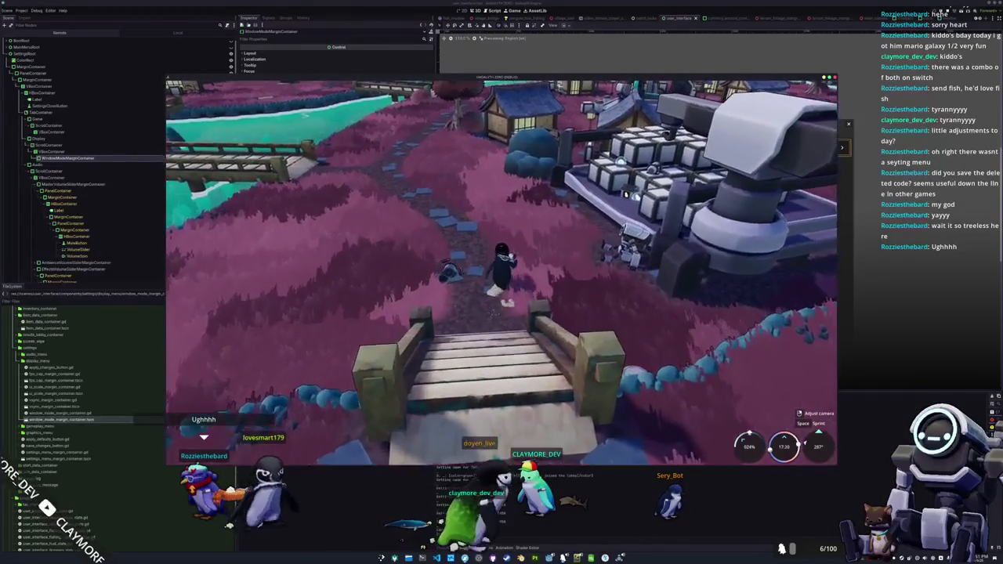
key("w")
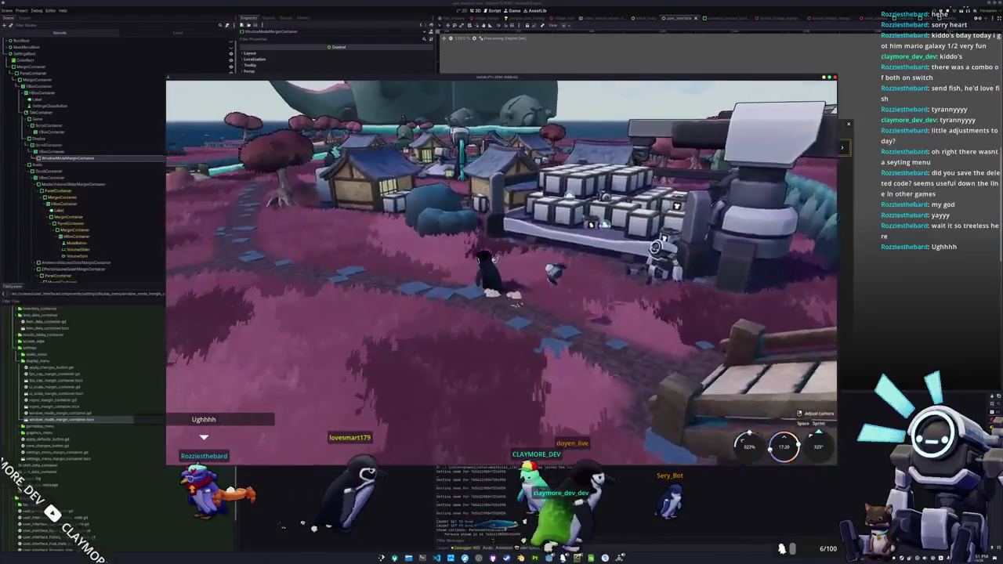
key("w")
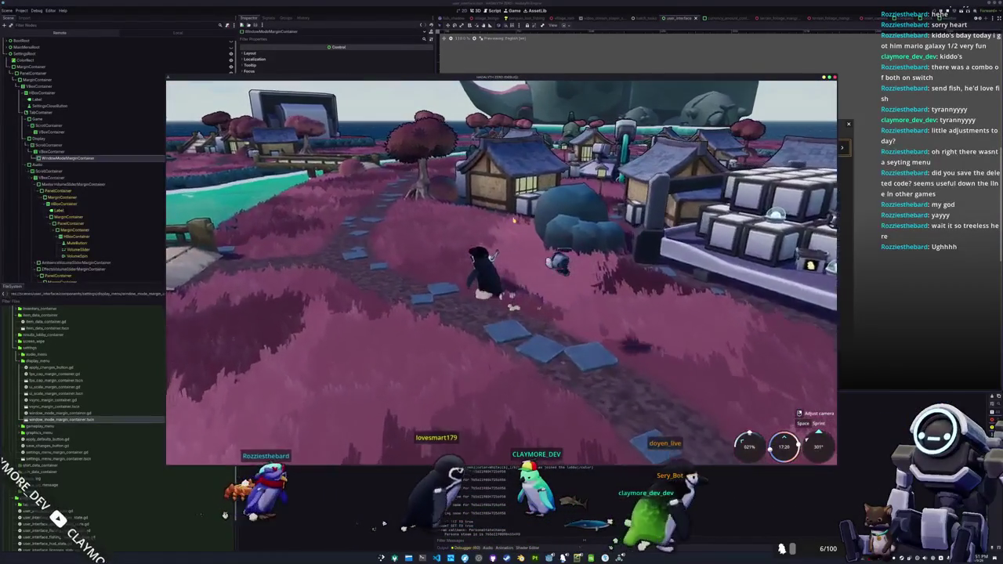
key("w")
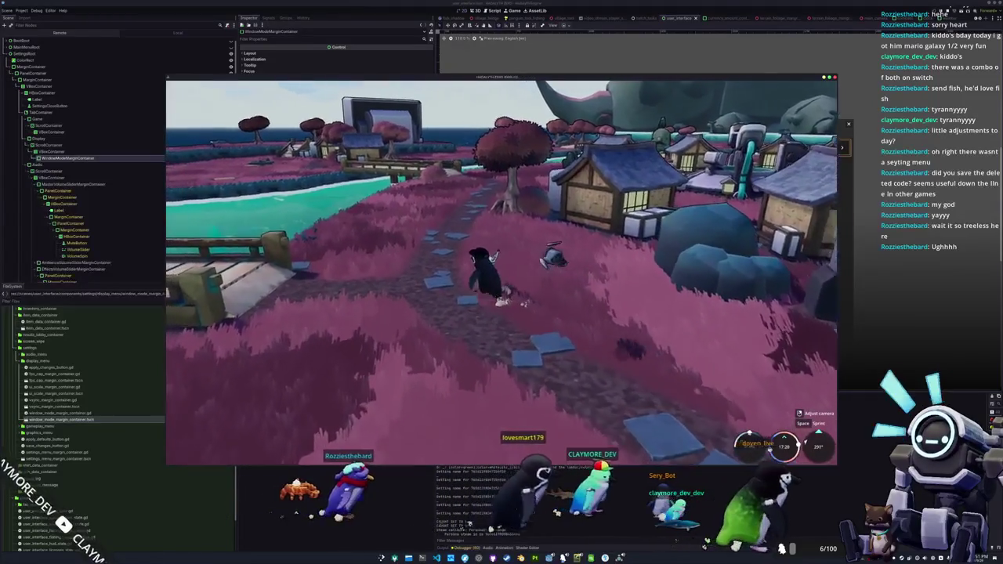
key("w")
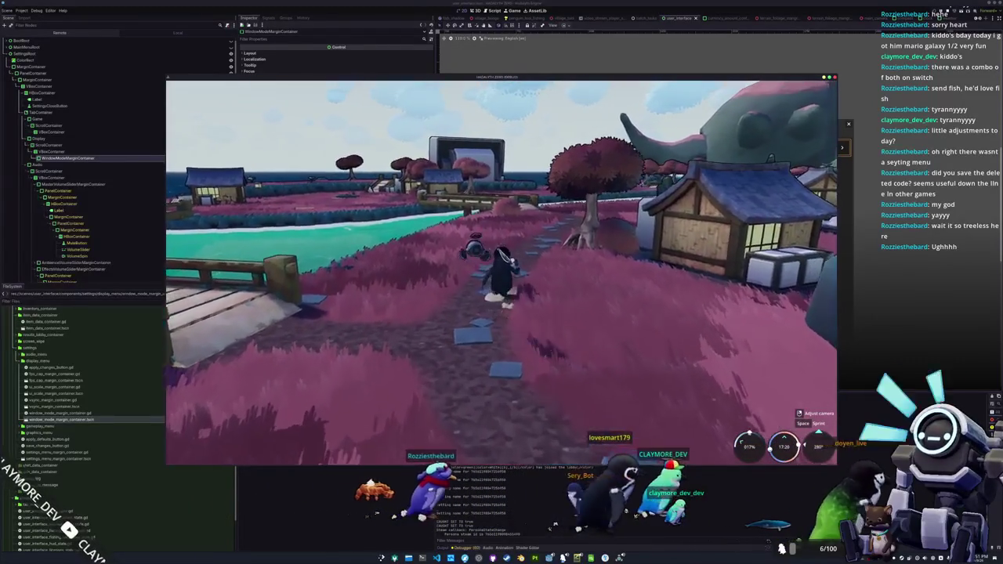
key("w")
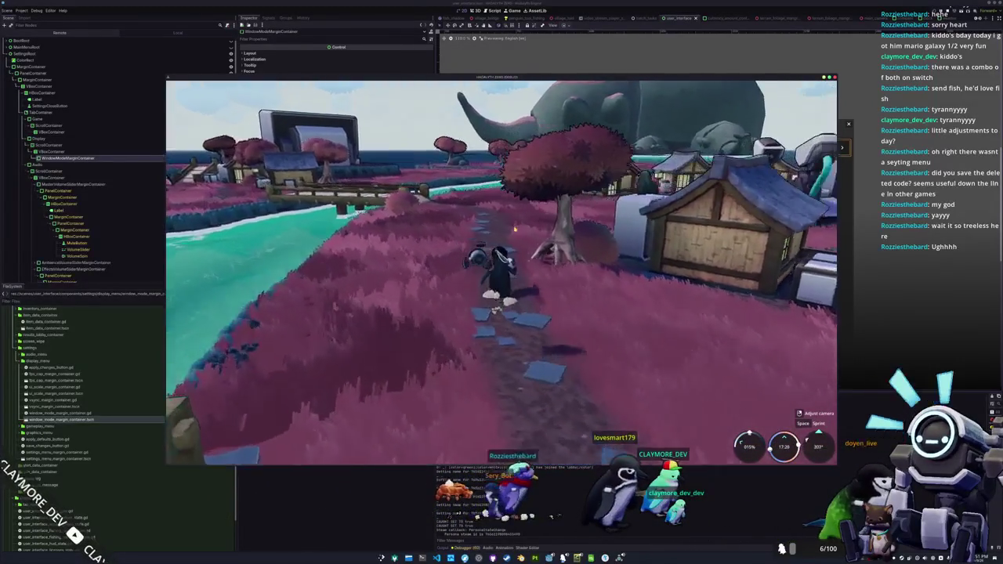
key("w")
key("w")
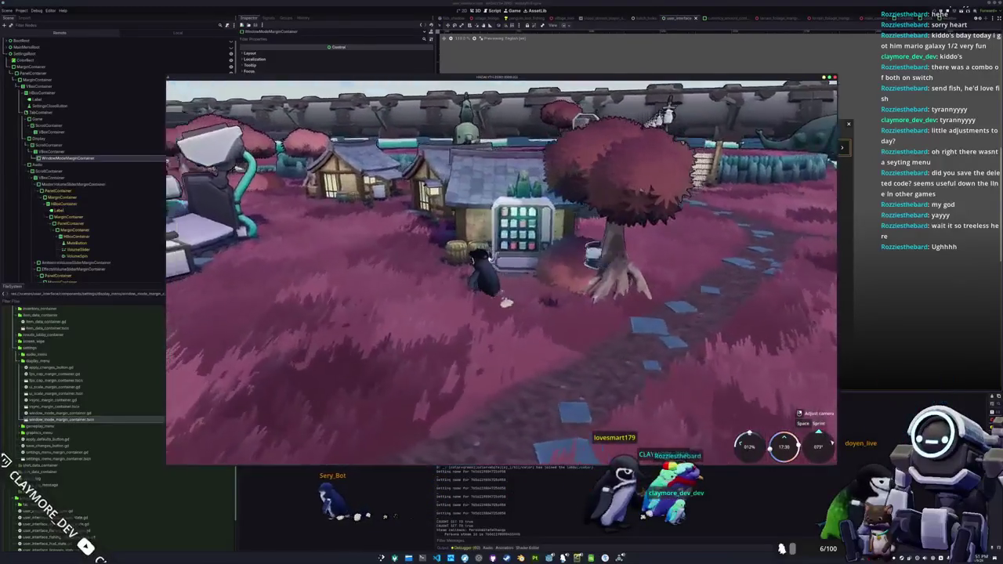
Walk past the houses and vending machine across the pink field, then cast the fishing line into the river
key("w")
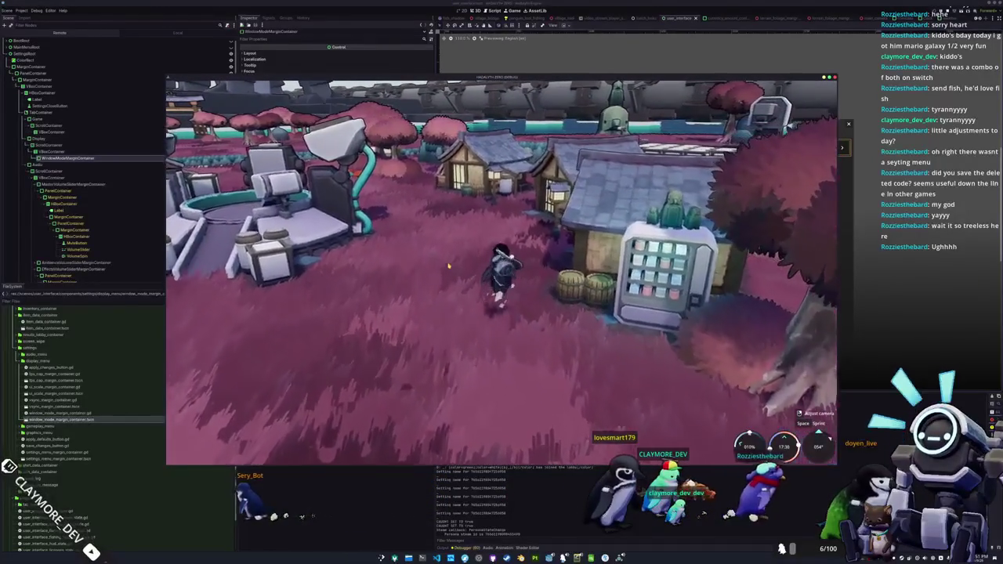
key("w")
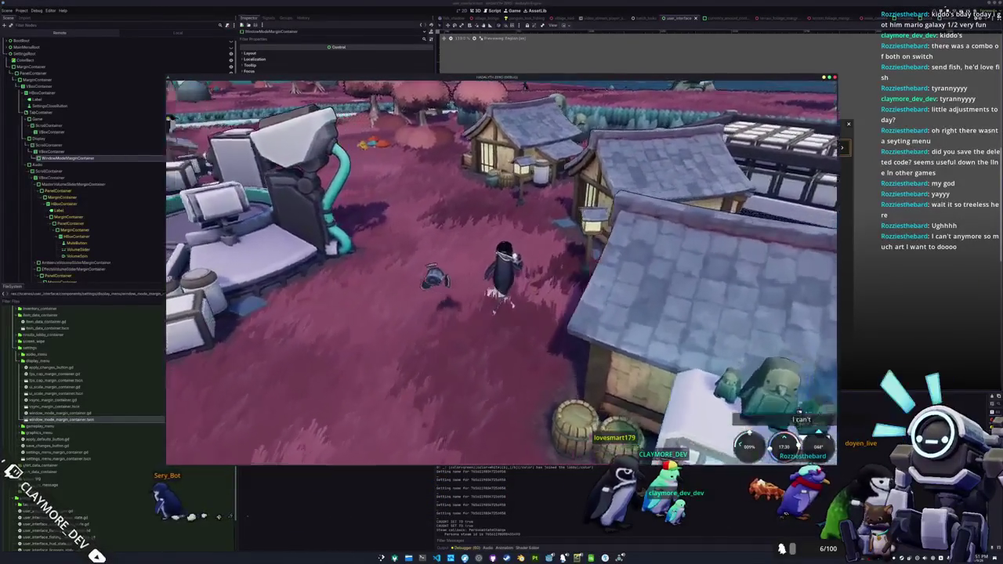
key("w")
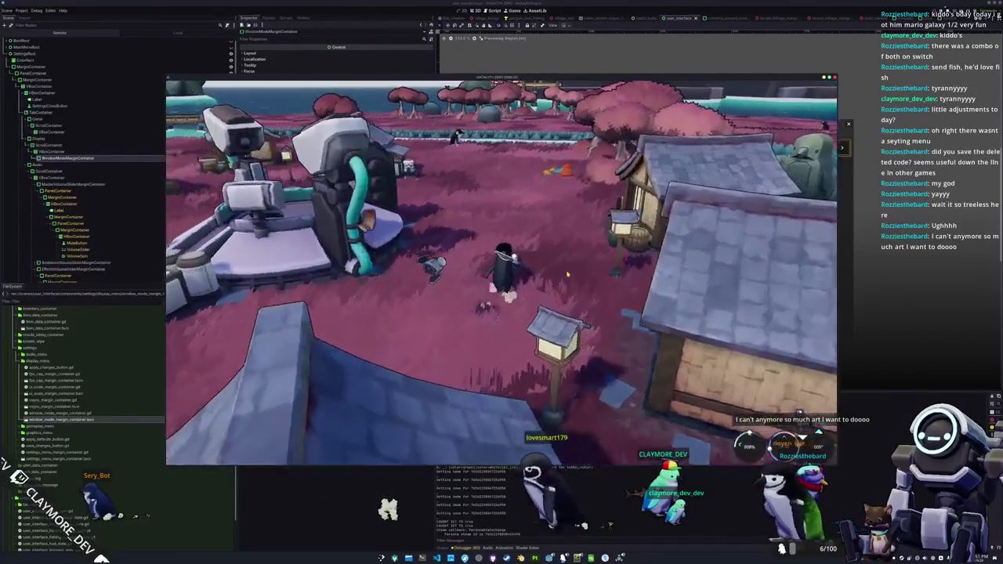
key("w")
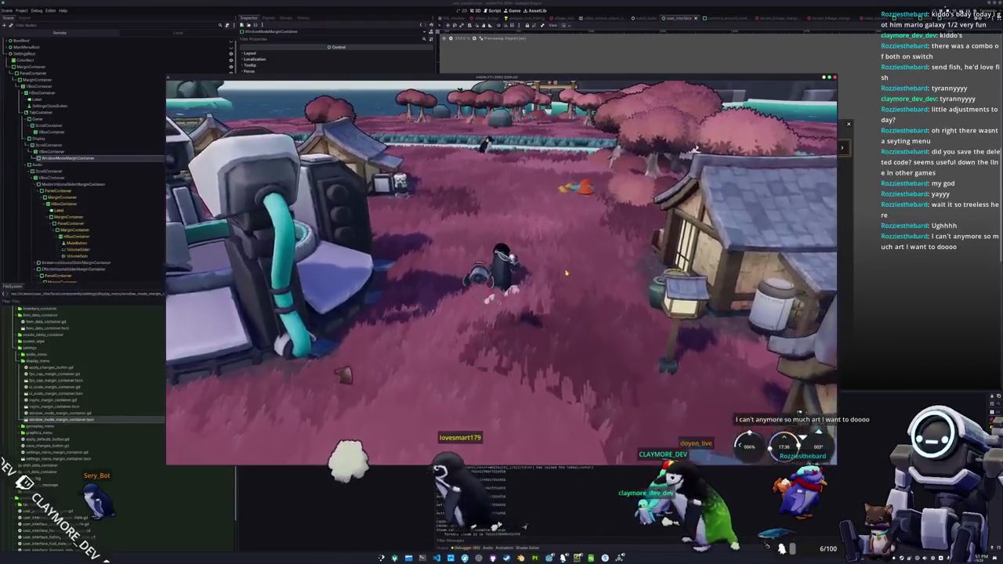
key("w")
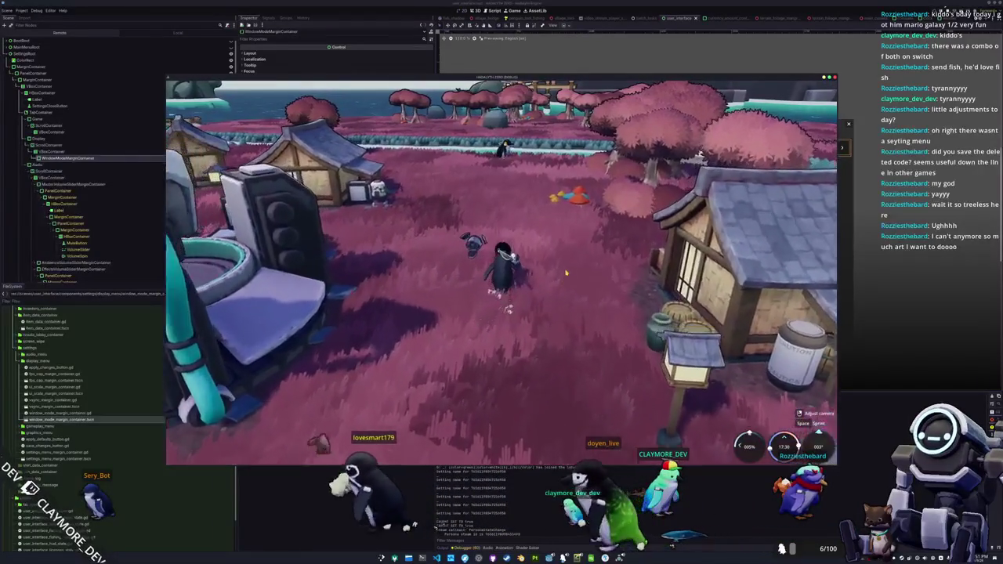
key("w")
key("w")
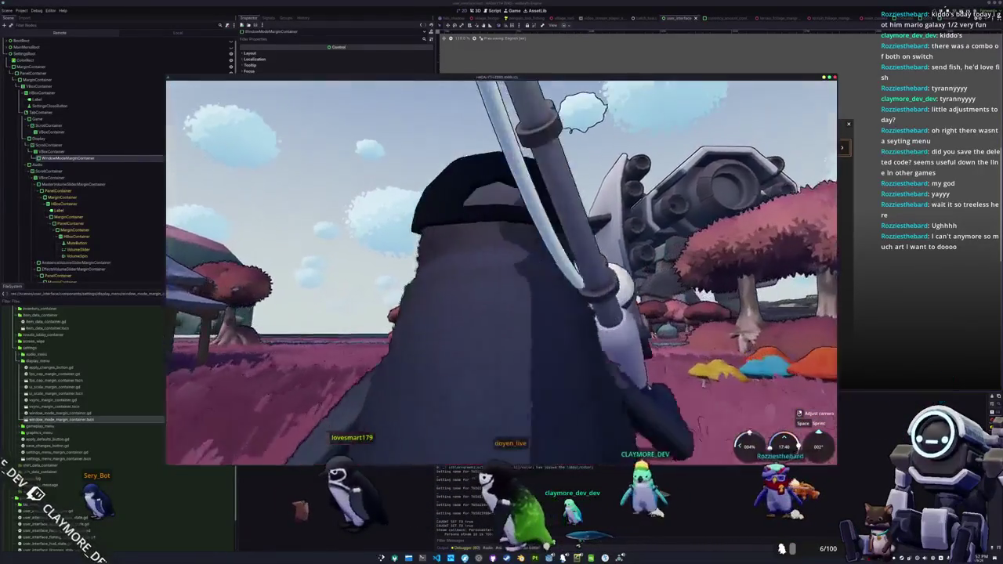
key("w")
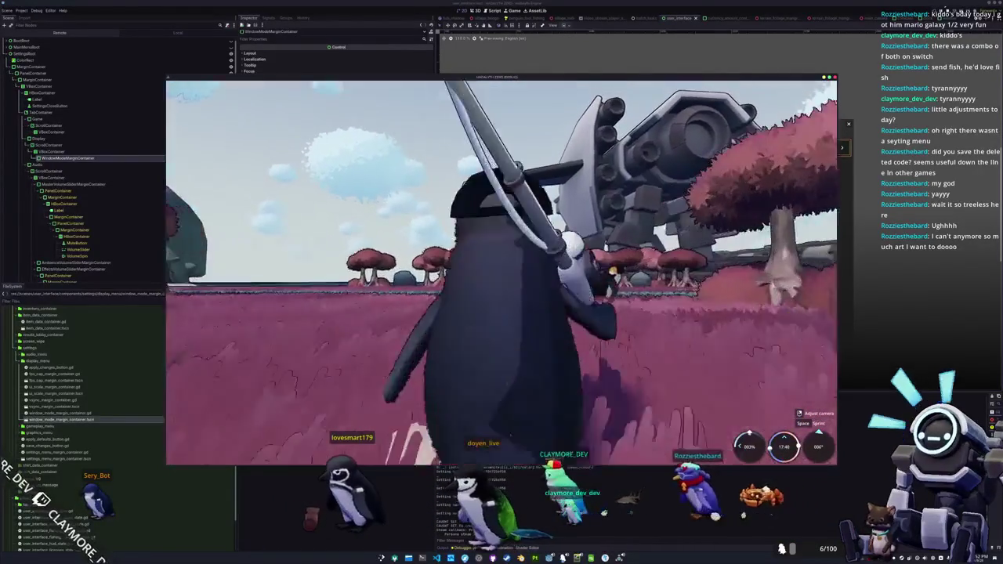
key("w")
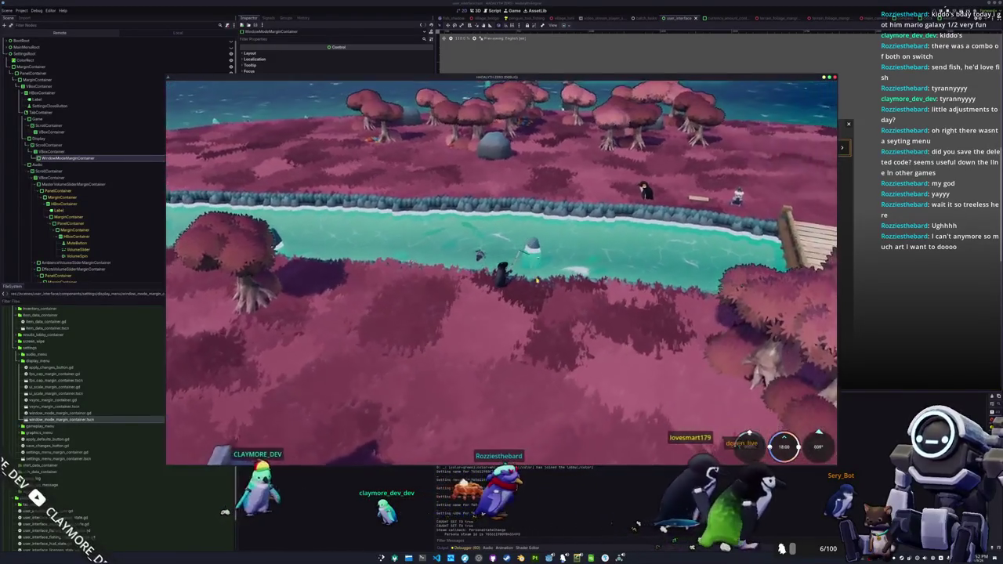
left_click(541, 286)
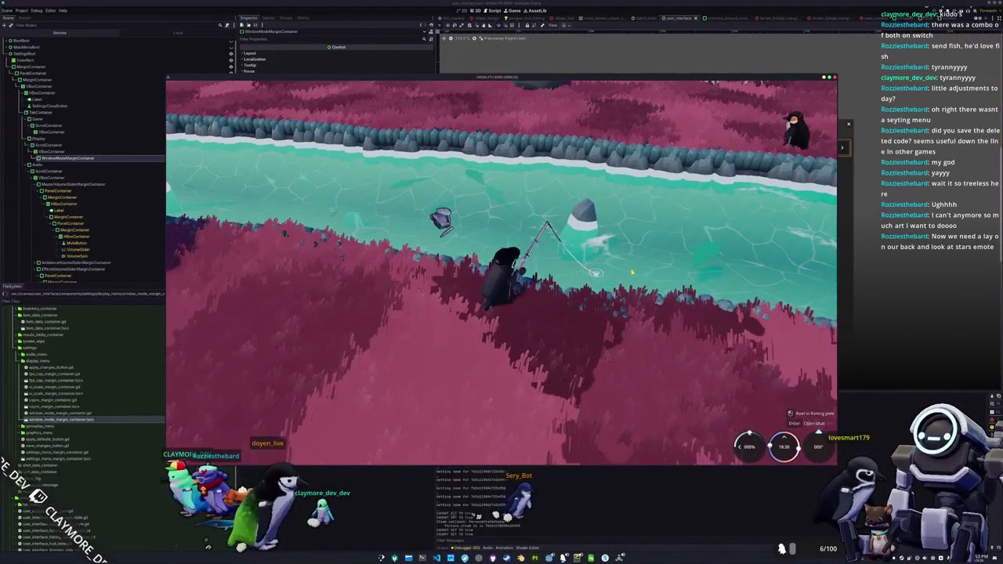
Reel in the hooked fish and complete the arrow sequence to land a Fathead Minnow
left_click(632, 272)
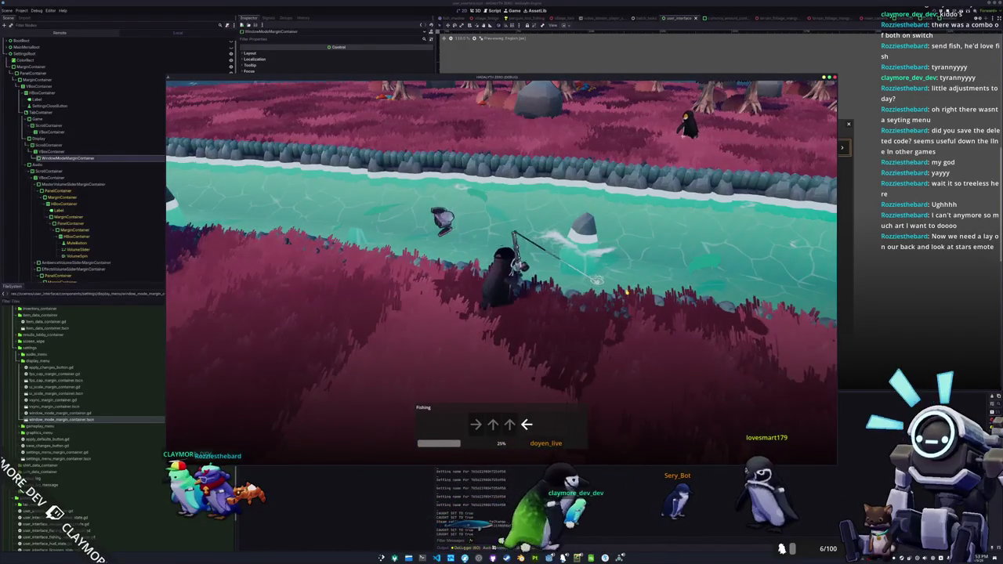
key("Left")
key("Left")
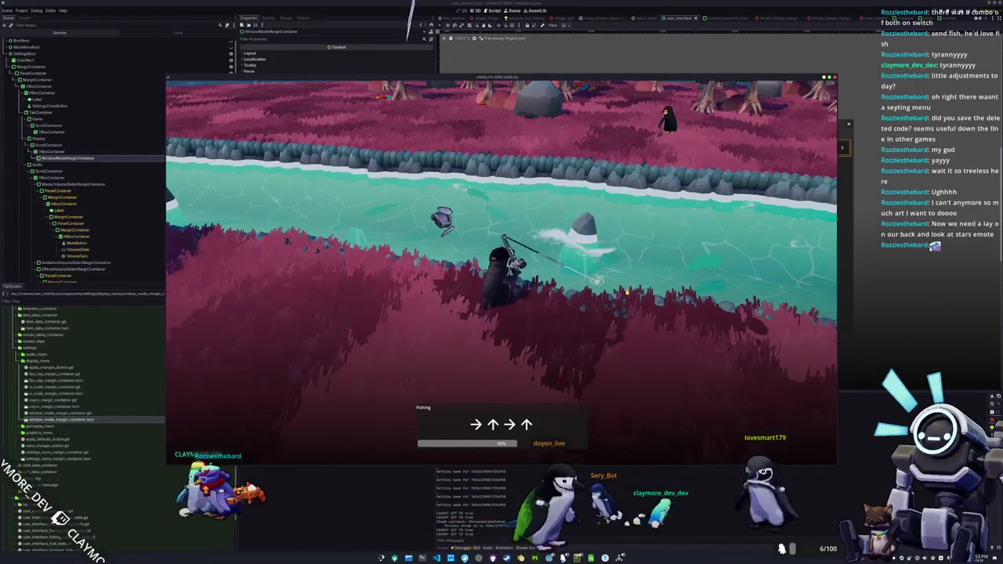
key("Right")
key("Up")
key("Right")
key("Up")
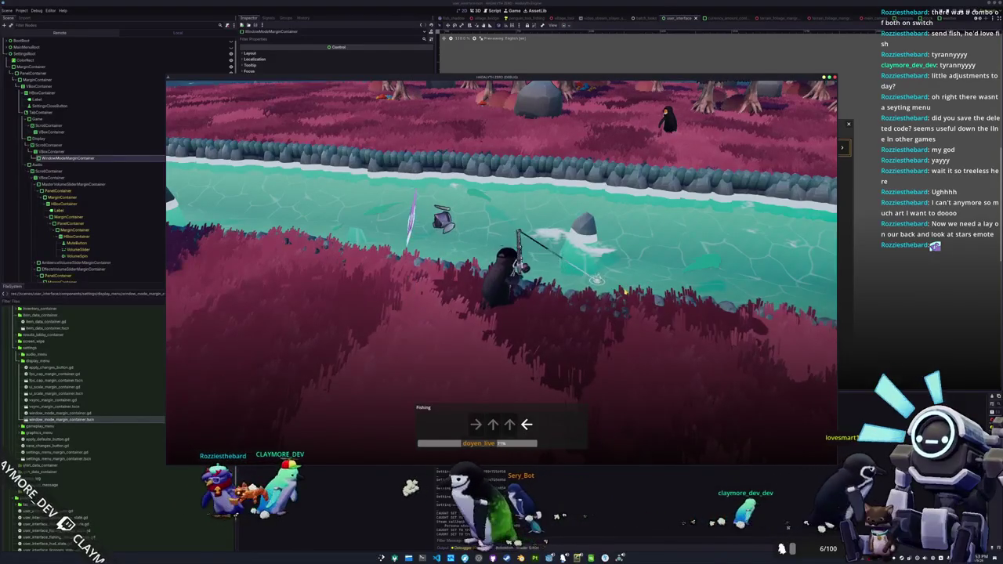
key("Right")
key("Up")
key("Up")
key("Left")
key("Right")
key("Down")
key("Down")
key("Up")
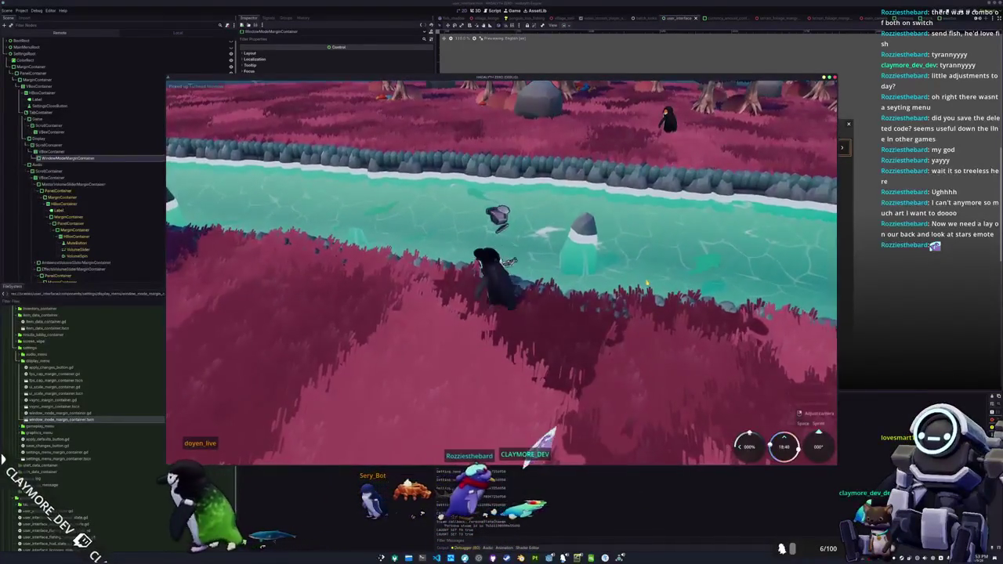
Walk along the riverbank, ready the rod, recast and complete the arrows to land a Pacific Herring
key("w")
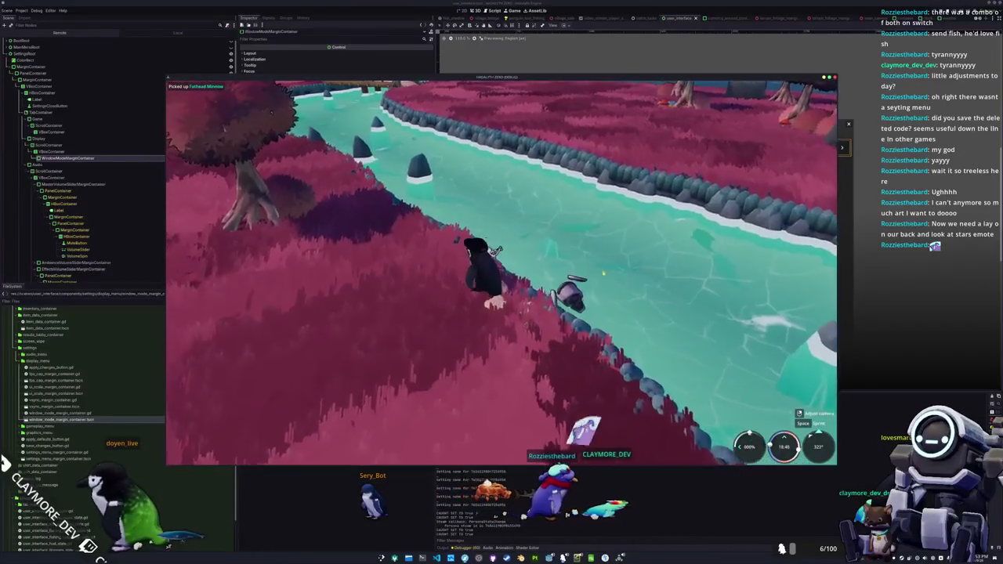
key("1")
left_click(608, 254)
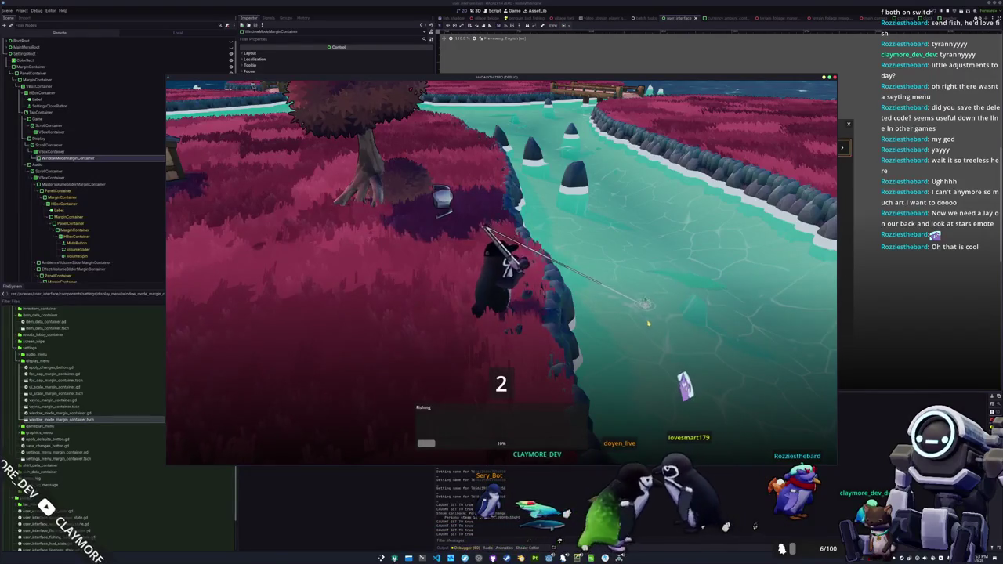
key("Down")
key("Left")
key("Down")
key("Down")
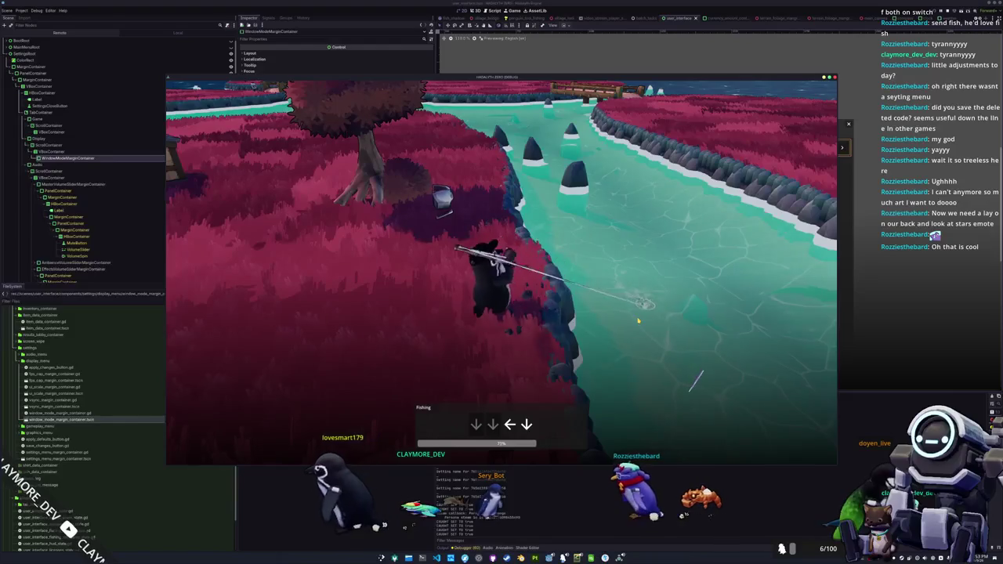
key("Right")
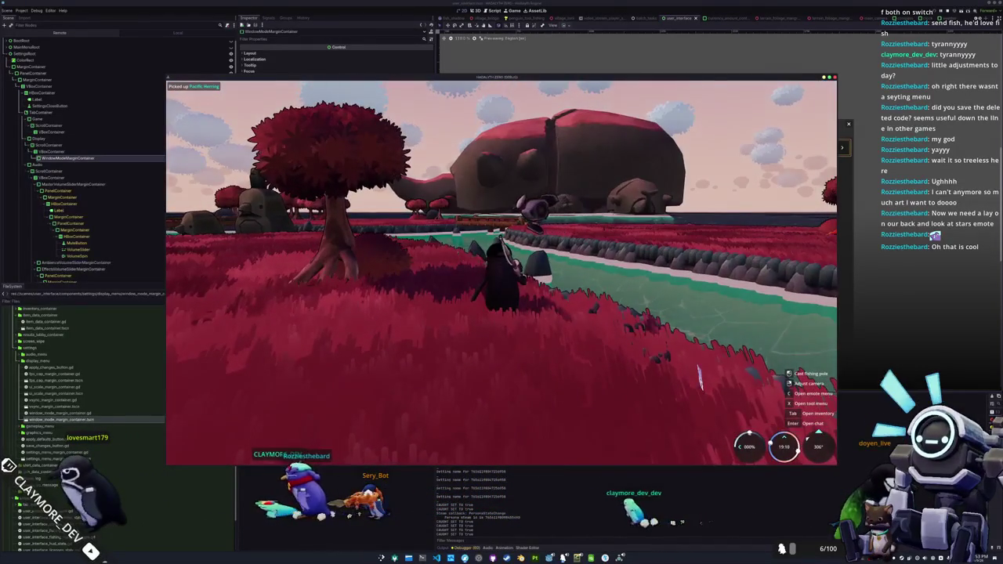
Walk the penguin past the tree and along the hedge to a new riverbank spot
key("w")
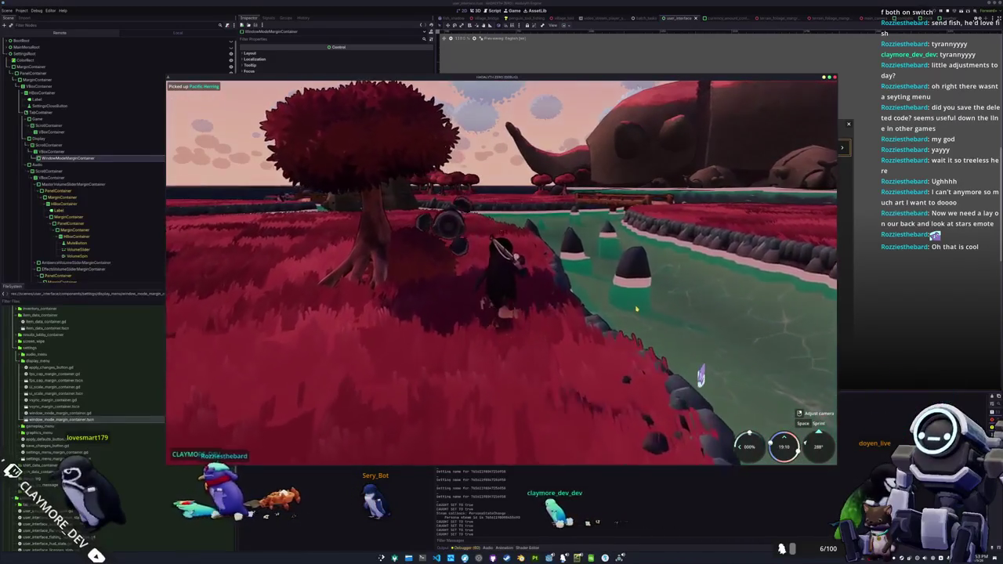
key("w")
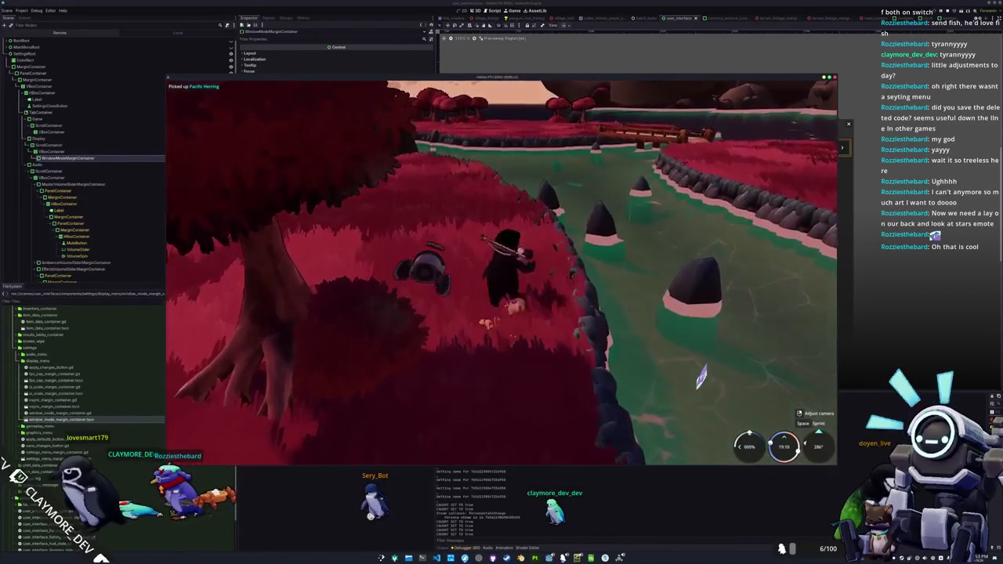
key("w")
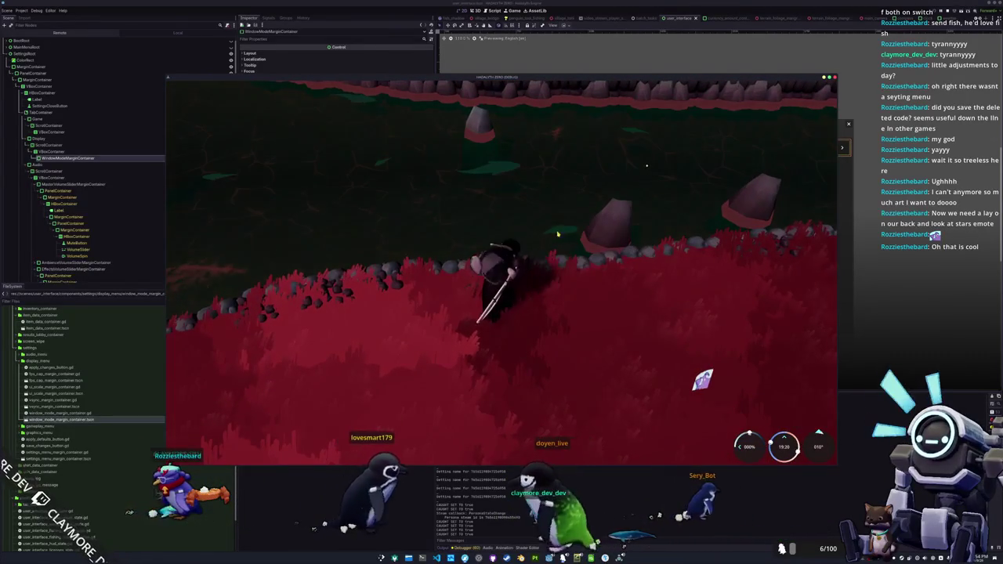
key("w")
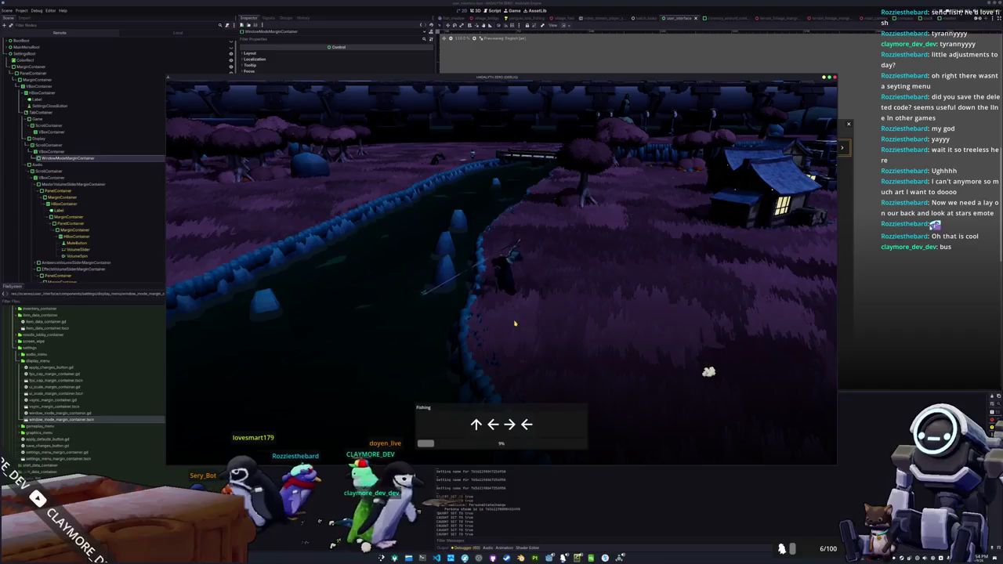
Enter the arrow-key sequences to finish the current fishing minigame
key("Up")
key("Left")
key("Right")
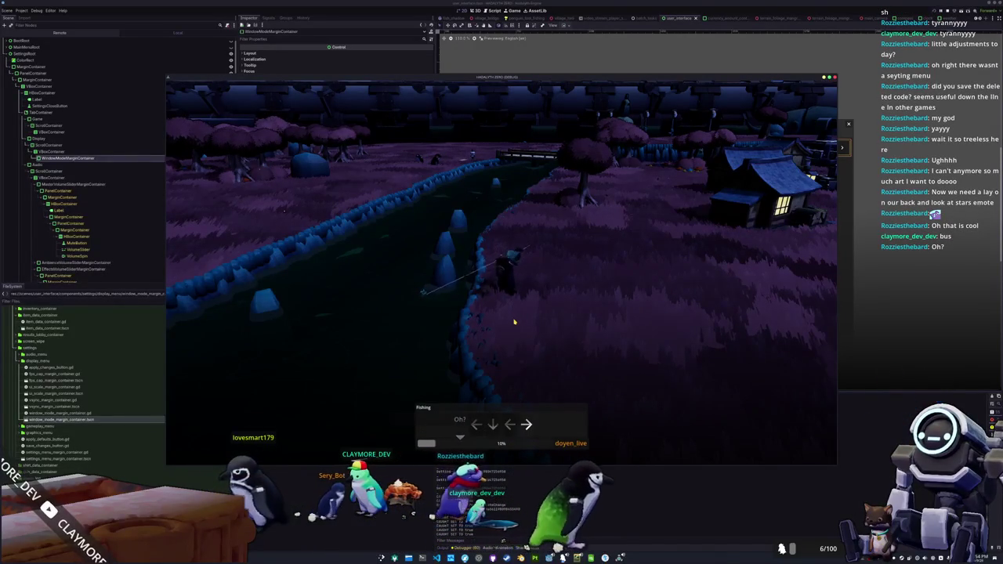
key("Up")
key("Left")
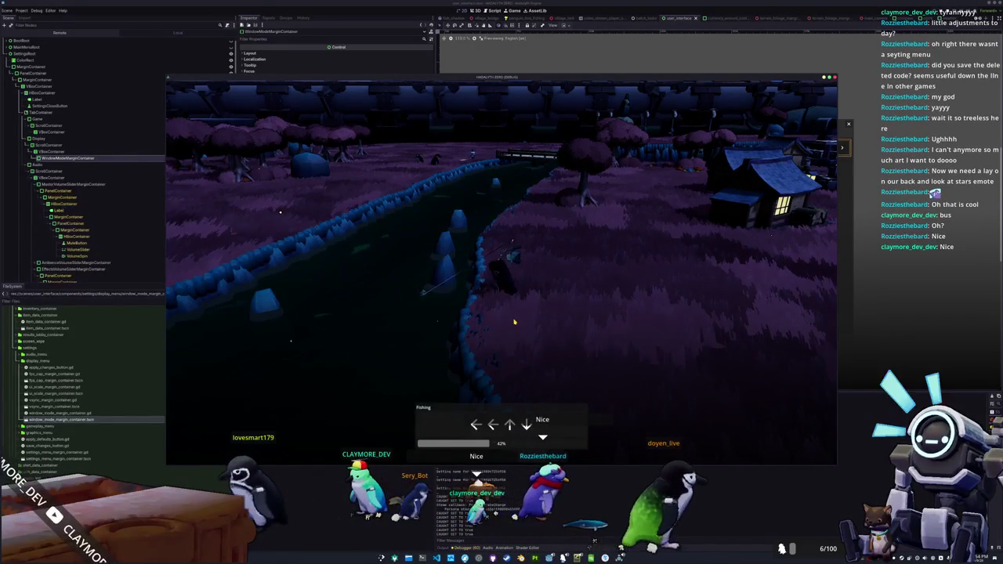
key("Up")
key("Left")
key("Up")
key("Left")
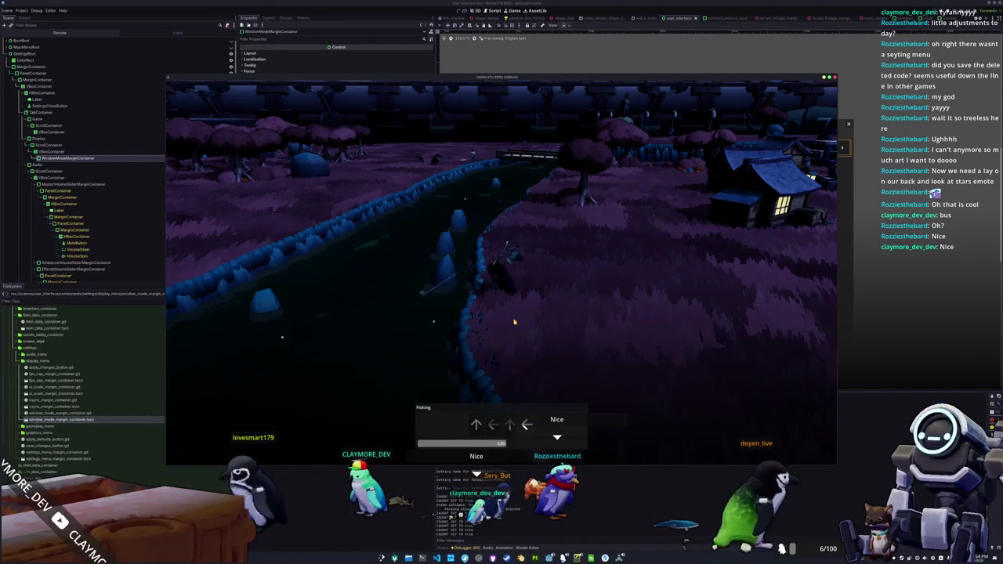
key("Left")
key("Right")
key("Up")
key("Up")
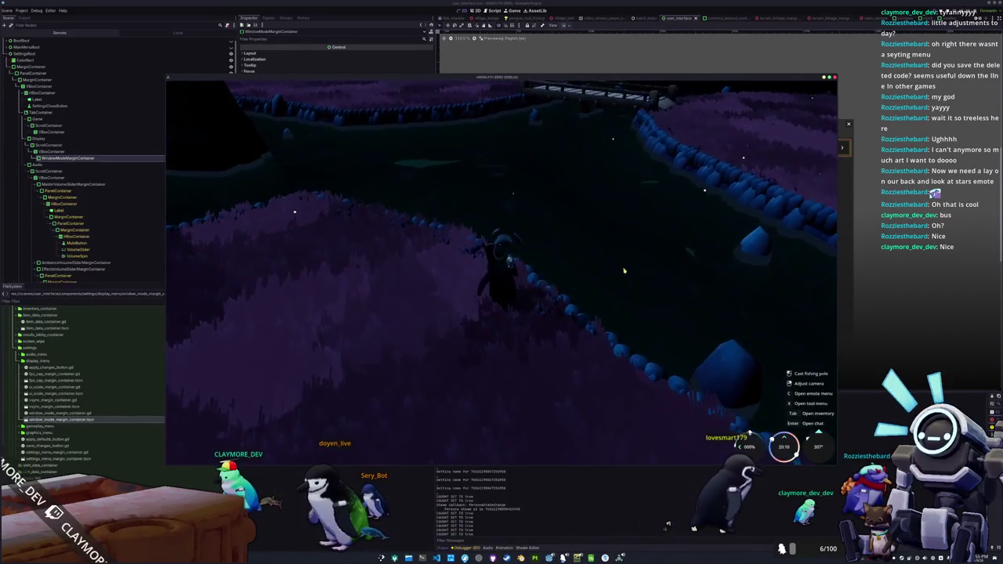
Walk along the shore, recast and reel in a Kuhli Loach, then view it in the inventory
left_click(627, 271)
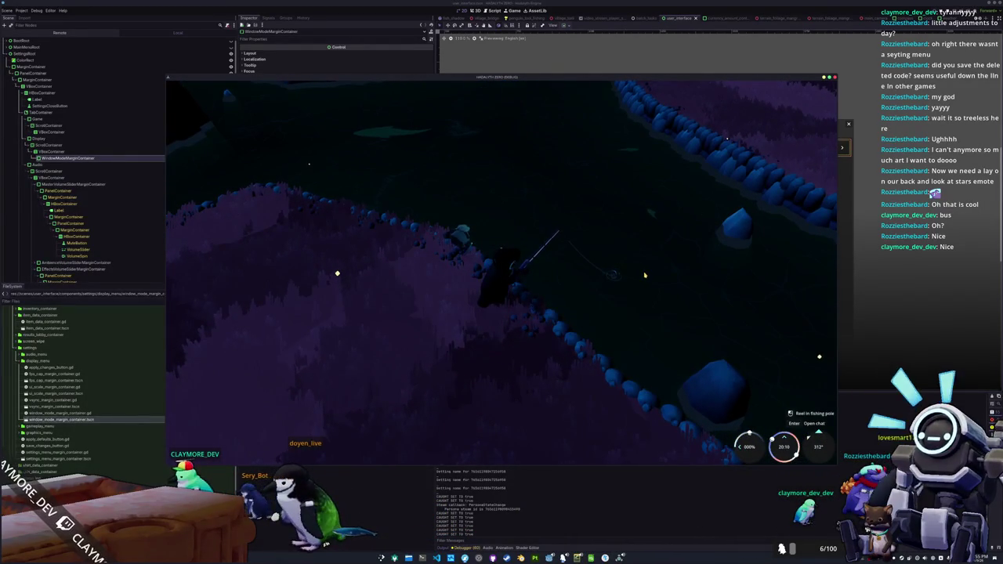
key("w")
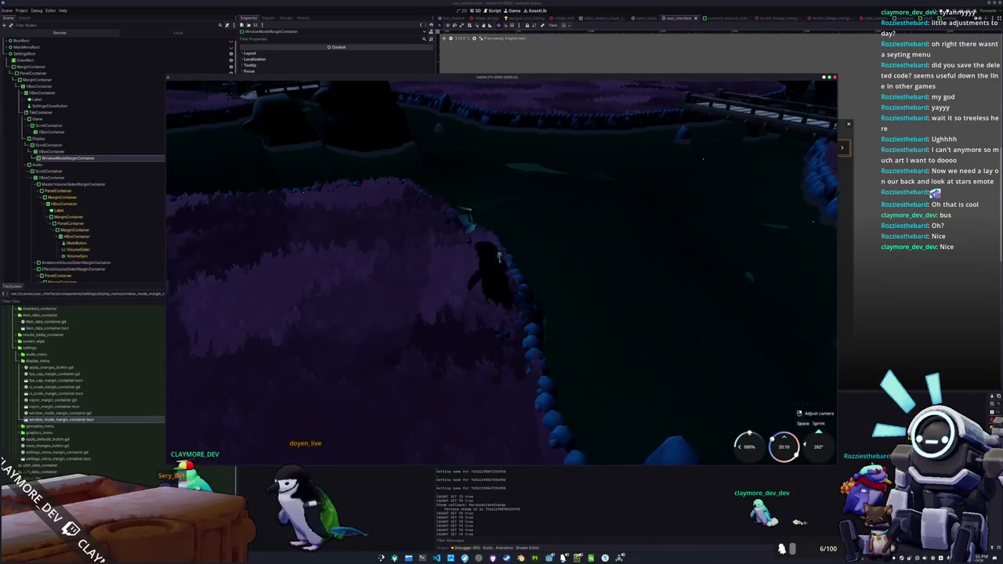
key("w")
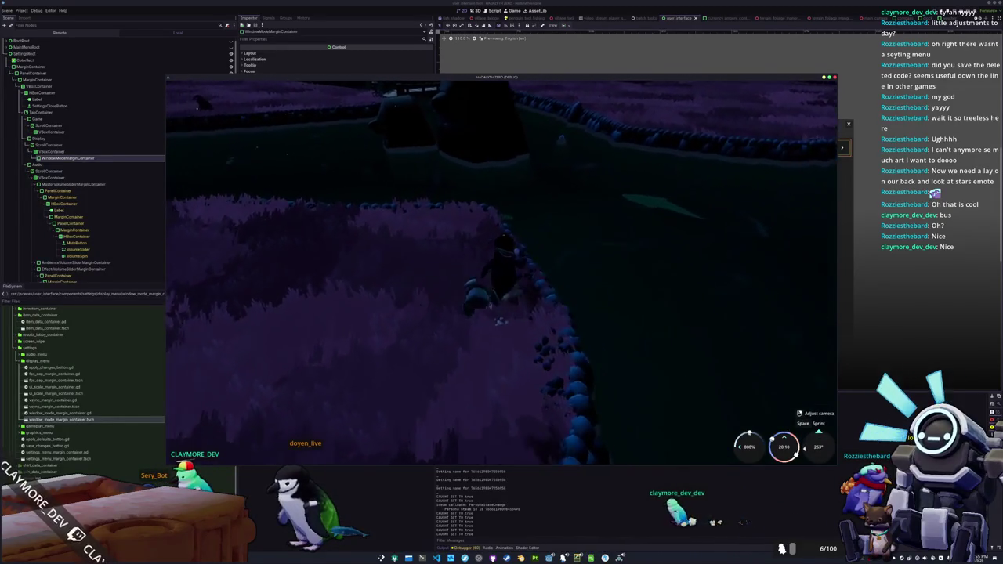
mouse_move(616, 275)
left_mouse_down()
mouse_move(575, 275)
mouse_move(593, 280)
left_mouse_up()
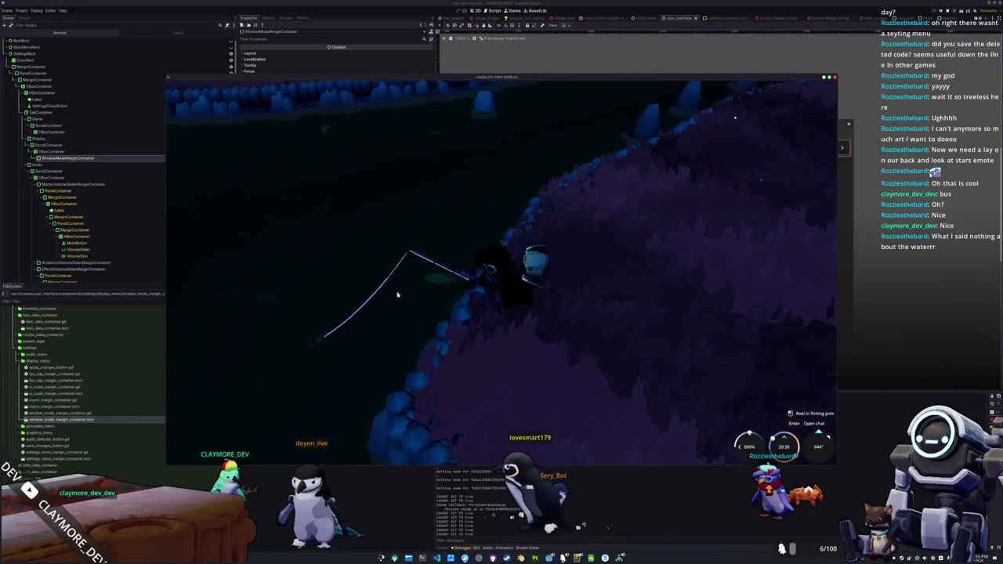
left_click(392, 329)
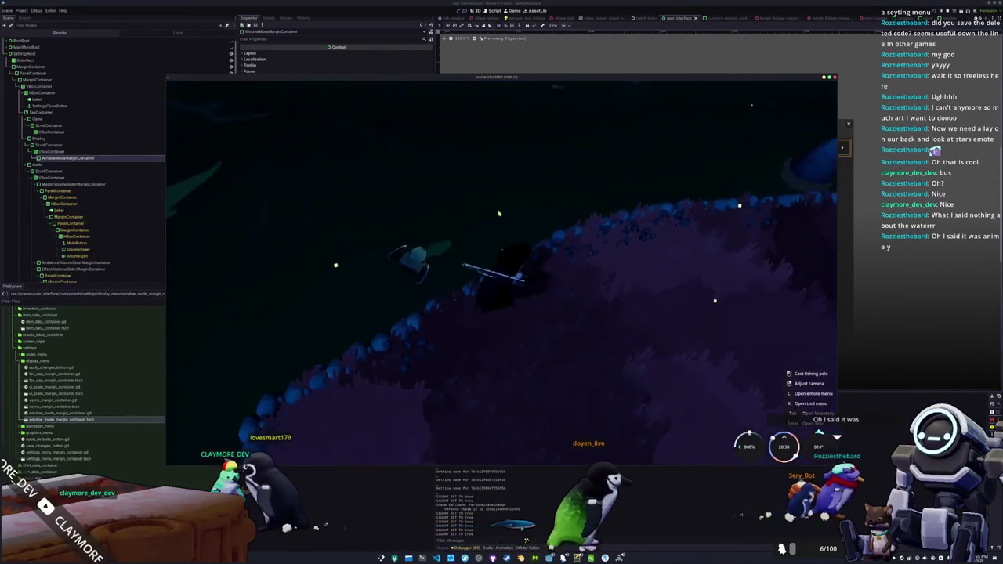
left_click(497, 211)
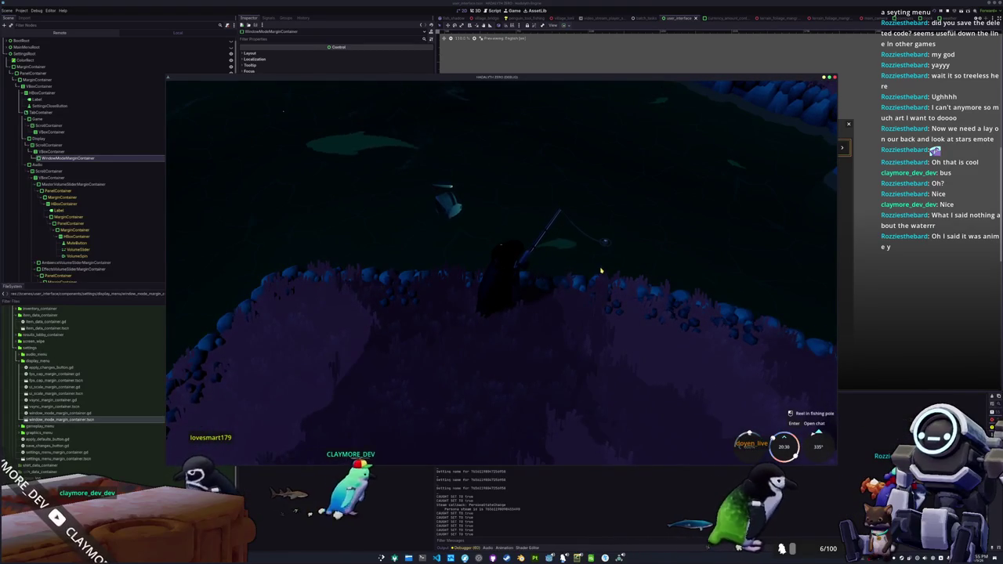
left_click(596, 255)
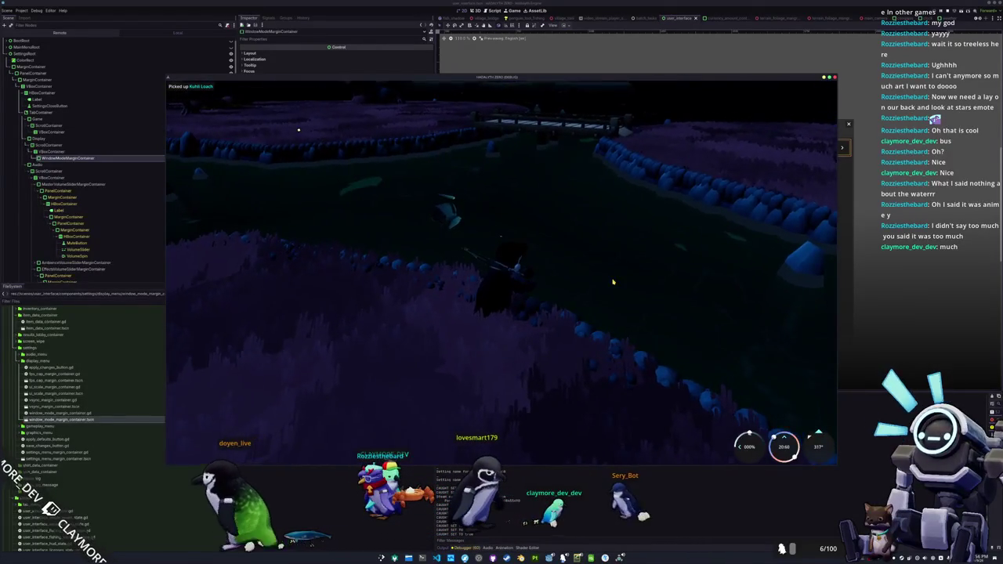
key("Tab")
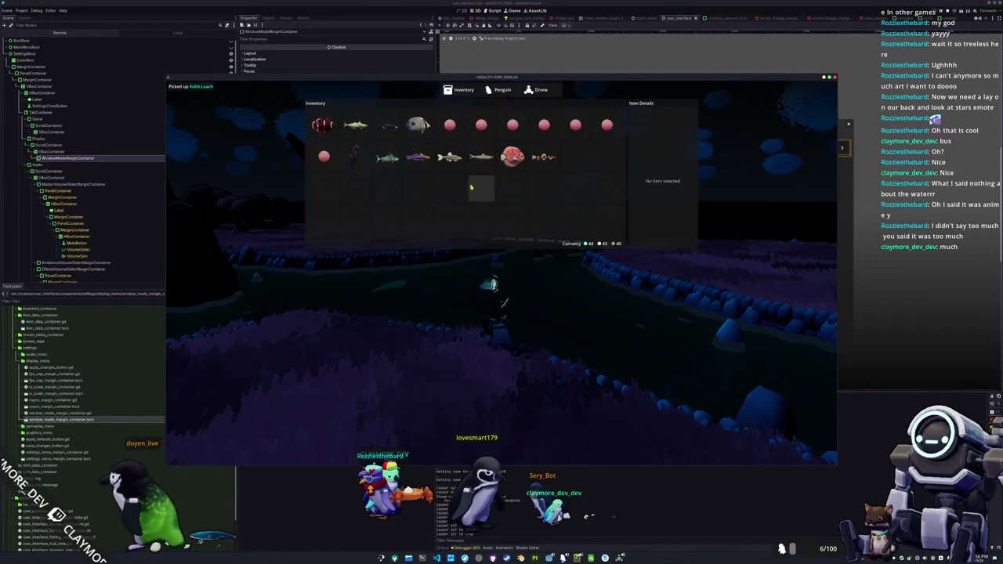
From the pause menu, open and close Settings twice, then resume play
key("Tab")
key("Escape")
left_click(501, 268)
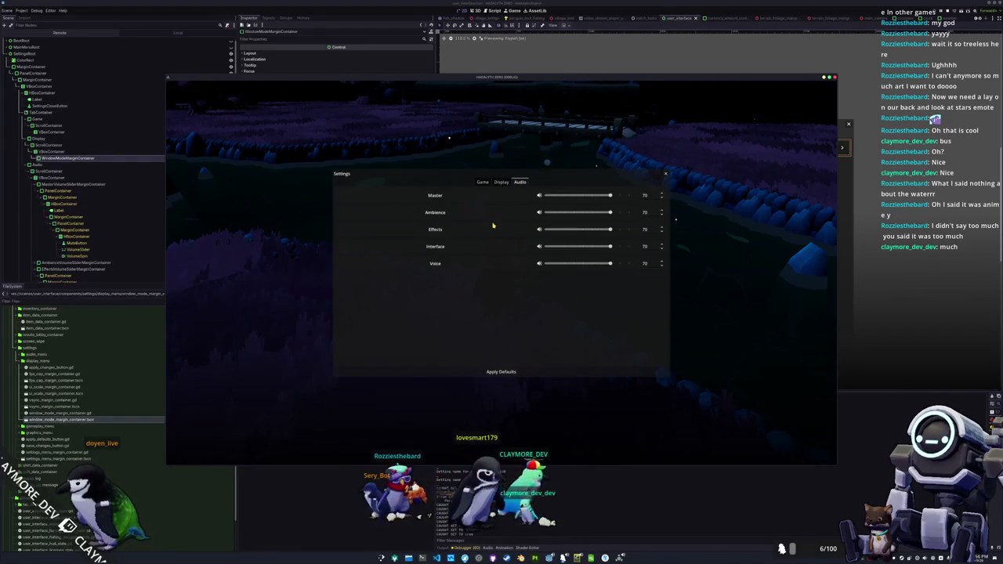
left_click(666, 177)
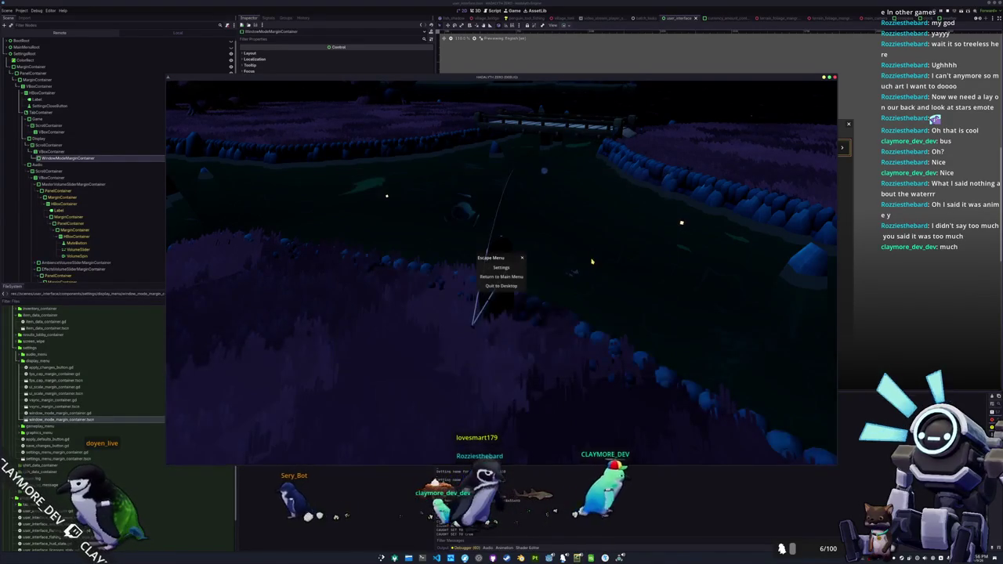
left_click(504, 270)
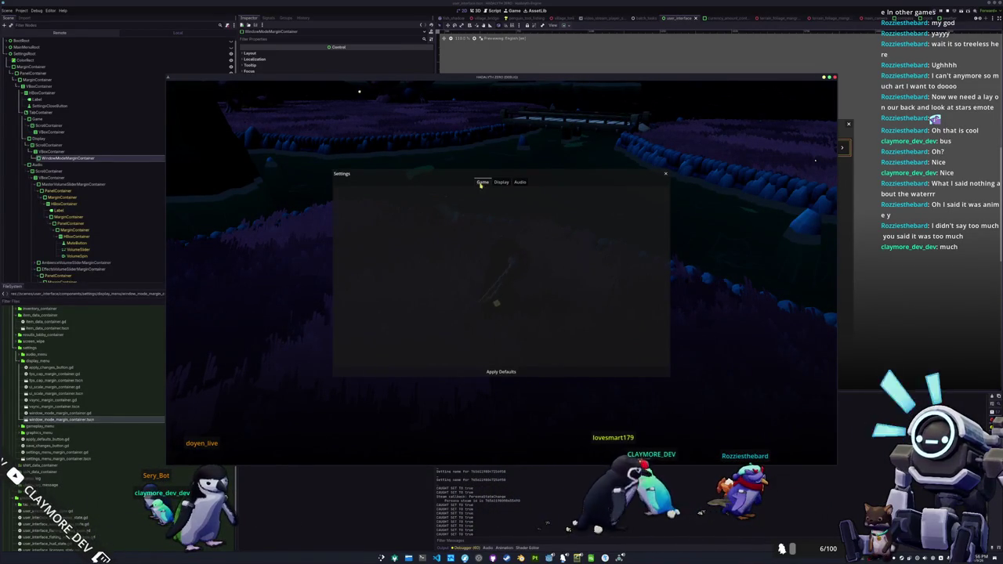
key("Escape")
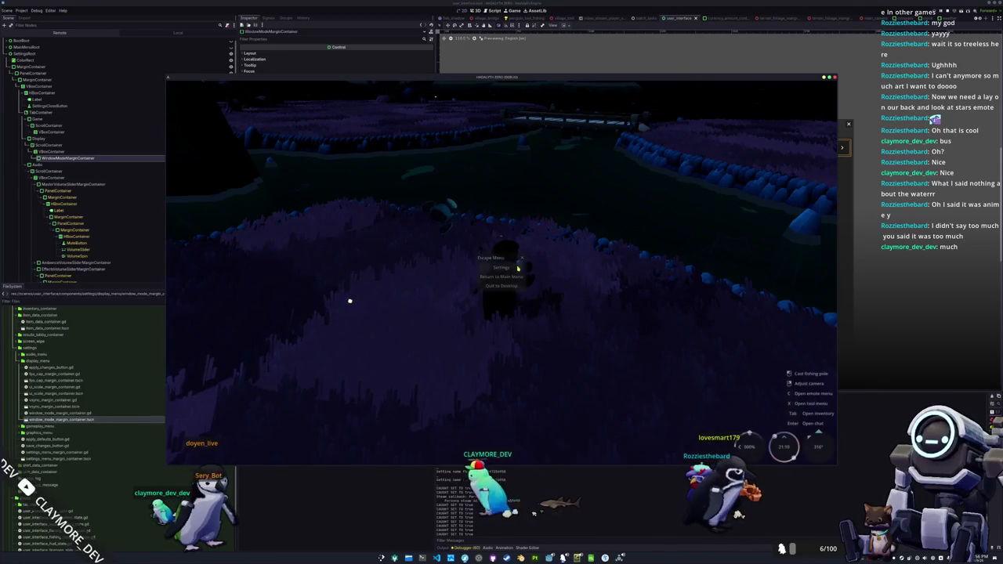
key("Escape")
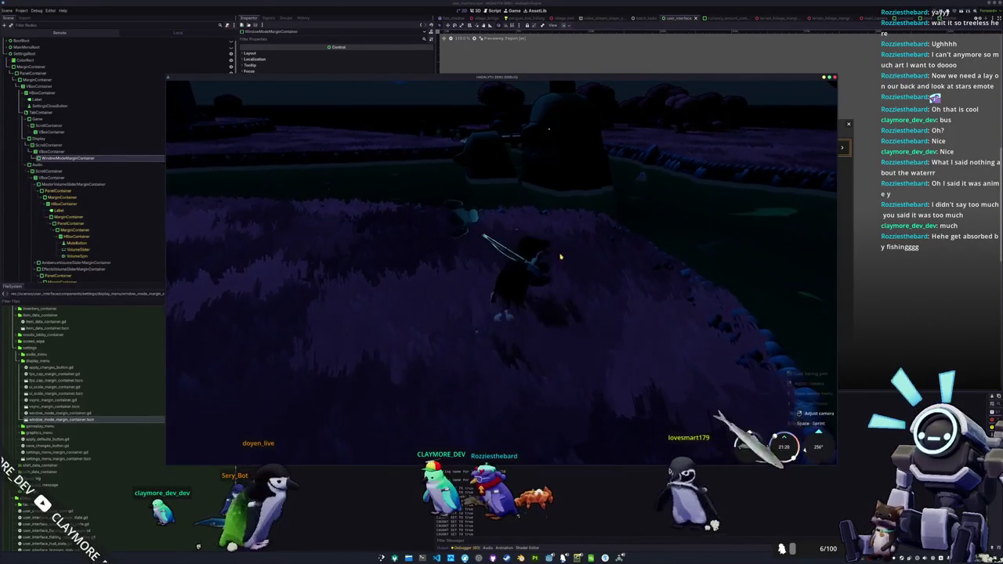
Reopen Settings from the pause menu and close it back to the pause menu
key("Escape")
left_click(503, 269)
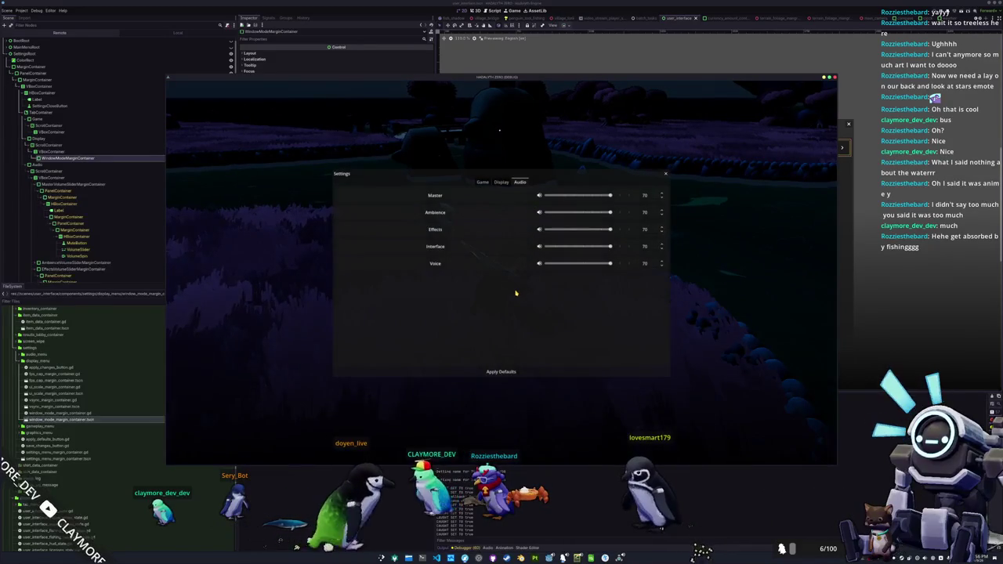
key("Escape")
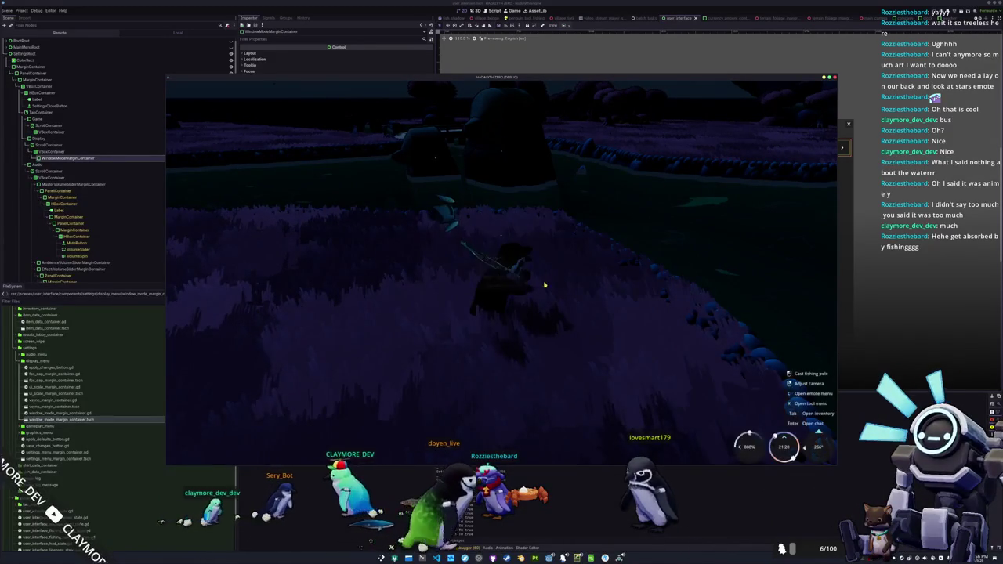
Walk the penguin along the grass beside the water and cast the line into the river
key("w")
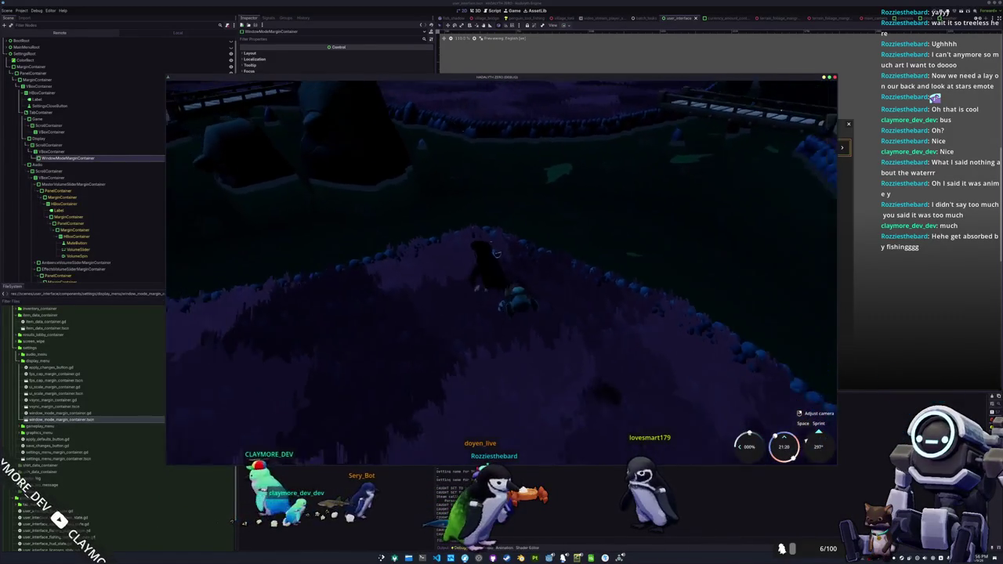
key("w")
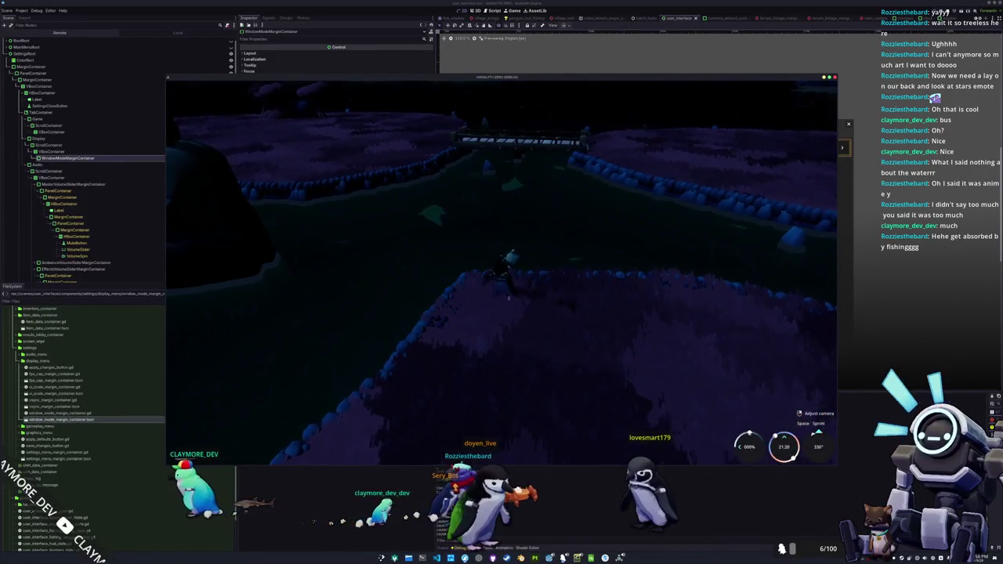
key("w")
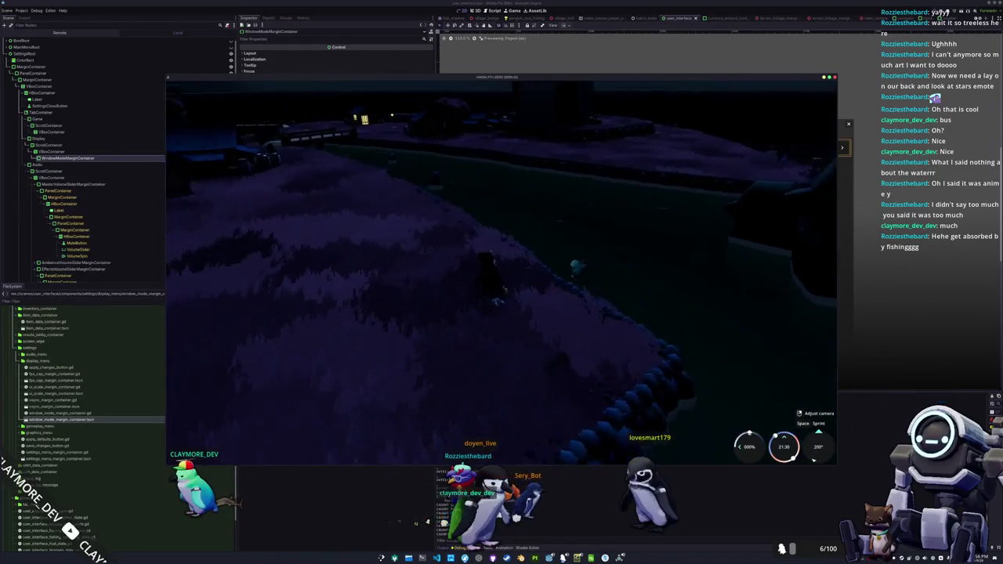
key("w")
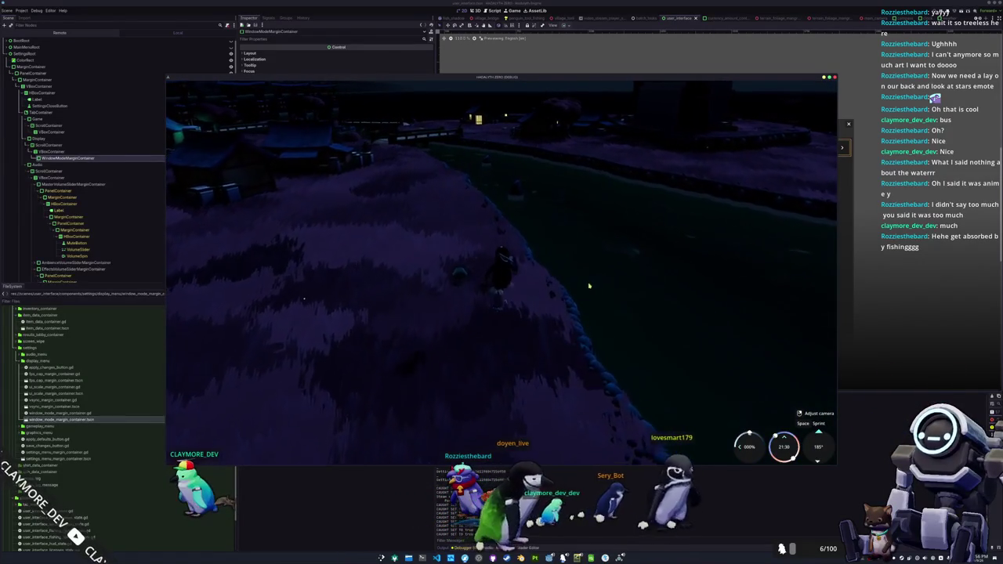
key("w")
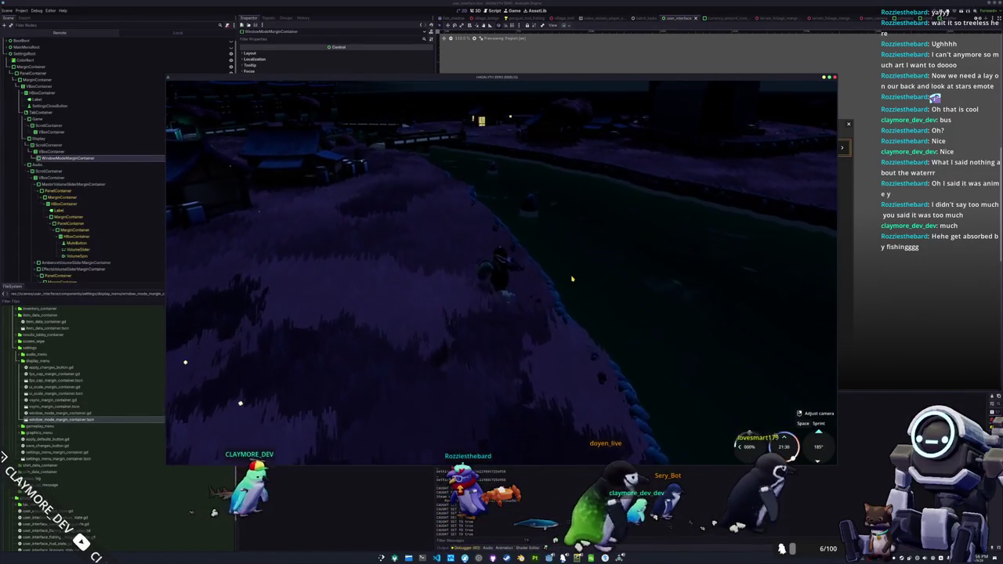
key("w")
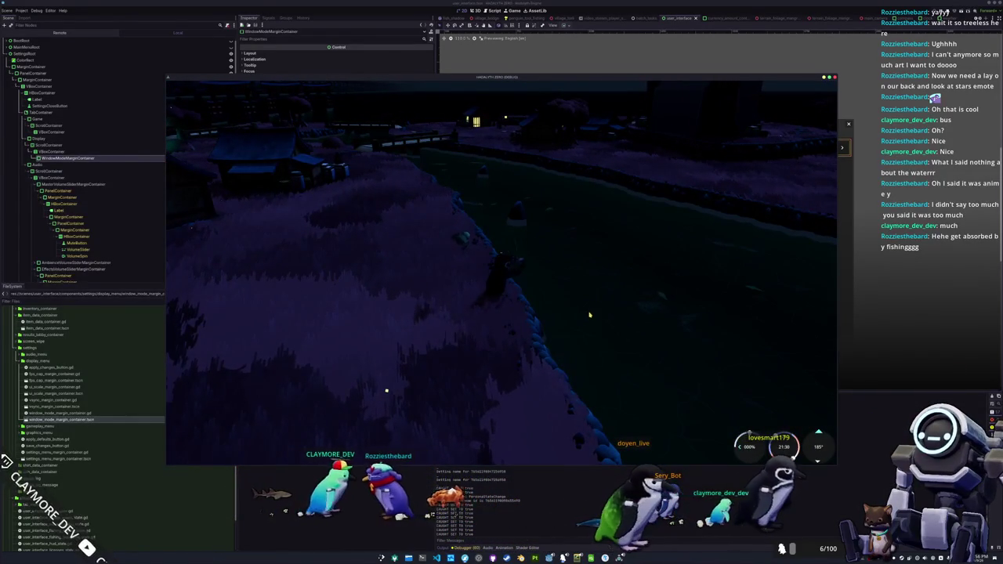
left_click(594, 309)
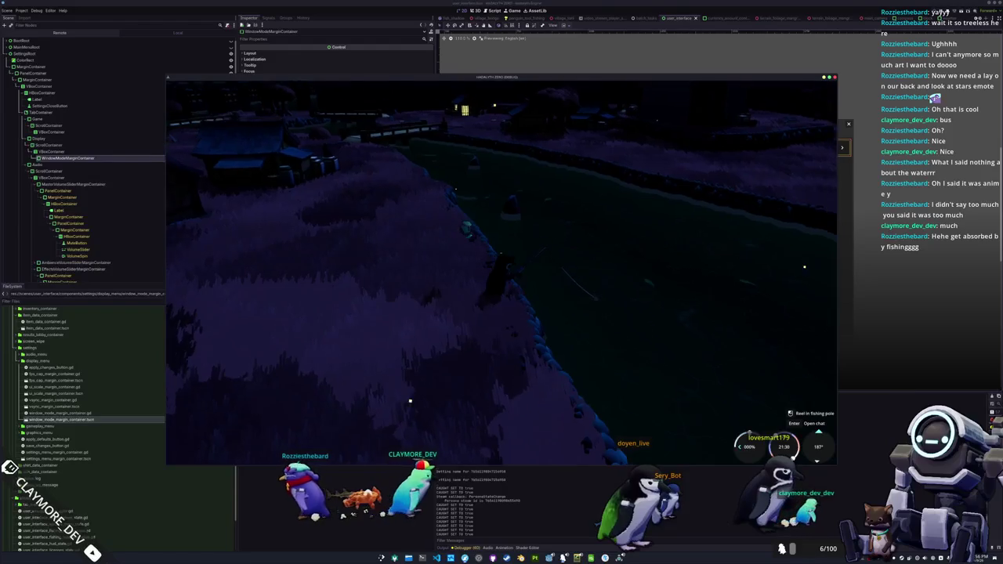
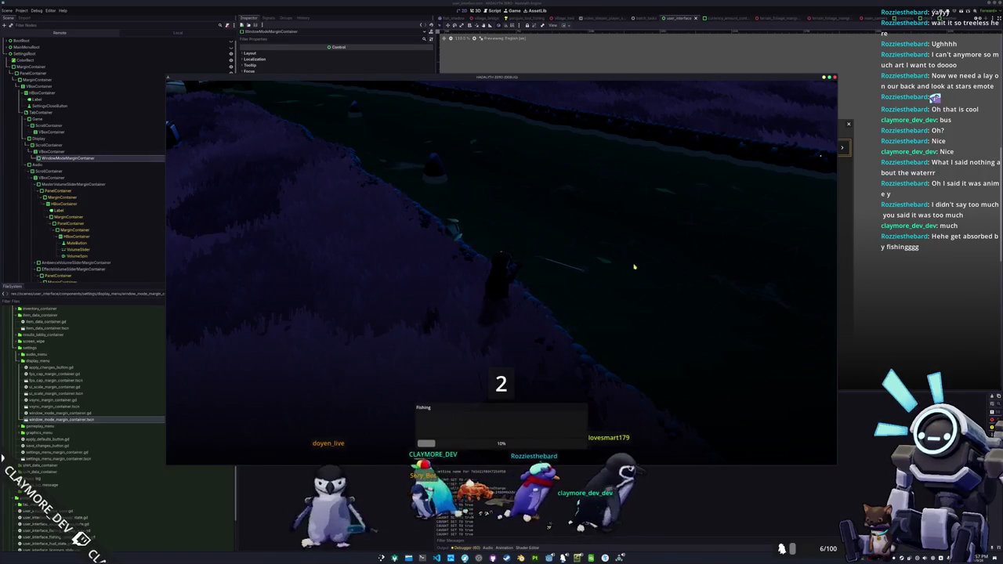
Enter the fishing arrow prompts (←↑←←, →↑←←, →←←↑, ↑→←↓) to land an Atlantic Mackerel
key("Left")
key("Up")
key("Left")
key("Left")
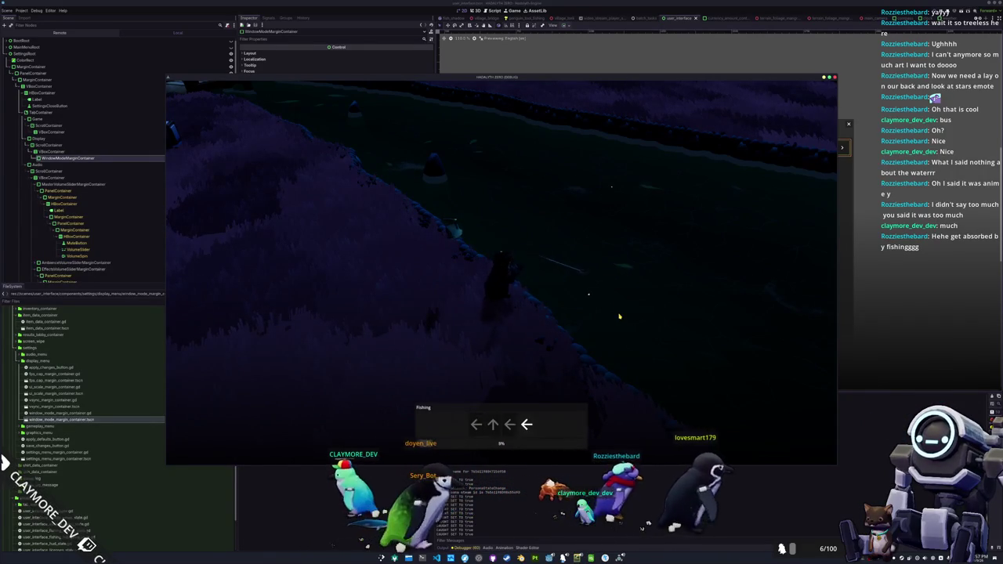
key("Right")
key("Up")
key("Left")
key("Left")
key("Right")
key("Up")
key("Left")
key("Left")
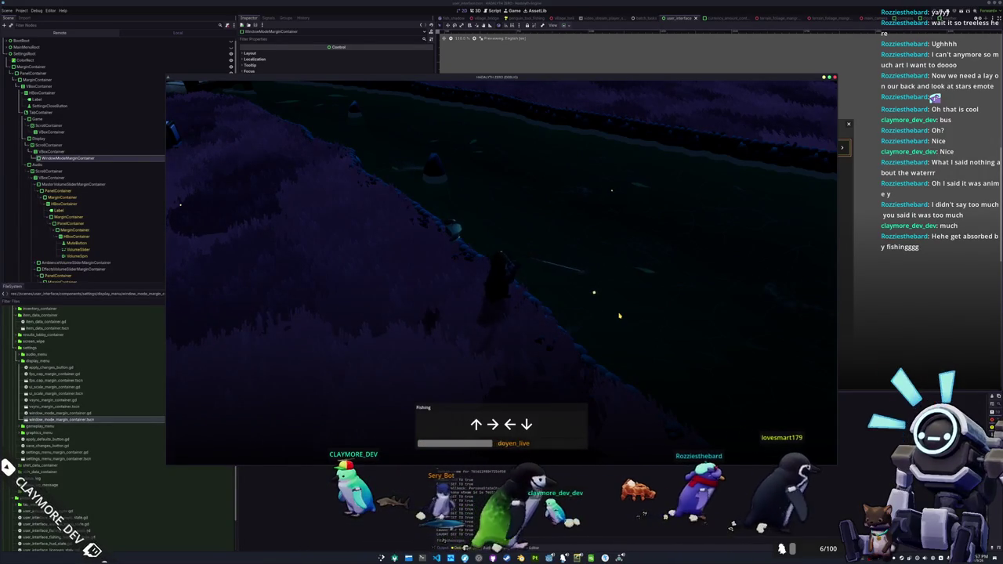
key("Right")
key("Up")
key("Left")
key("Left")
key("Up")
key("Up")
key("Right")
key("Left")
key("Down")
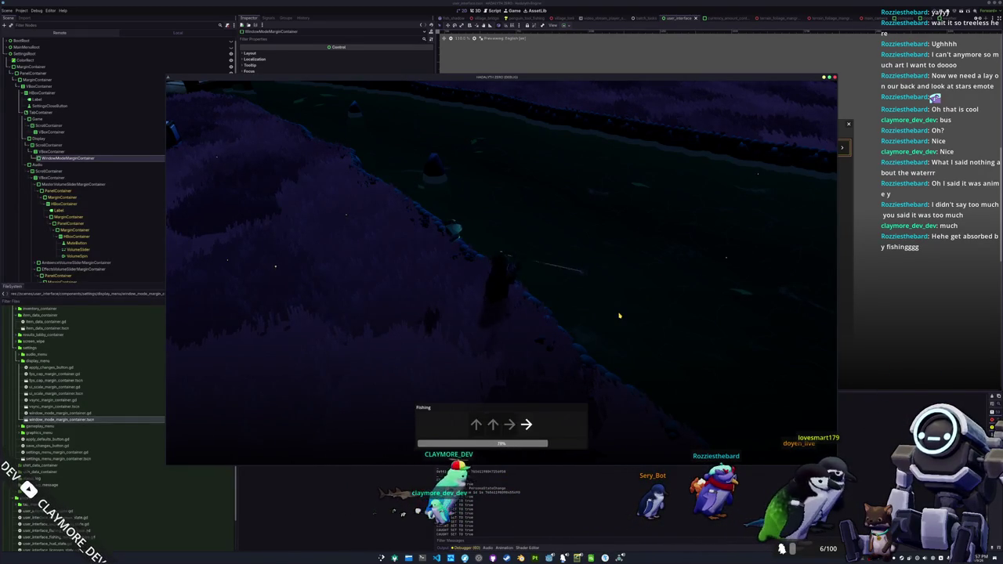
key("Right")
key("Right")
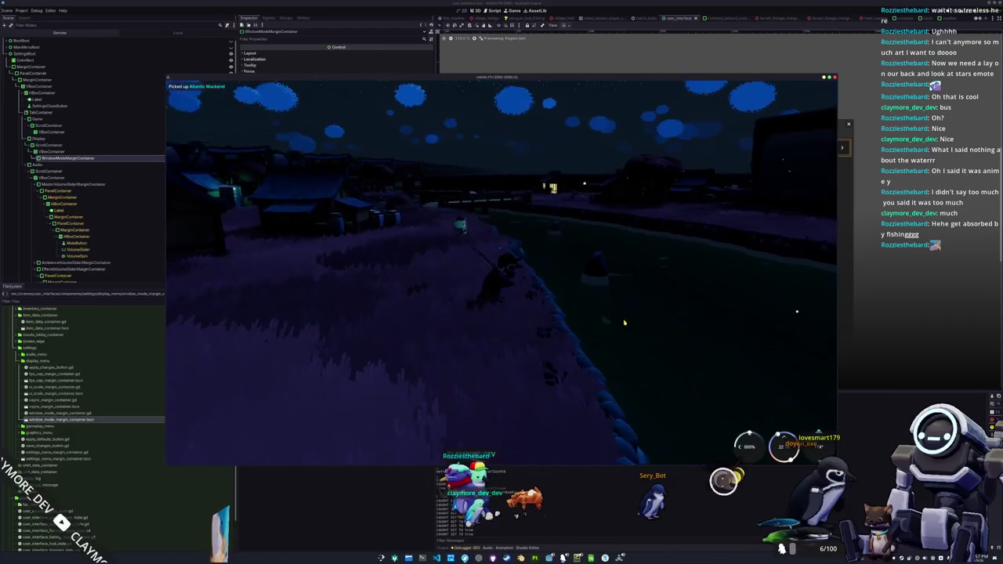
Open the game's Settings on its Audio page from the Escape Menu, then return to VS Code
key("Escape")
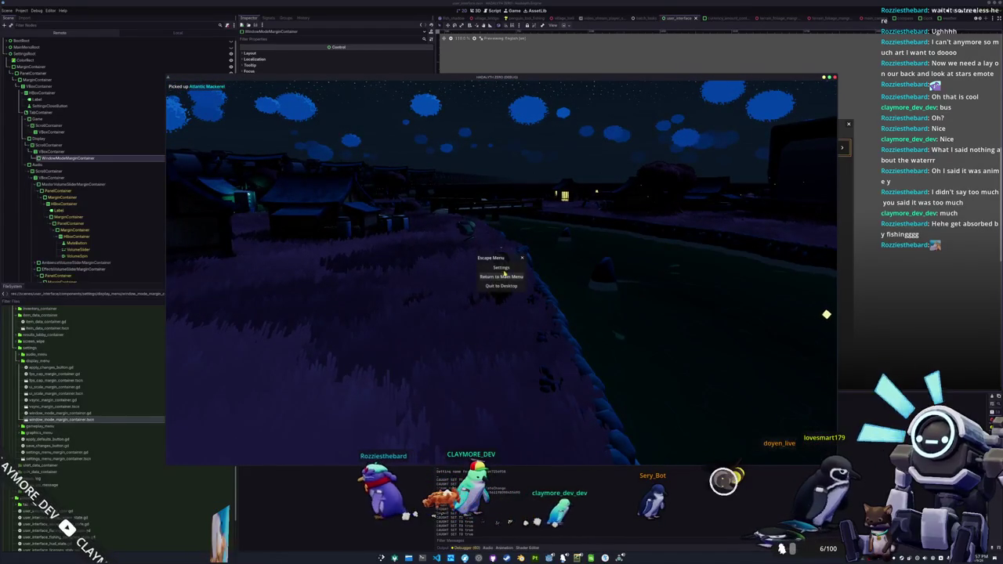
left_click(501, 267)
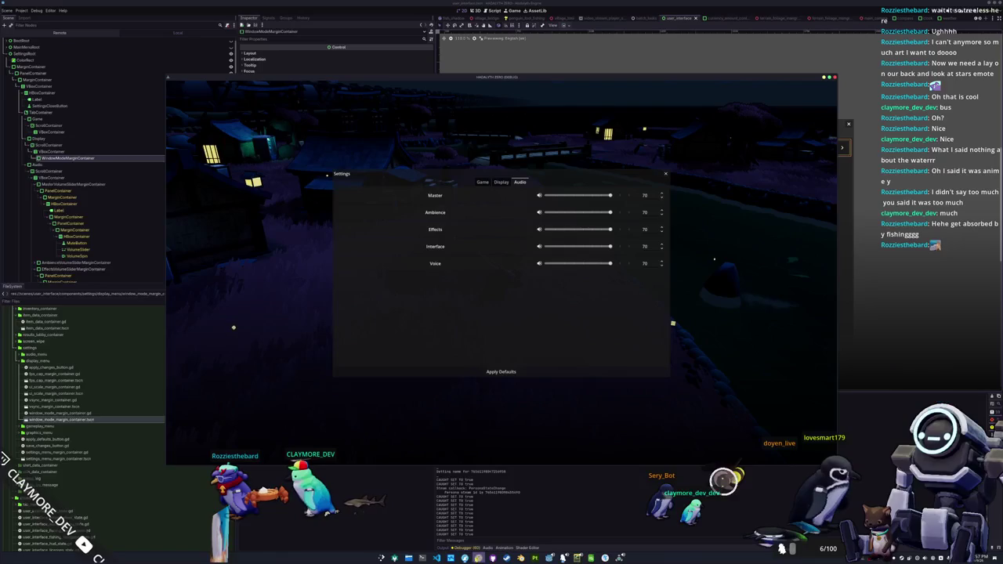
key("alt+Tab")
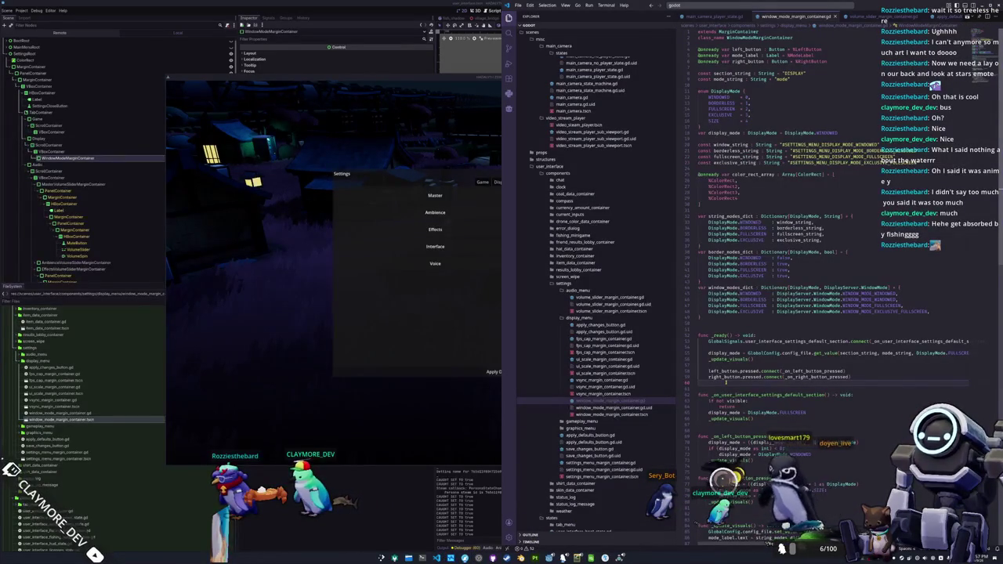
Open global_input.gd and add 'var settings_open : bool = false' below escape_open
key("ctrl+p")
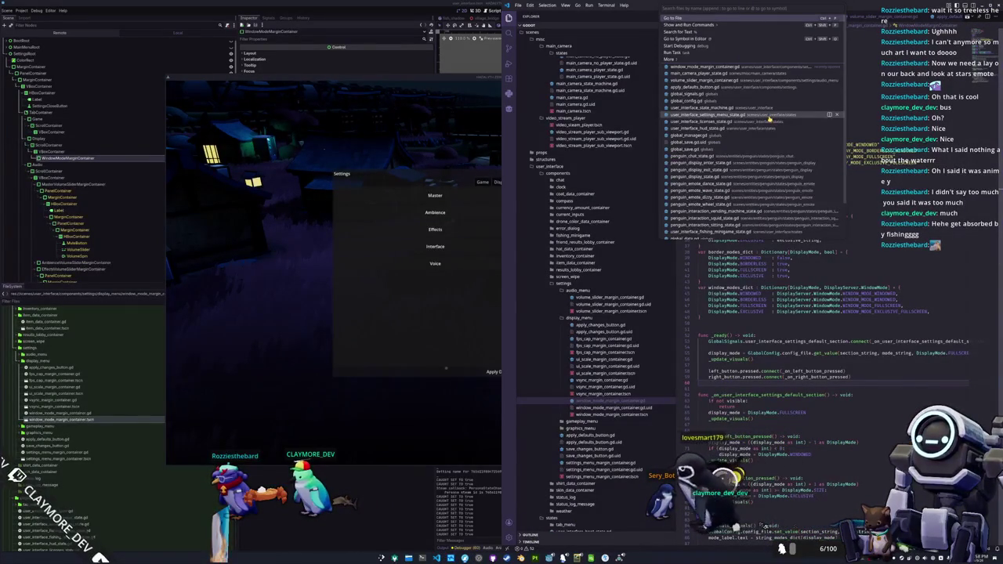
type("glo")
type("_input")
key("Return")
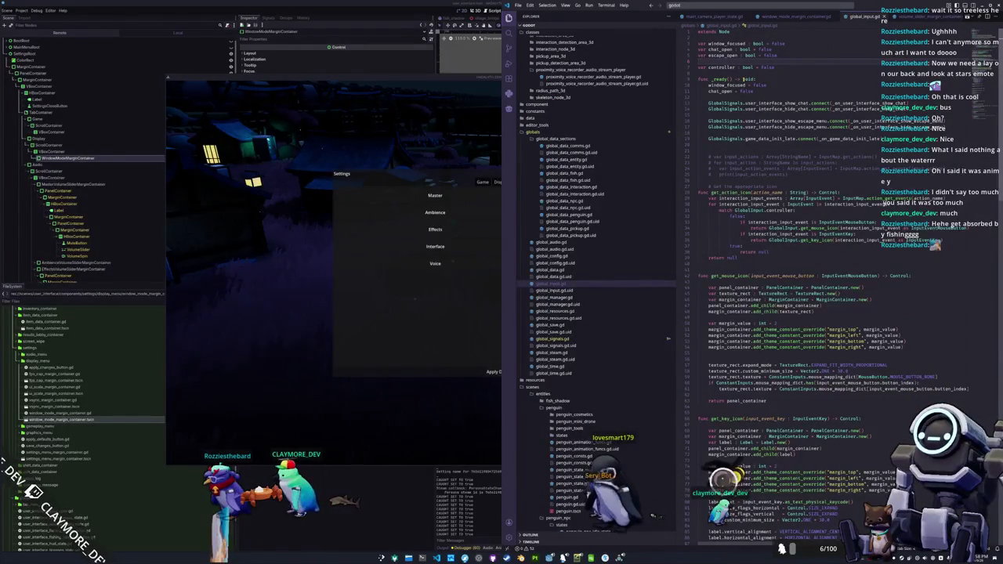
key("Return")
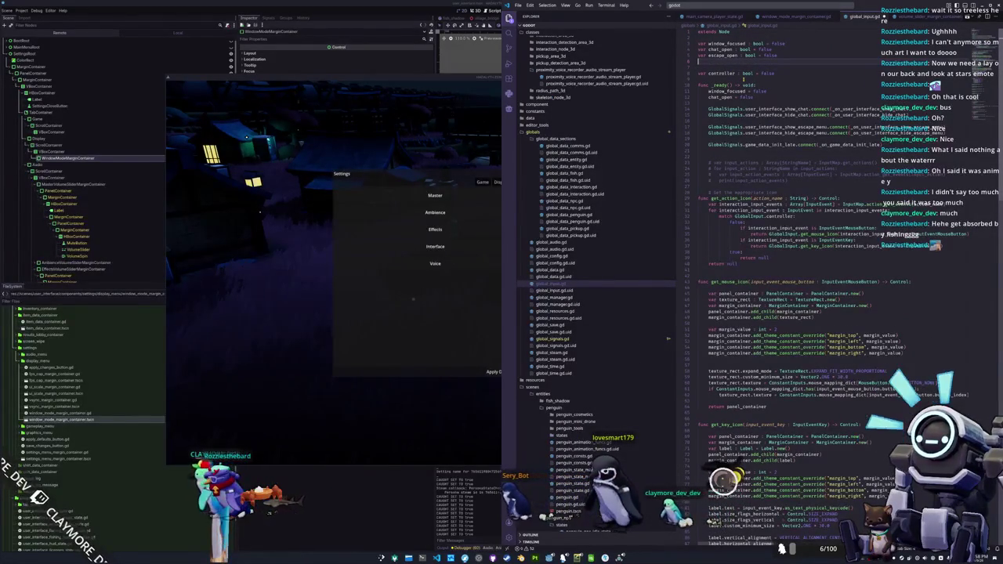
scroll(784, 314, "down", 10)
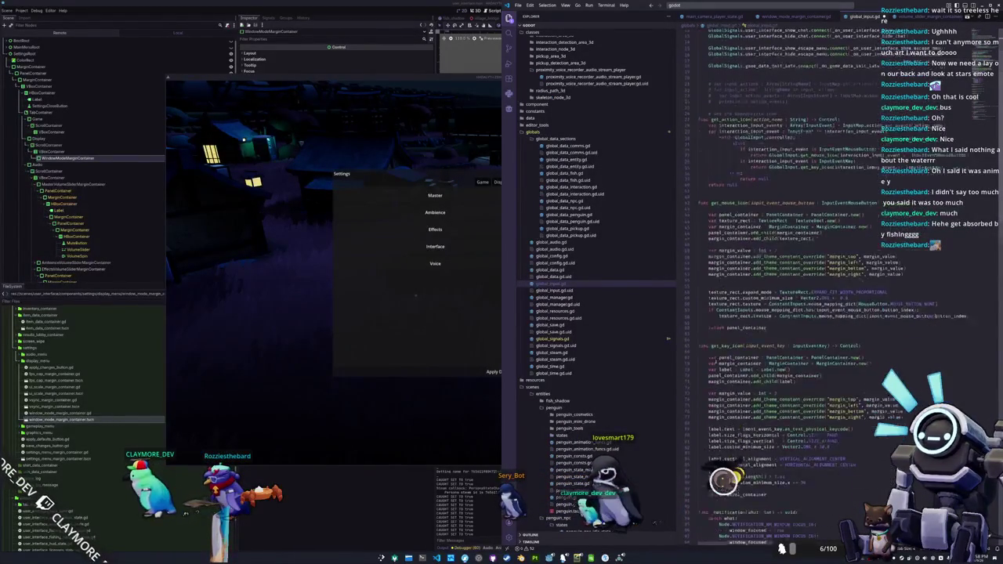
scroll(719, 442, "down", 9)
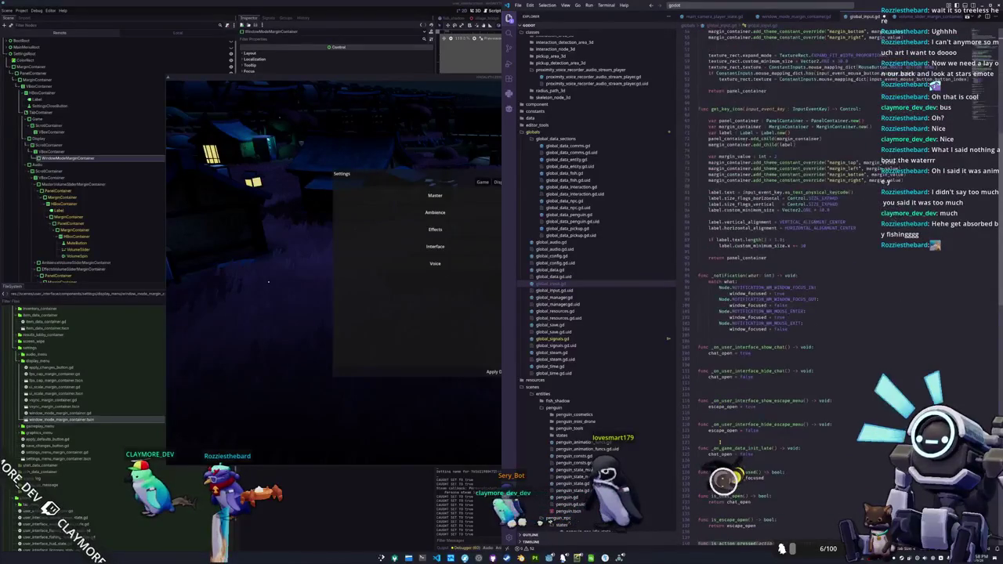
scroll(721, 435, "up", 20)
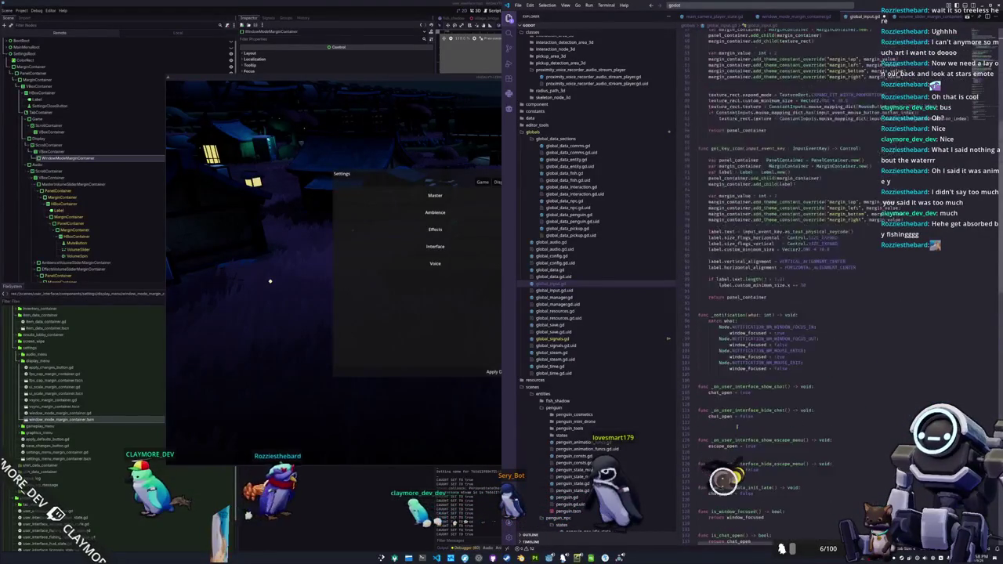
type("var")
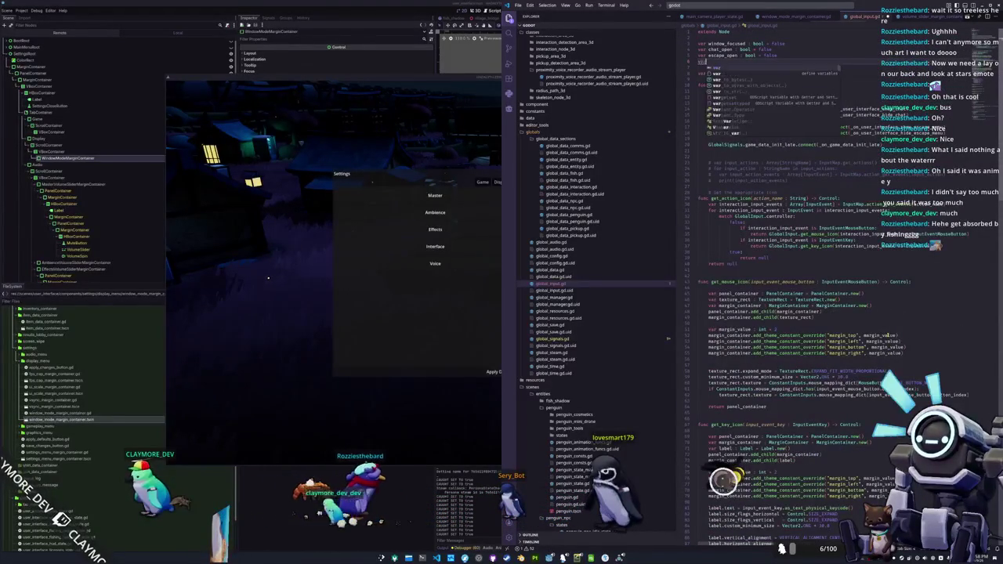
type(" settings_o")
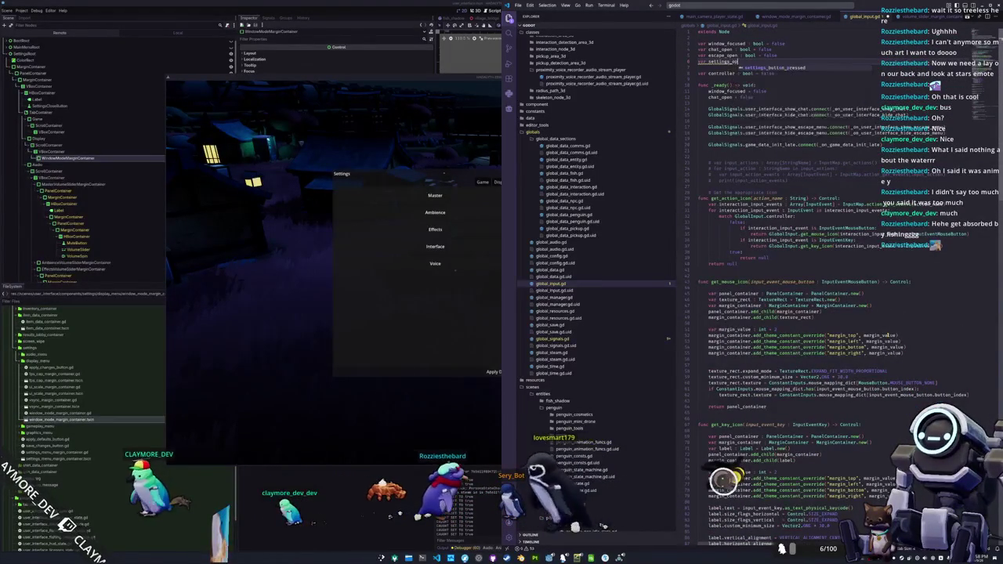
type("pen : bool = false")
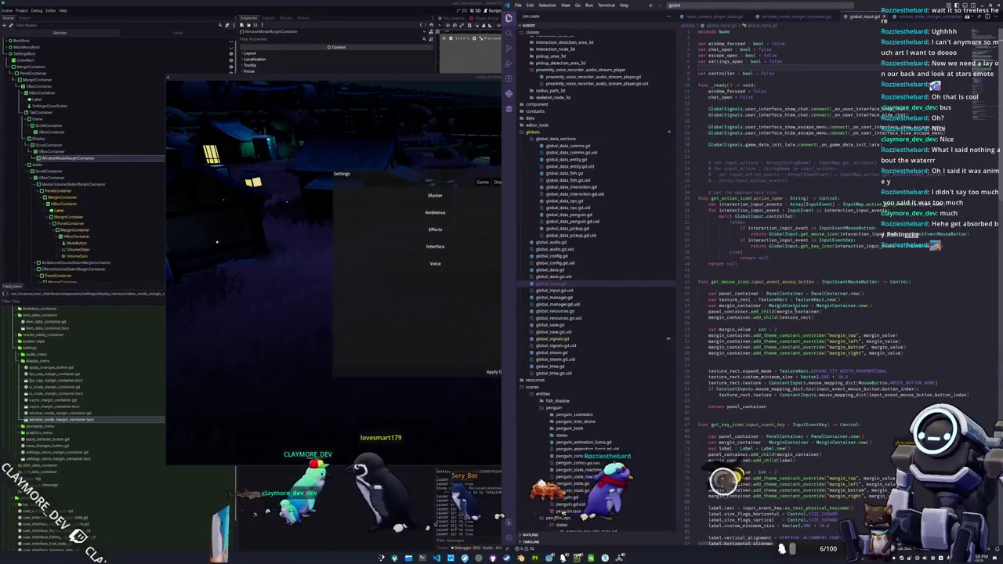
scroll(712, 188, "down", 3)
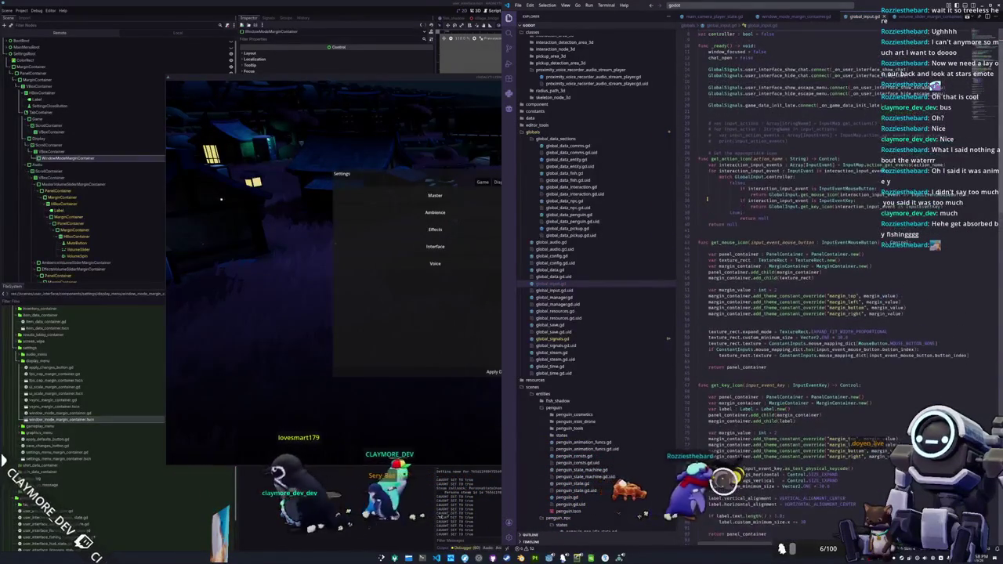
scroll(707, 199, "up", 2)
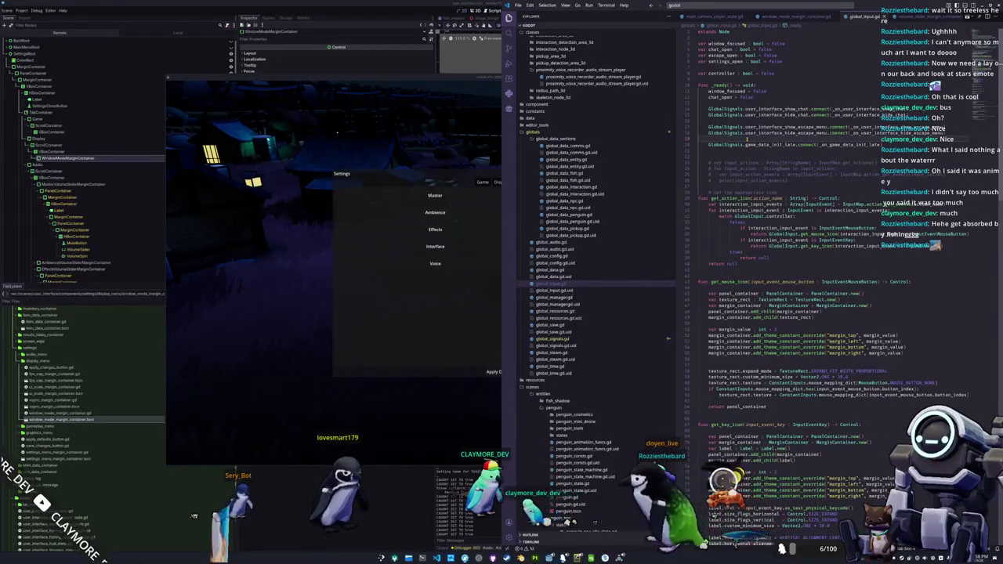
Jump from the escape menu state script to the show_escape_menu signal declaration in global_signals.gd
left_click(797, 7)
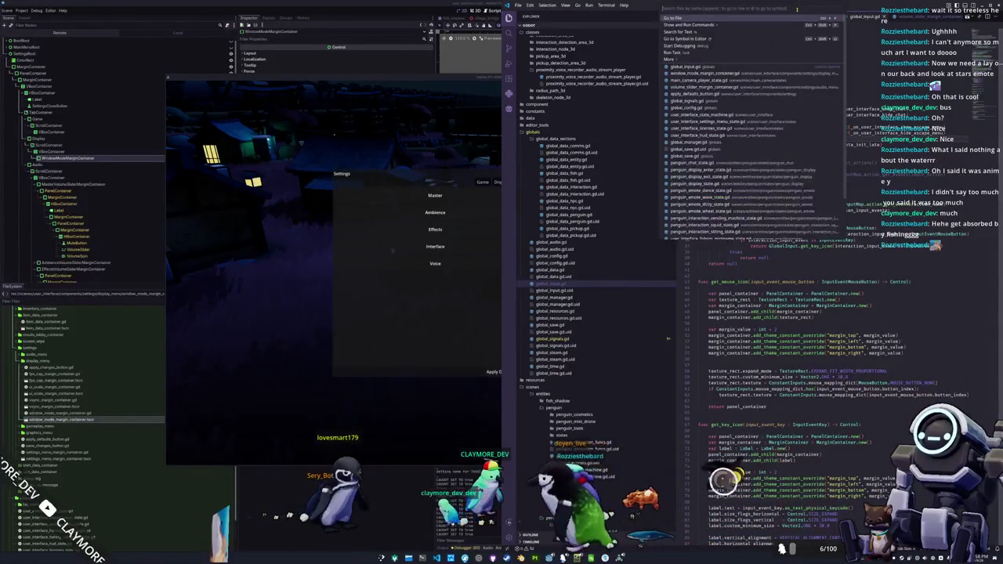
type("%show_escape_")
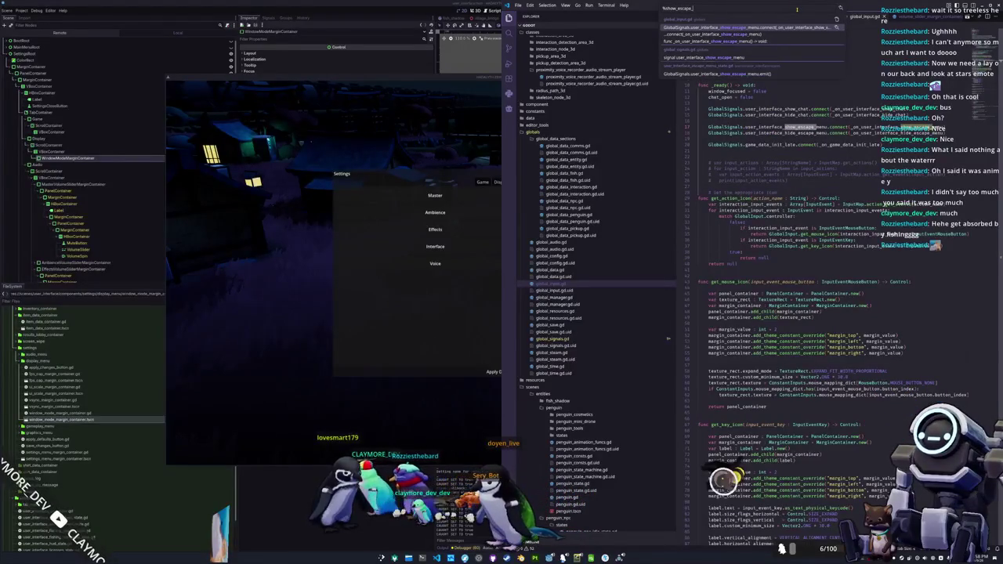
key("Down")
key("Down")
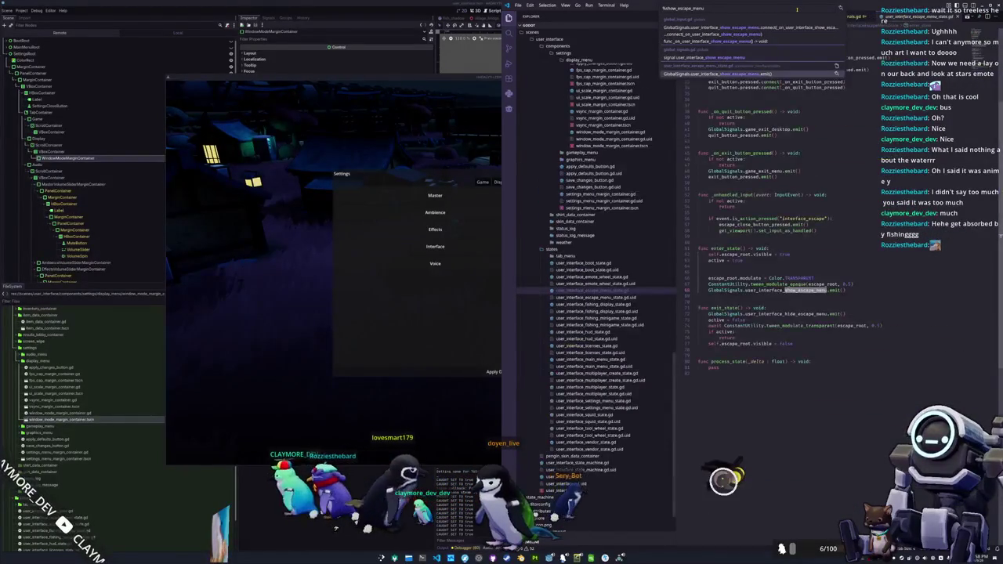
key("Return")
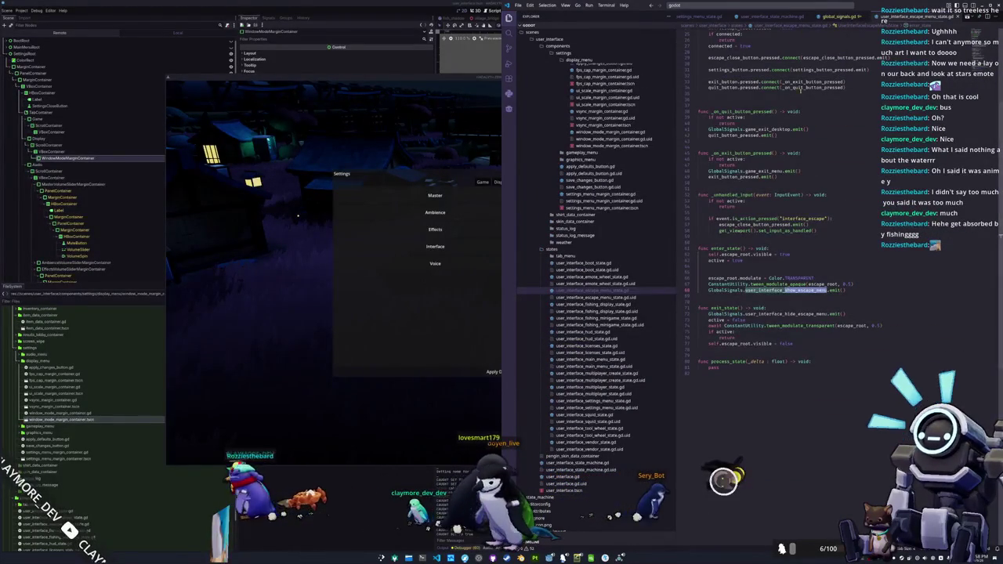
scroll(819, 183, "up", 2)
key("F12")
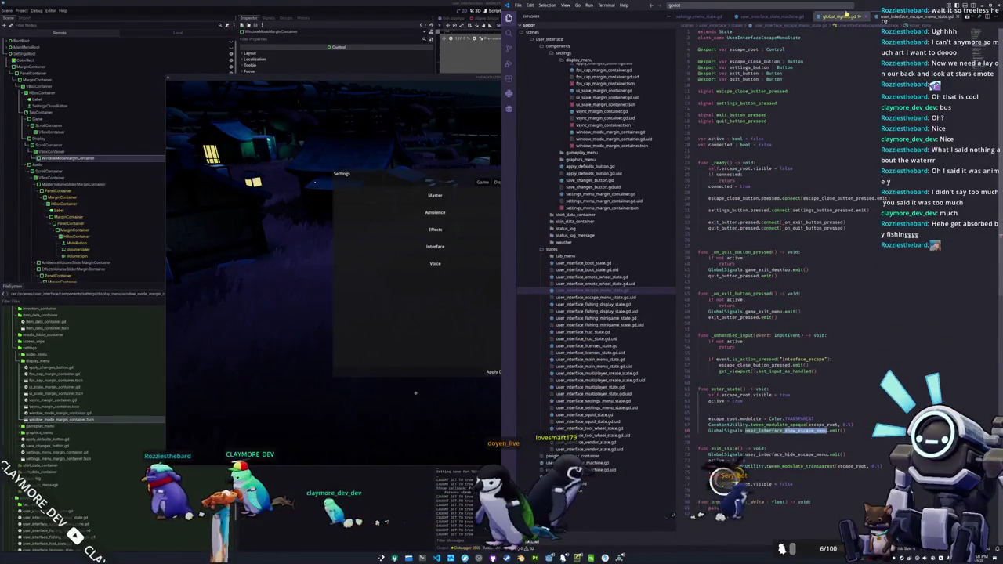
Duplicate the show/hide escape-menu signals and rename the copies' 'escape' to 'settings'
left_click(870, 190)
triple_click(870, 190)
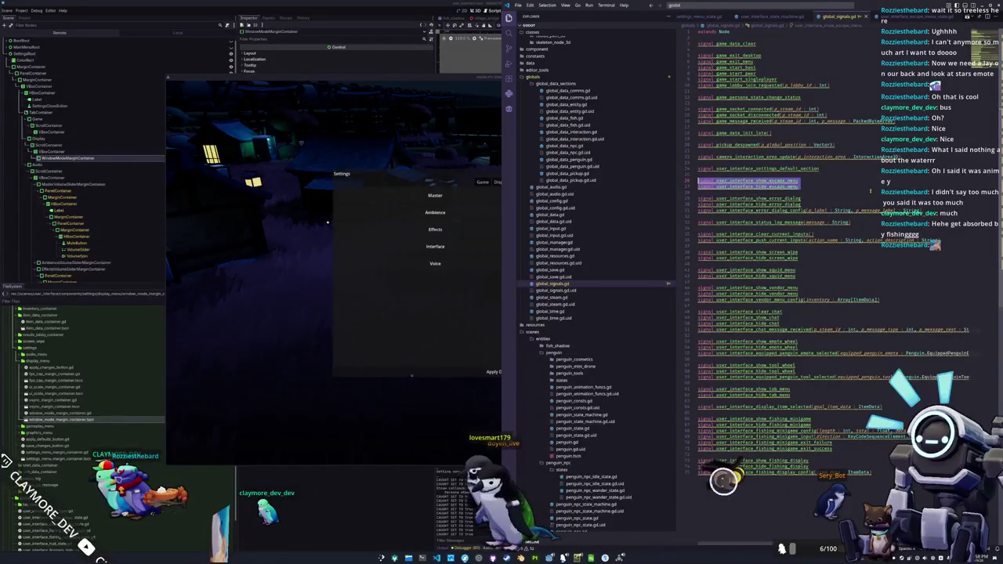
type("signal user_interface_show_escape_menu signal user_interface_hide_escape_menu")
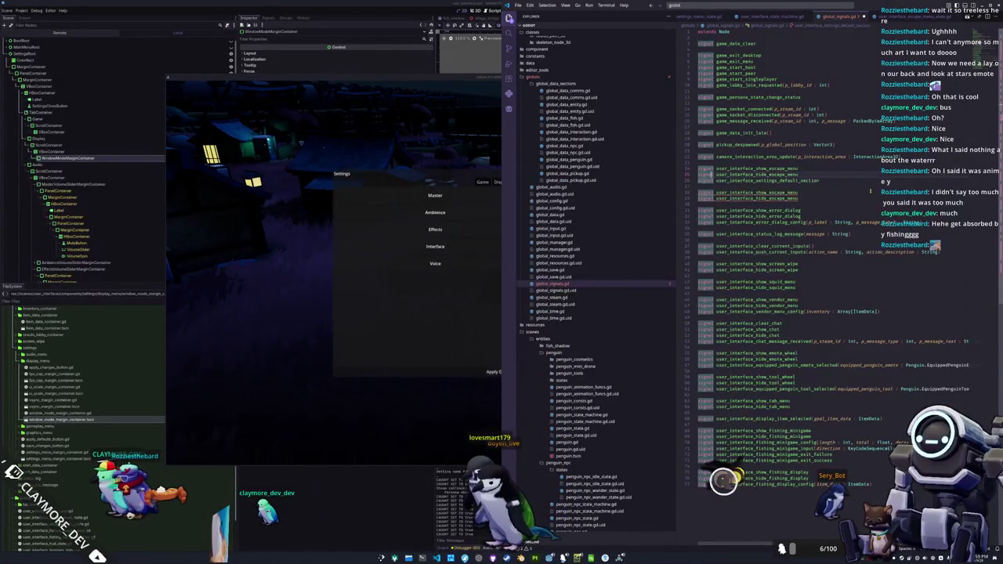
key("ctrl+shift+Right")
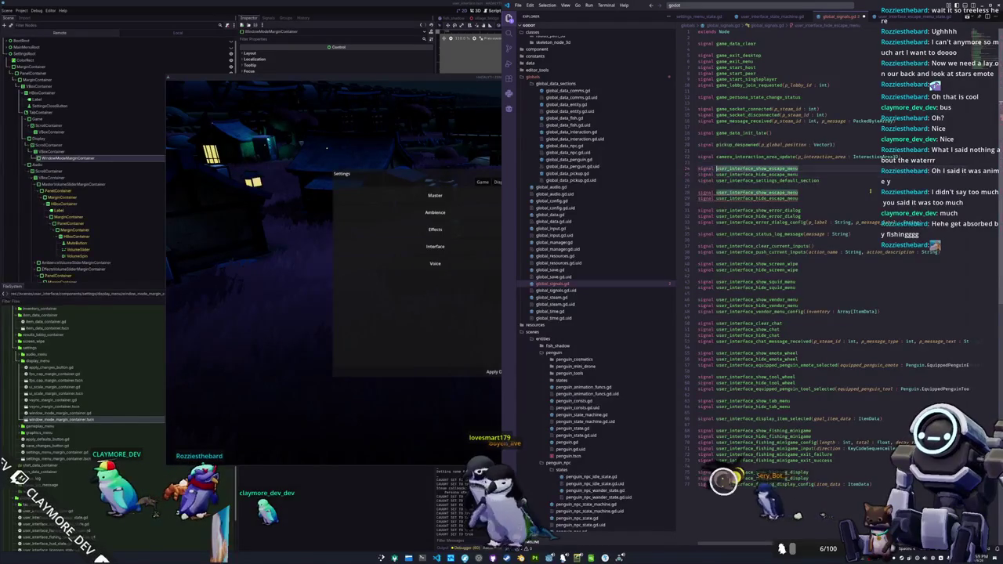
key("shift+Right")
key("shift+Right")
key("shift+Right")
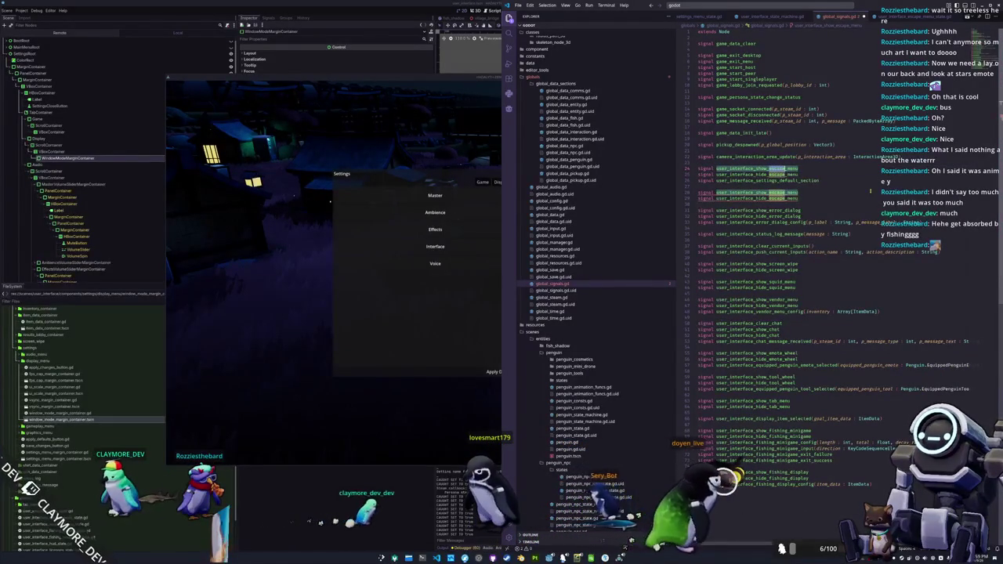
type("setti")
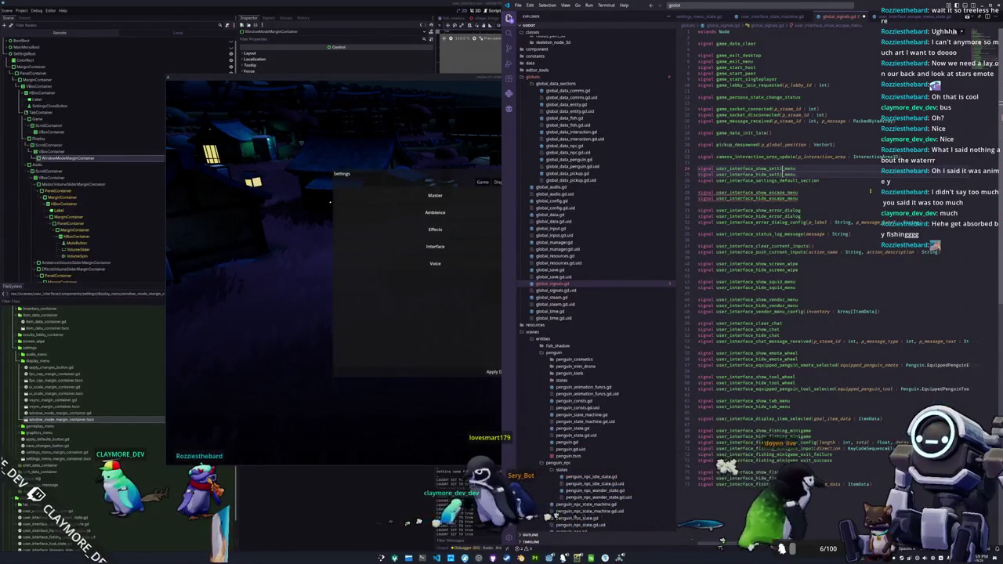
type("ngs")
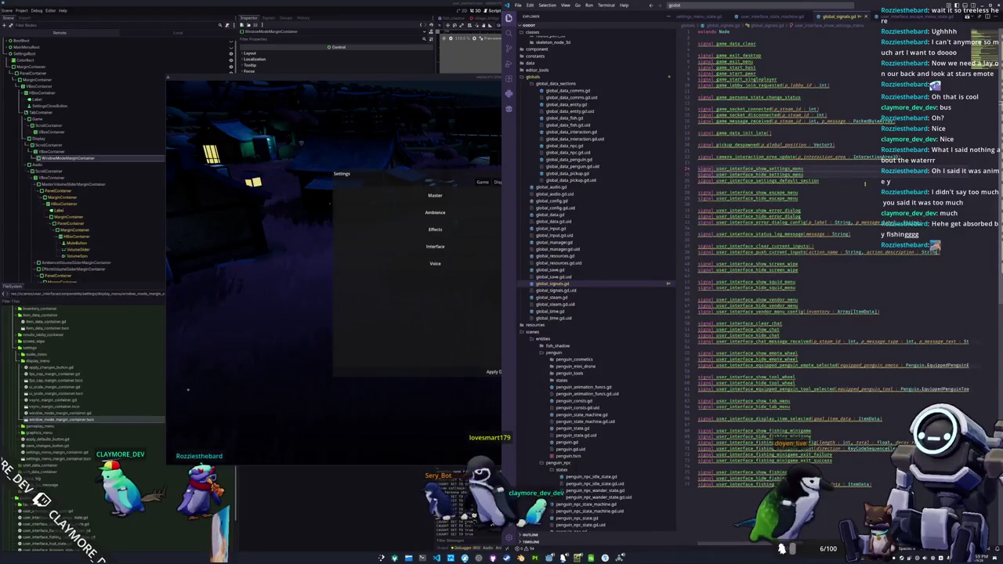
scroll(757, 18, "up", 2)
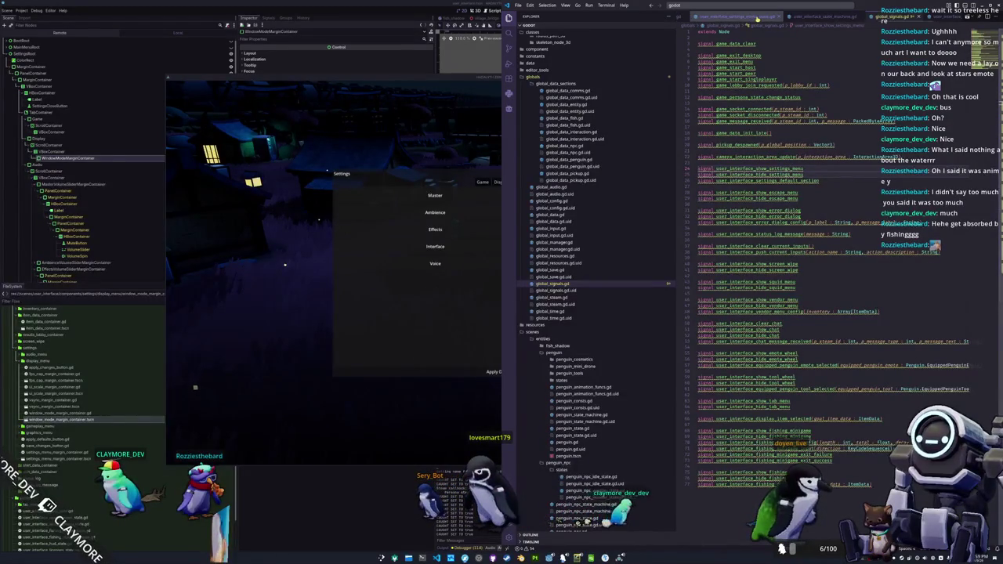
Open the settings menu state script, user_interface_settings_menu_state.gd
left_click(736, 17)
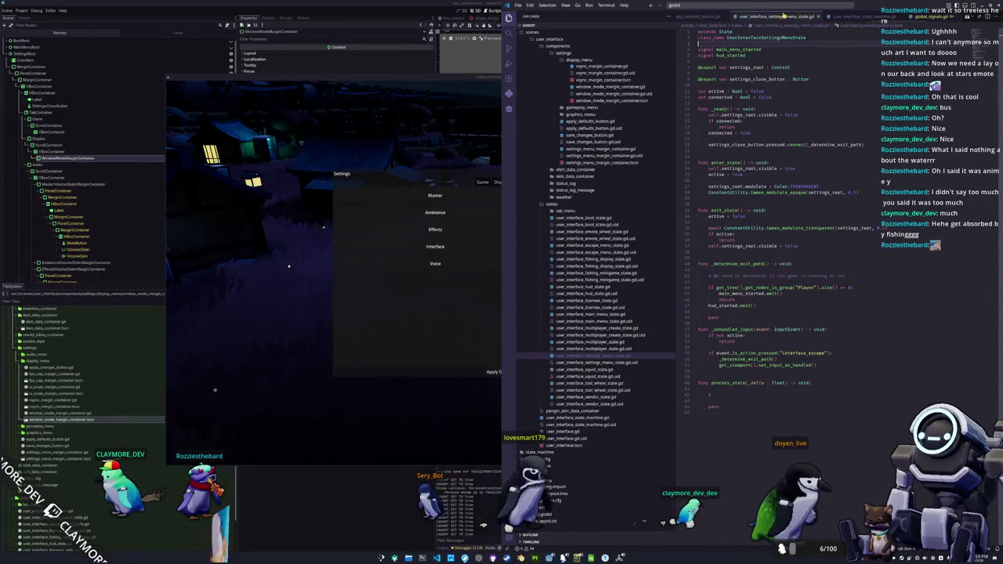
left_click(799, 9)
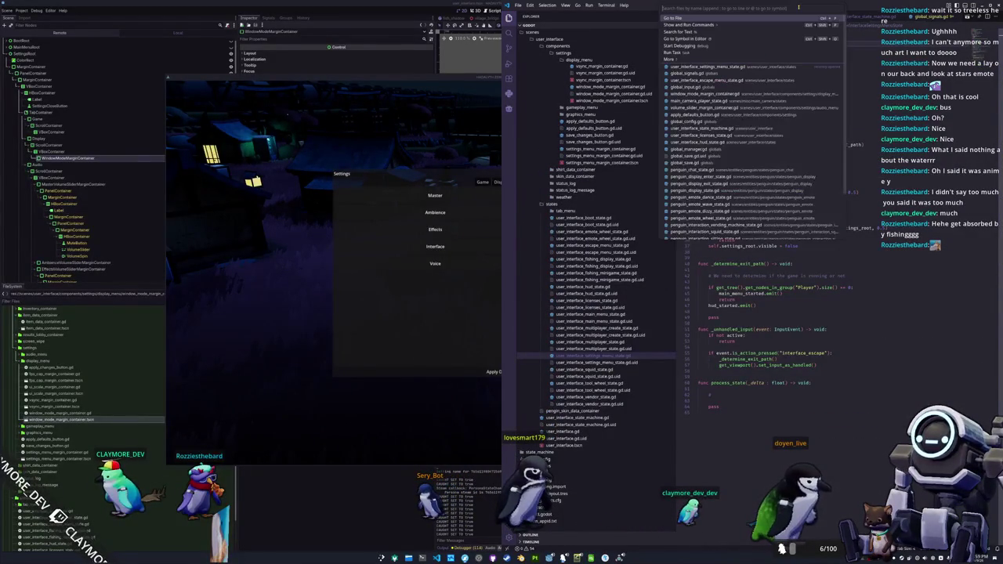
type("settings_")
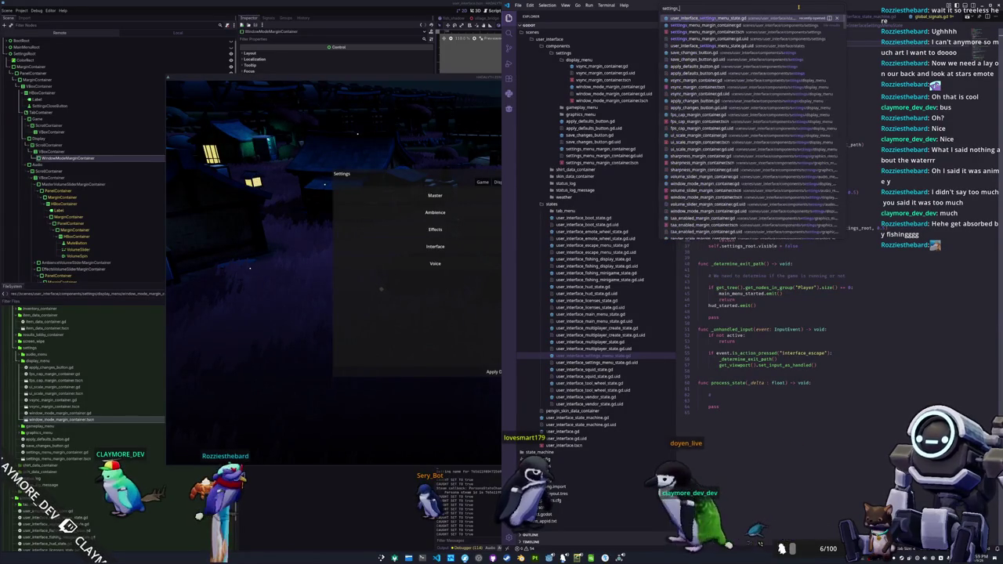
key("Return")
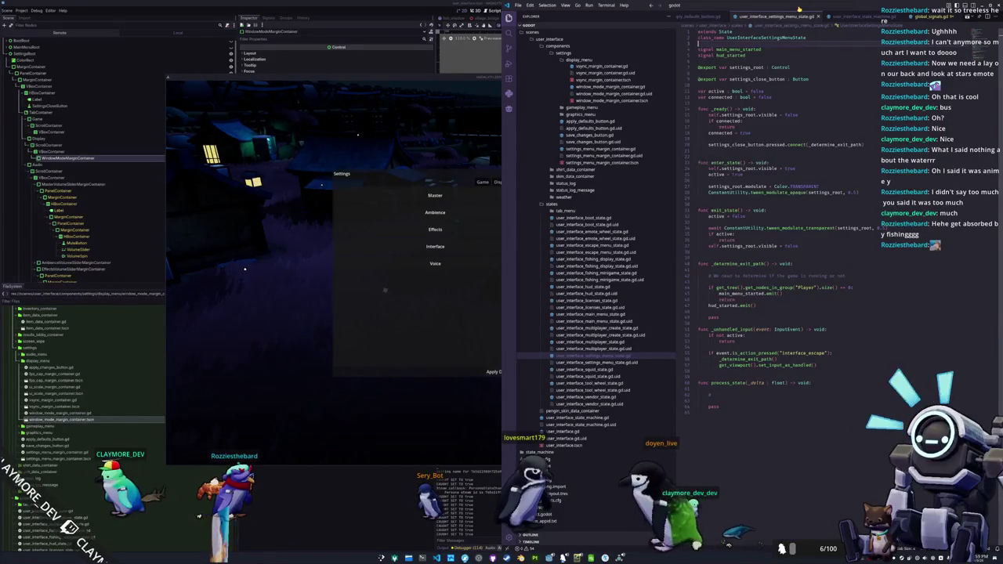
Emit GlobalSignals show_settings_menu right after active = true in enter_state
left_click(731, 192)
key("End")
key("Return")
type("GlobalsSignals.show_se")
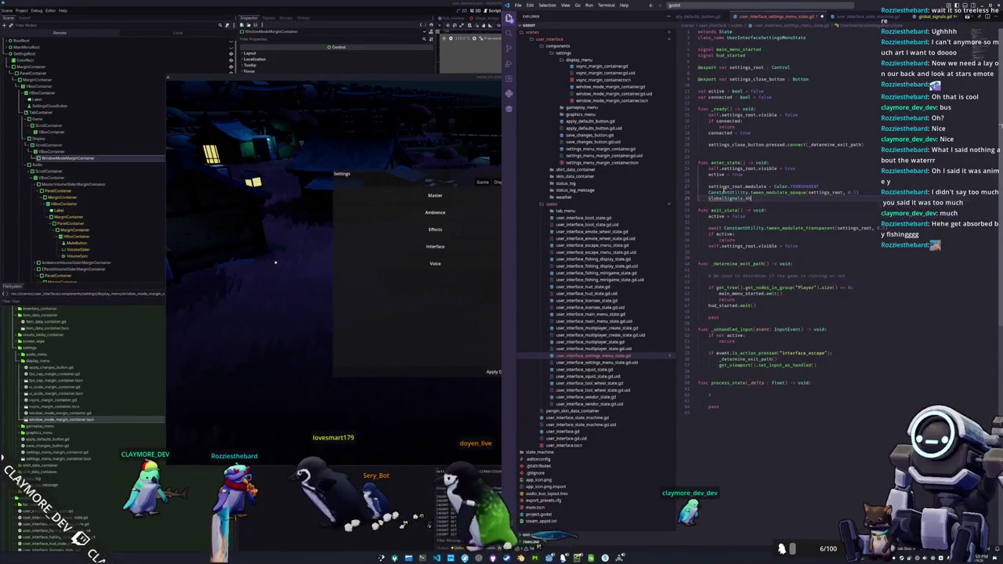
key("Return")
type(".emit(")
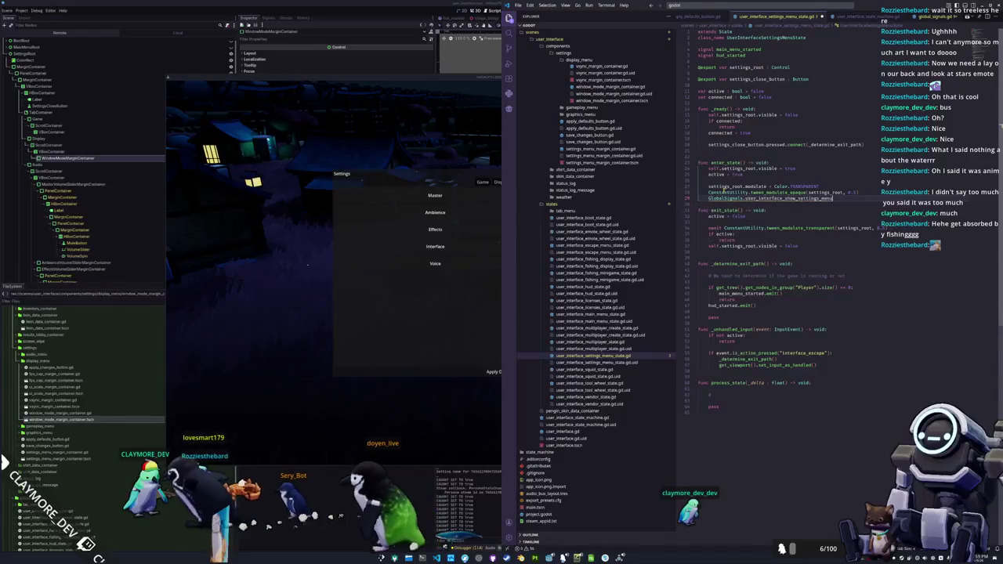
key("ctrl+l")
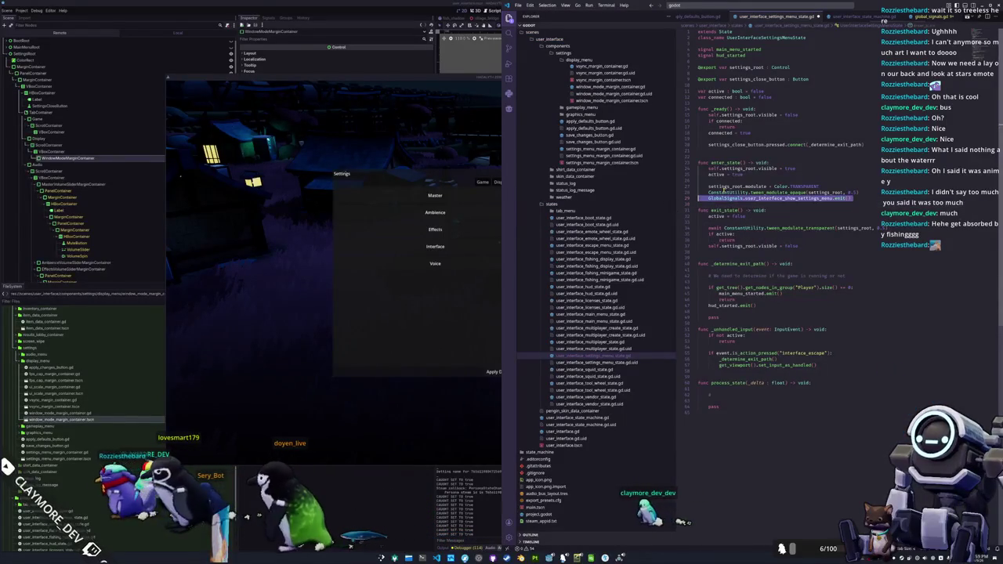
key("Down")
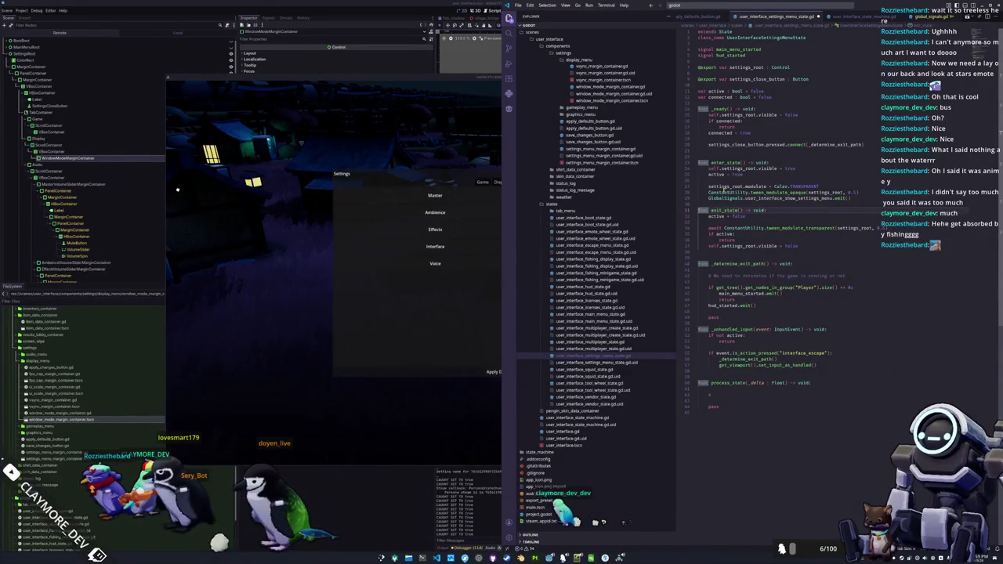
key("Up")
key("ctrl+shift+k")
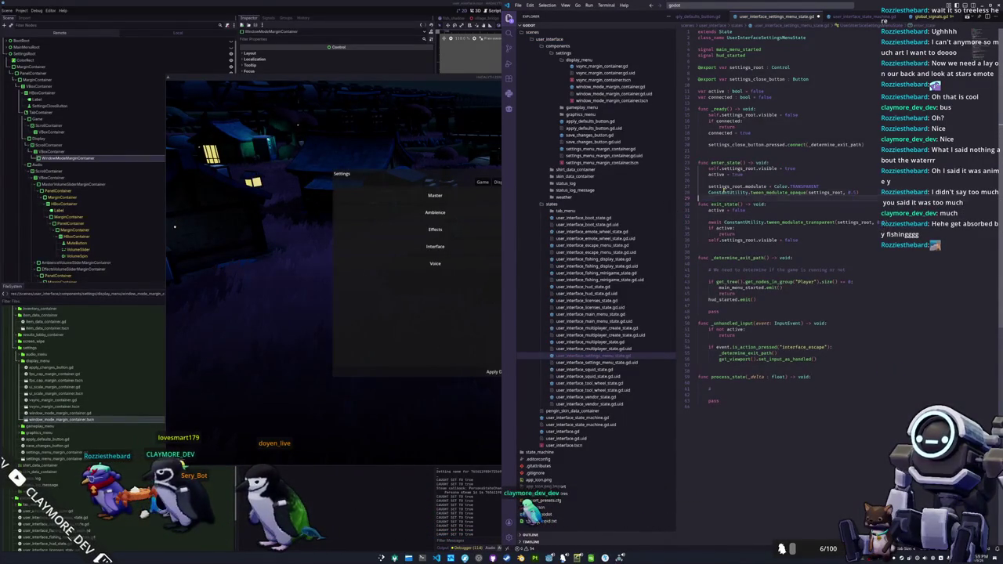
type("GlobalSignals.user_interface_show_settings_menu.emit()")
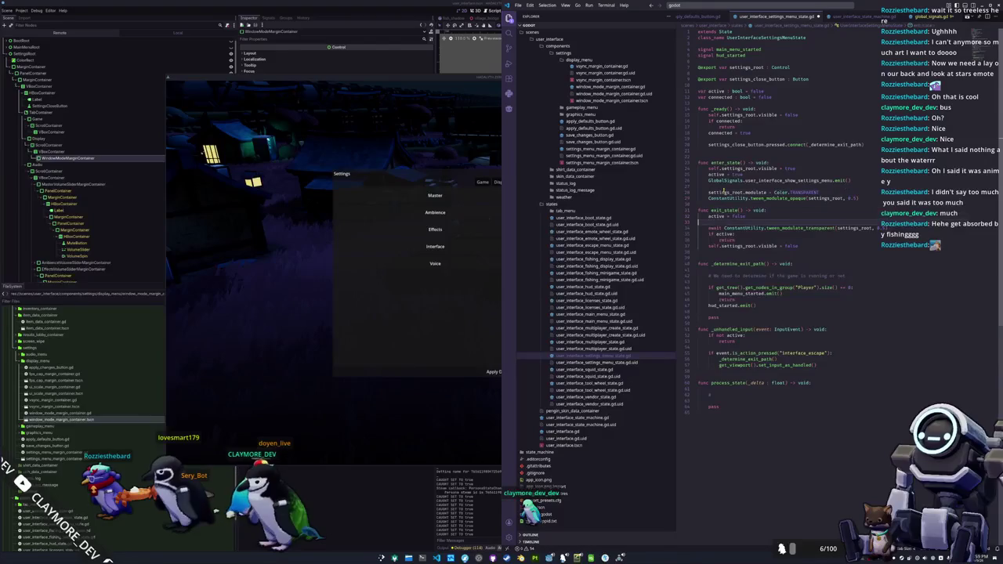
Add a GlobalSignals hide_settings_menu emit after active = false in exit_state
key("Return")
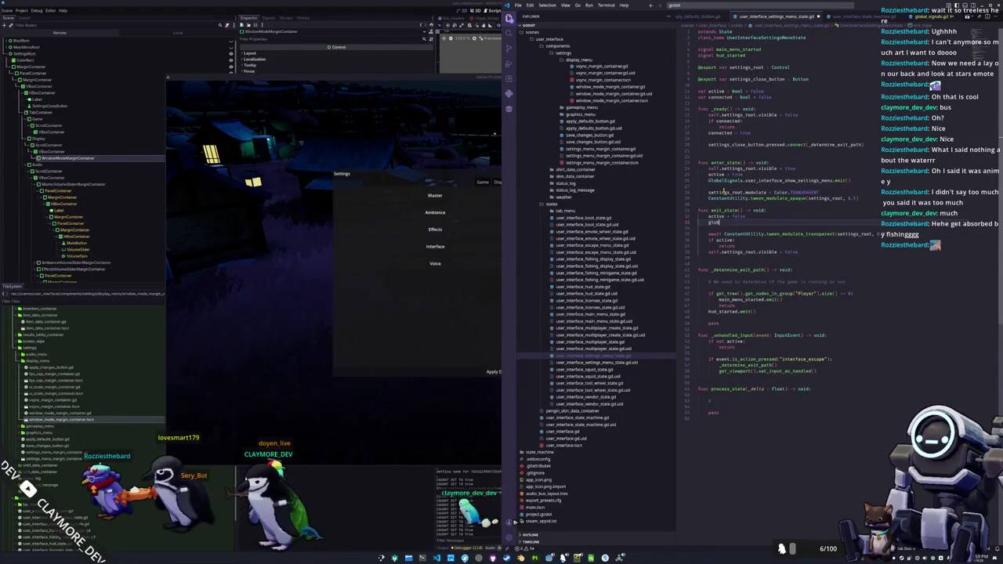
type("bal")
key("ctrl+BackSpace")
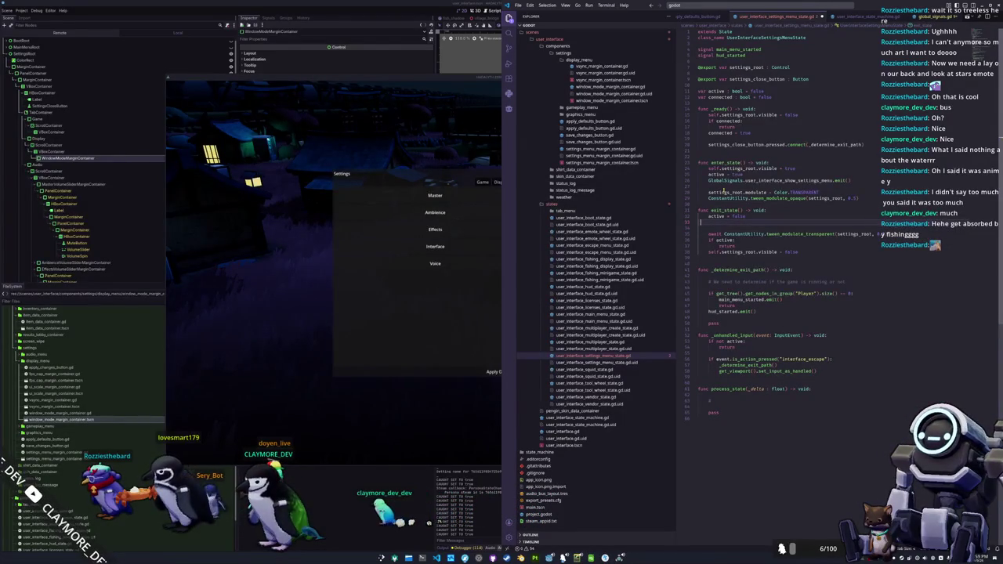
type("obalSigna")
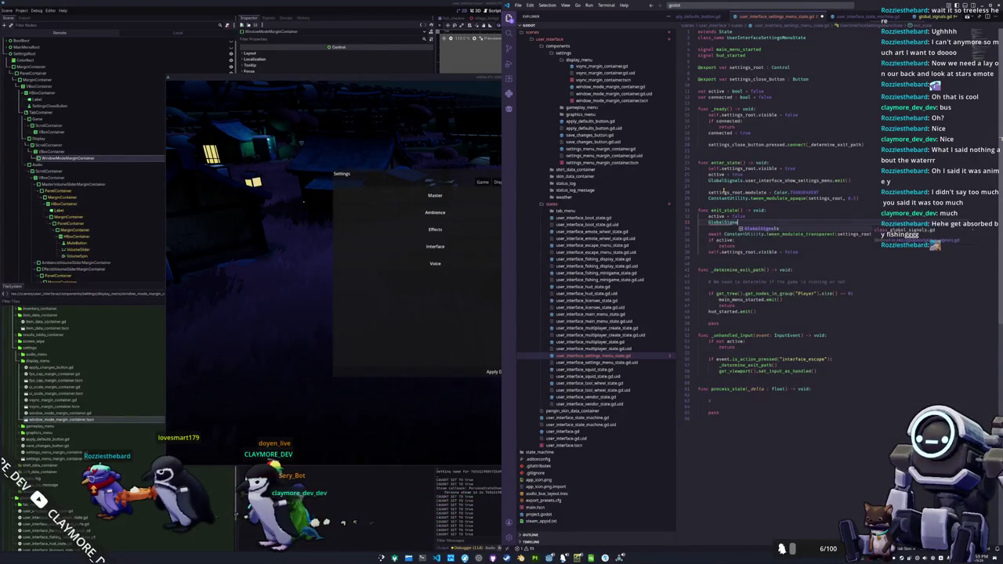
type("ls.user_interface_hide_settings_menu.emit(")
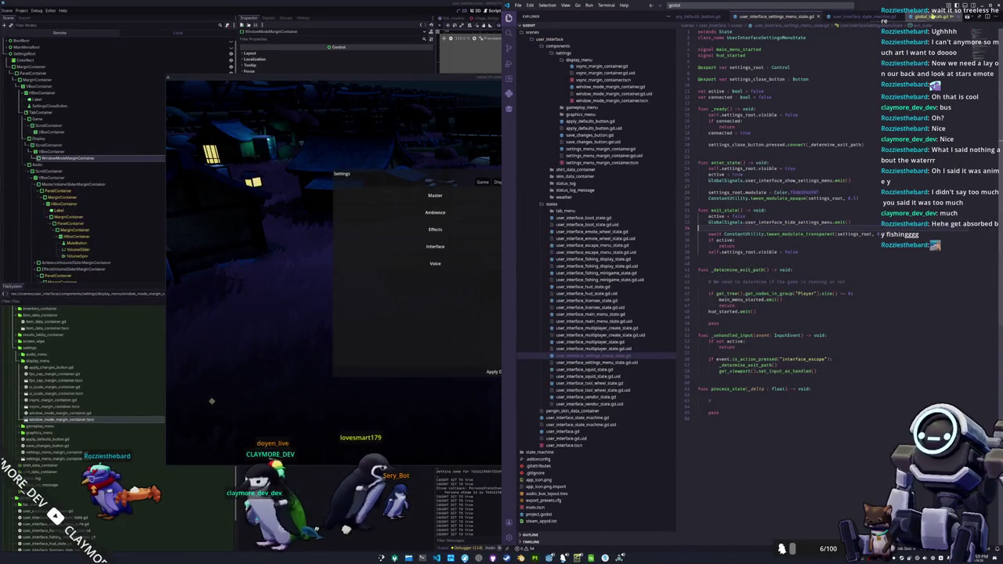
Open global_input.gd at the end of its escape menu handlers
key("ctrl+p")
type("glob")
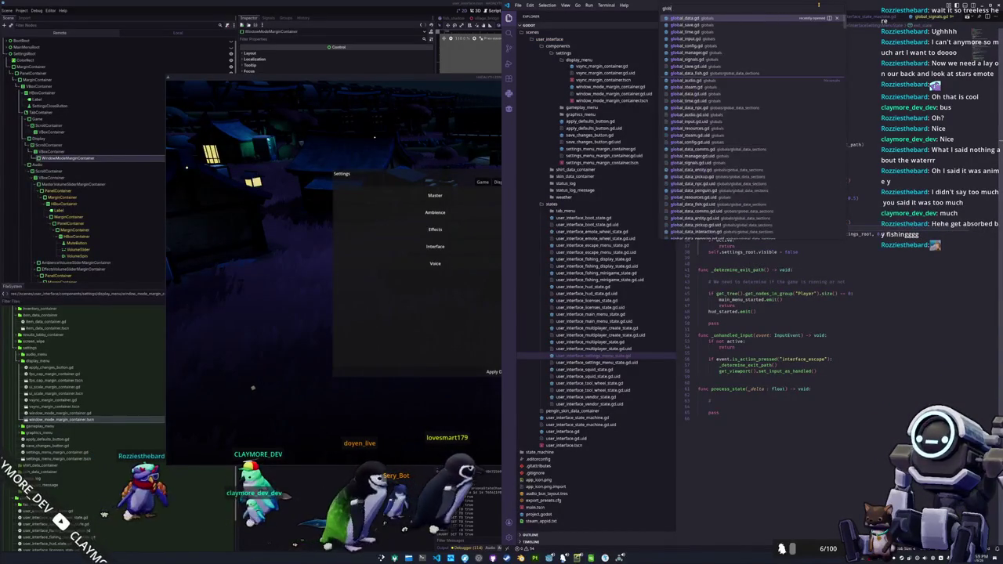
type("_input")
key("Return")
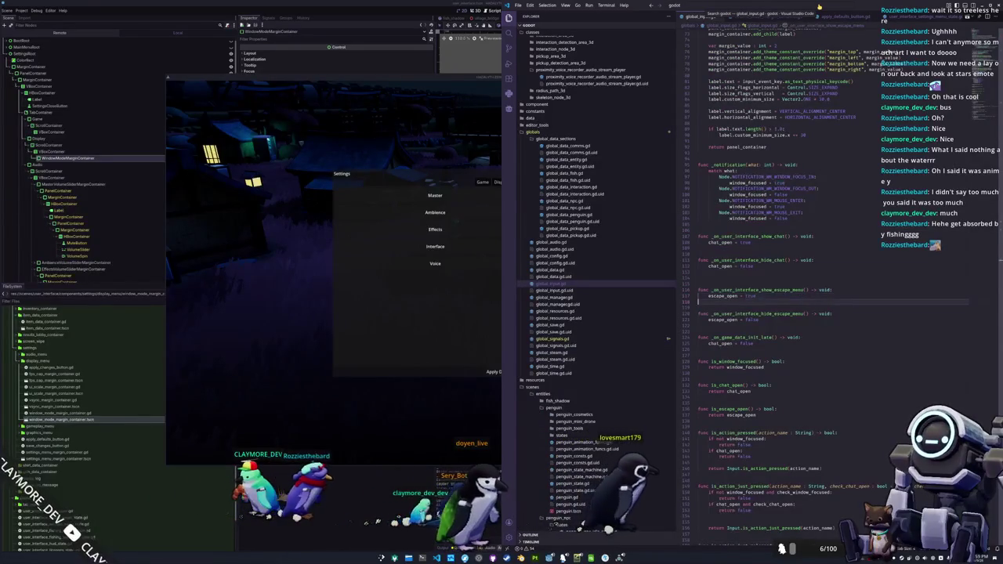
left_click(759, 320)
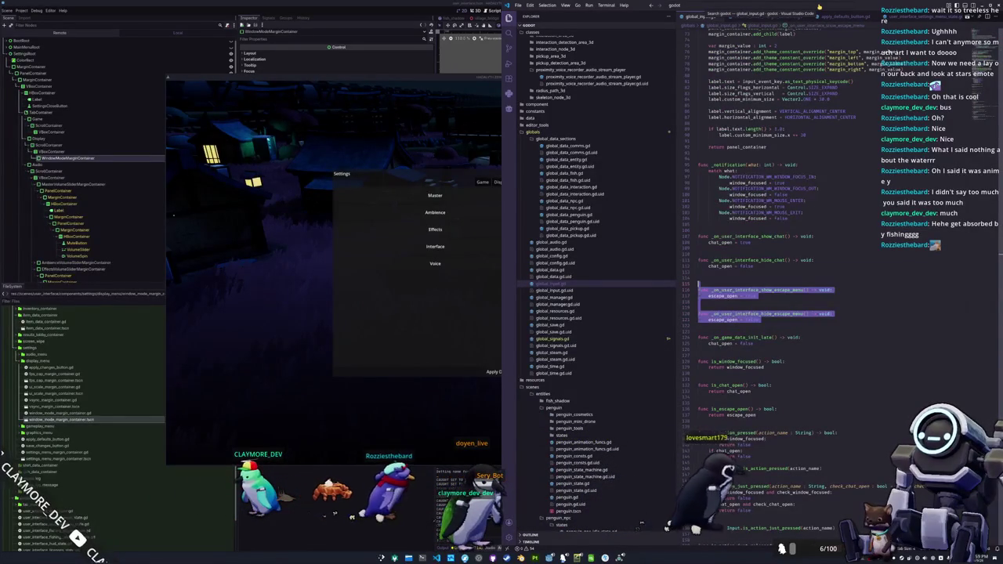
Duplicate the two escape menu handler functions and rename the copies to settings
left_click(699, 277)
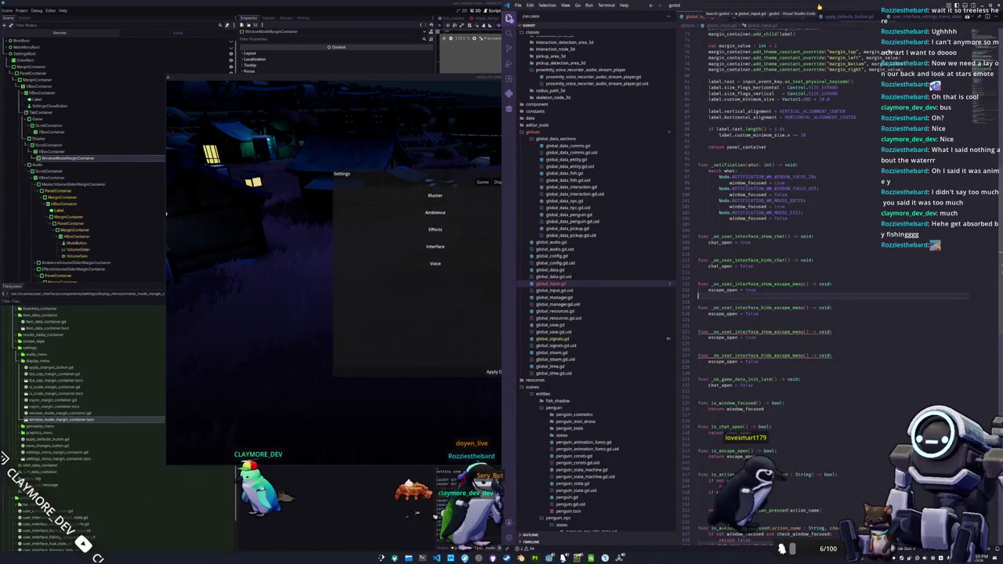
key("Delete")
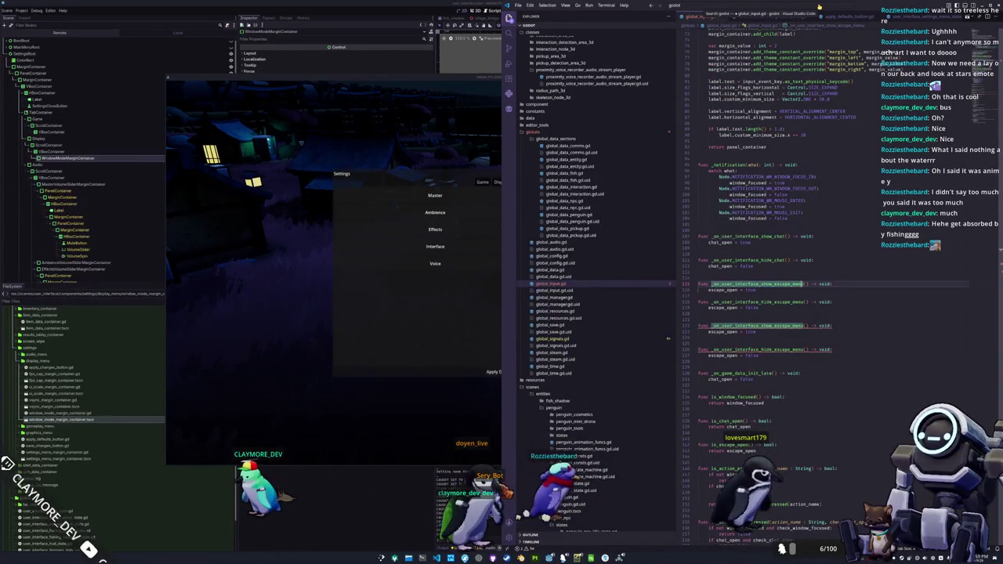
left_click_drag(778, 284, 793, 284)
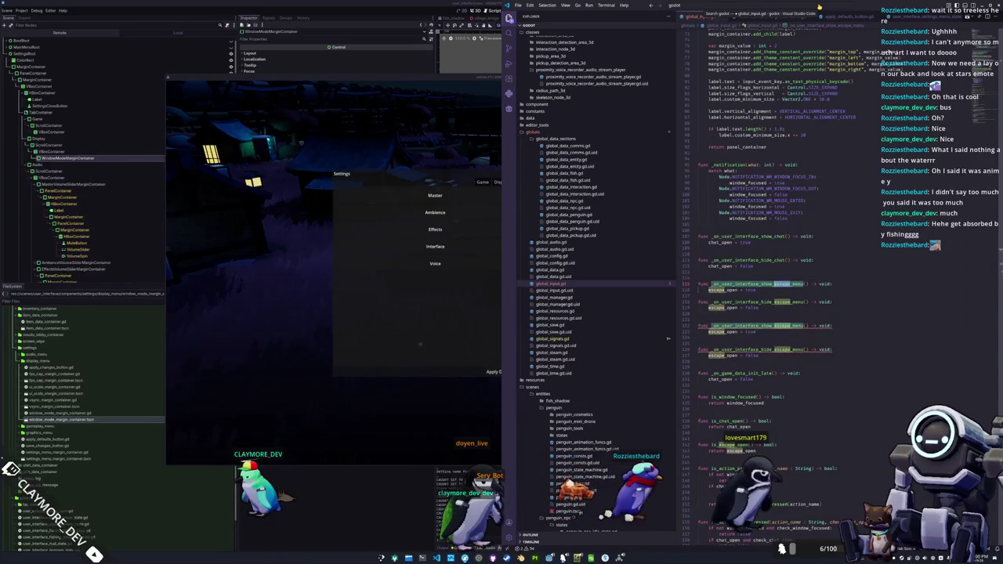
type("setting")
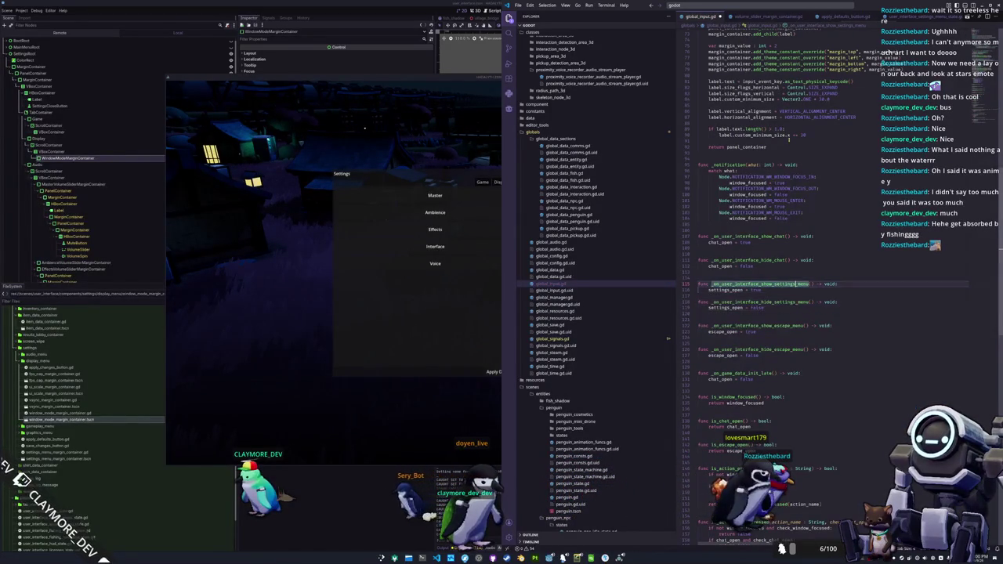
Duplicate the escape menu signal connect lines in _ready and point them at the settings handlers
scroll(789, 137, "up", 7)
scroll(789, 137, "up", 8)
scroll(789, 137, "up", 7)
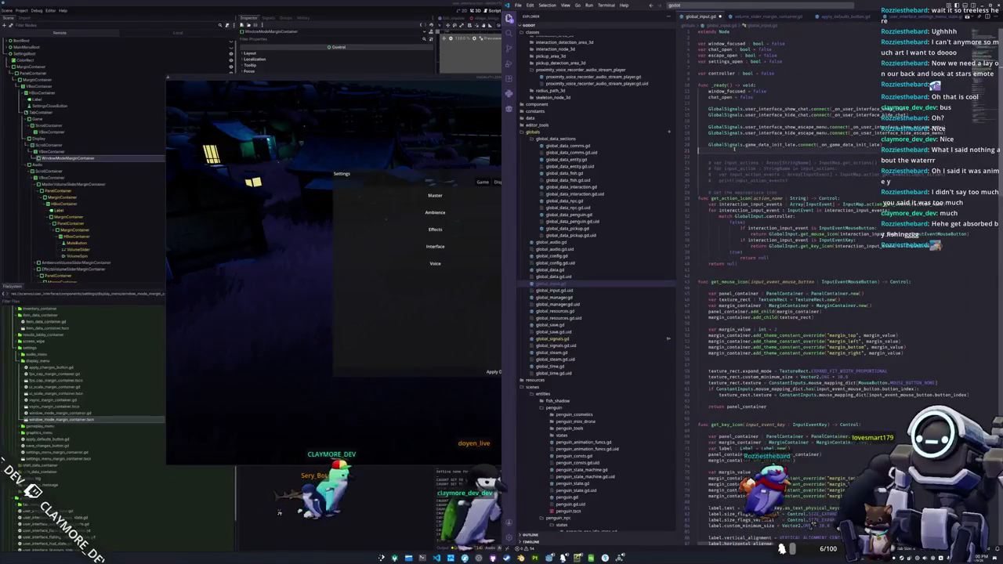
key("shift+Up")
key("shift+Up")
key("ctrl+c")
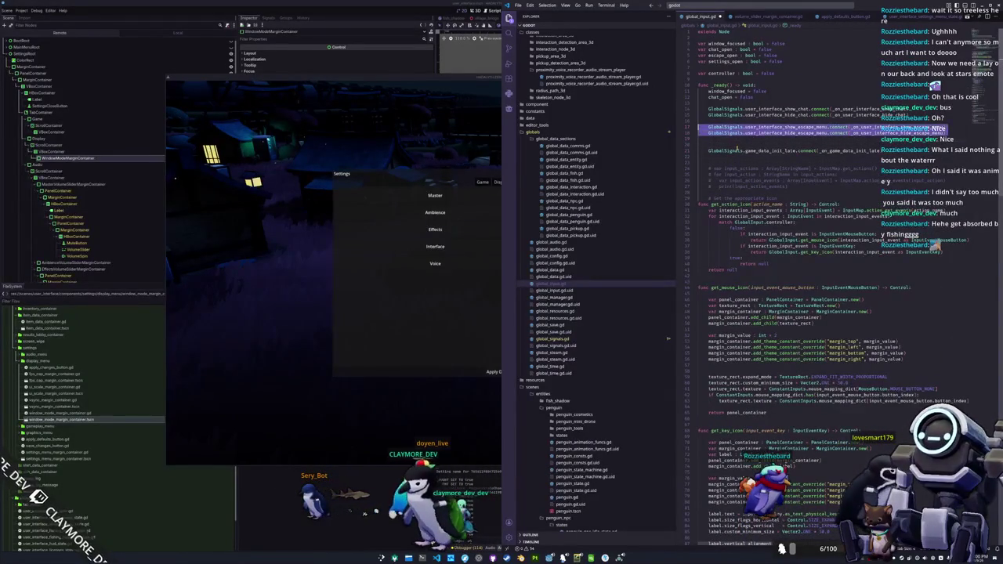
key("ctrl+v")
key("BackSpace")
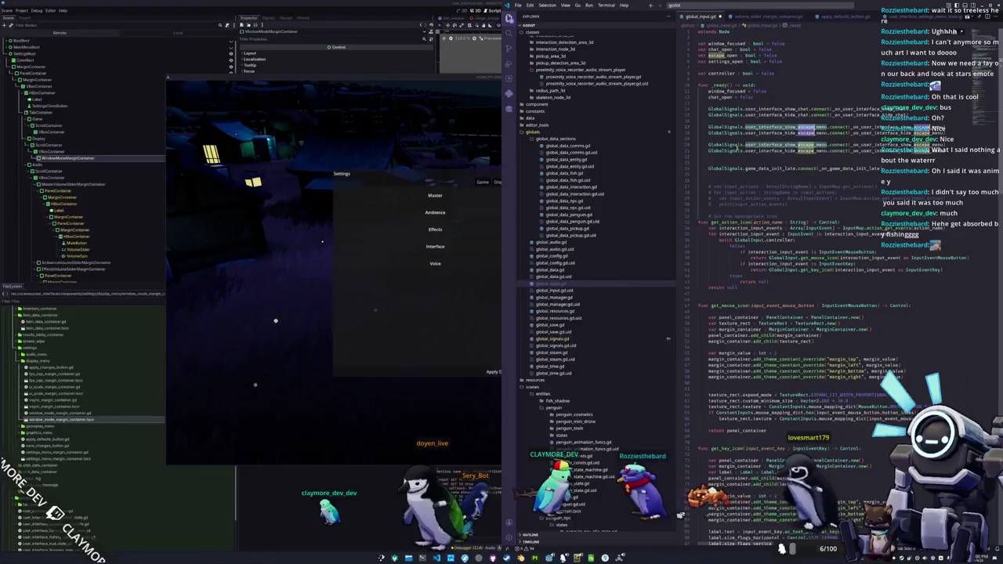
type("setting")
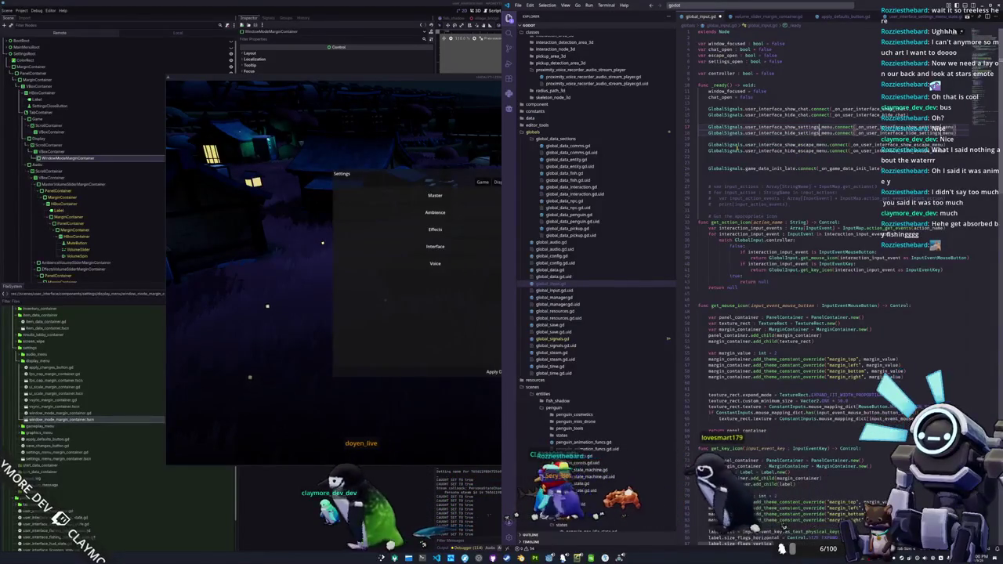
key("BackSpace")
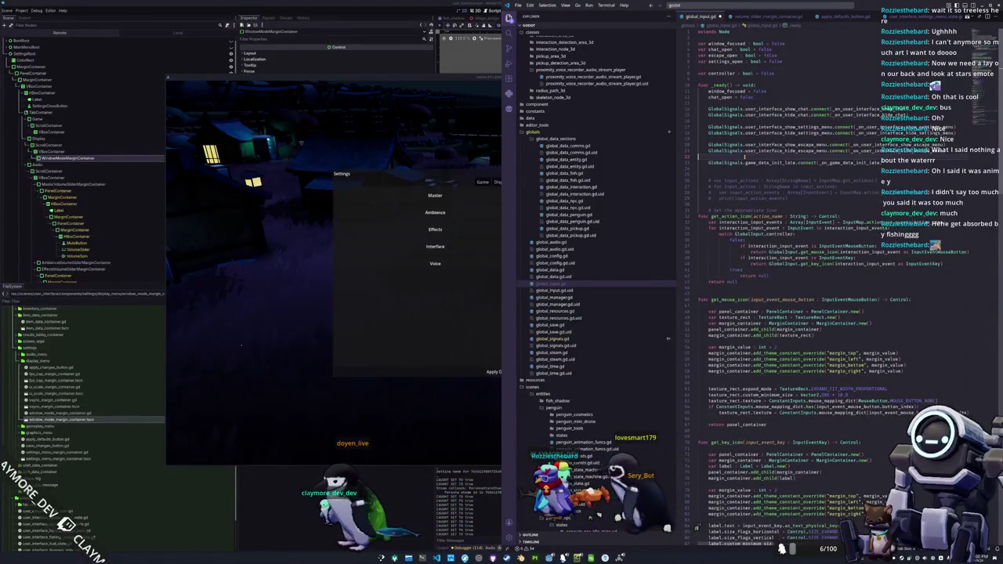
scroll(735, 167, "down", 5)
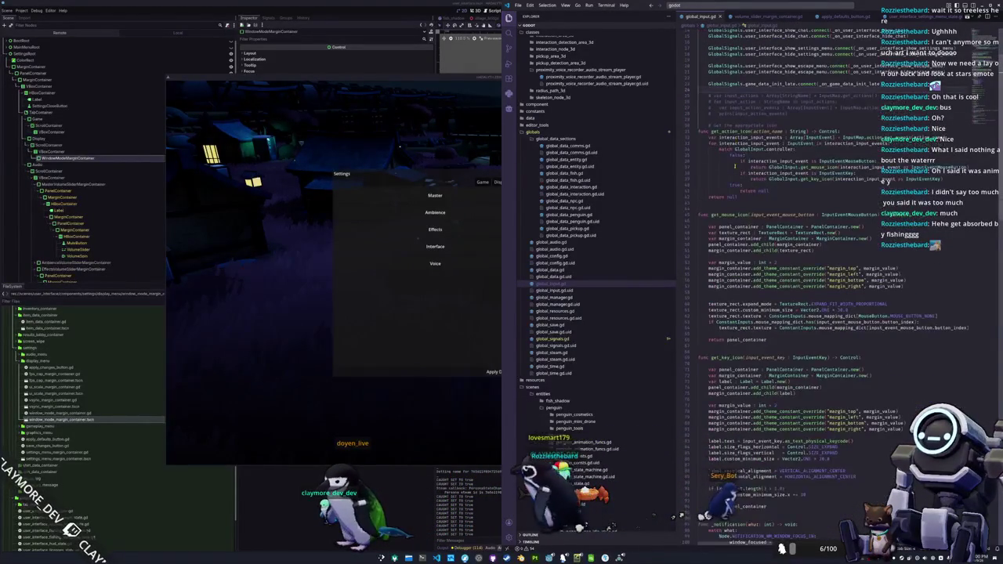
Add 'if settings_open: return false' at the top of is_action_pressed
scroll(735, 167, "down", 6)
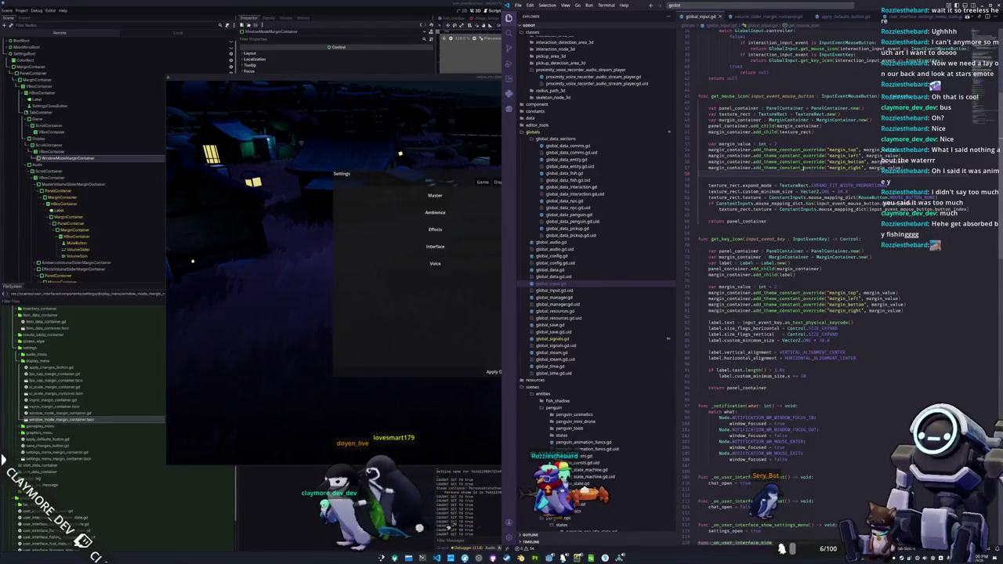
left_click(803, 168)
scroll(802, 168, "down", 10)
scroll(800, 168, "down", 5)
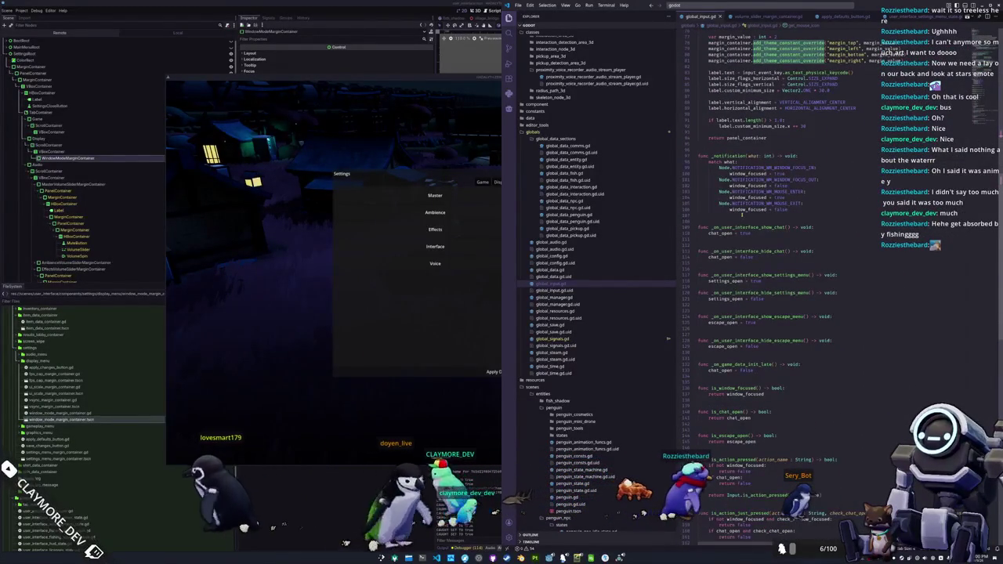
scroll(794, 213, "down", 1)
scroll(727, 224, "down", 1)
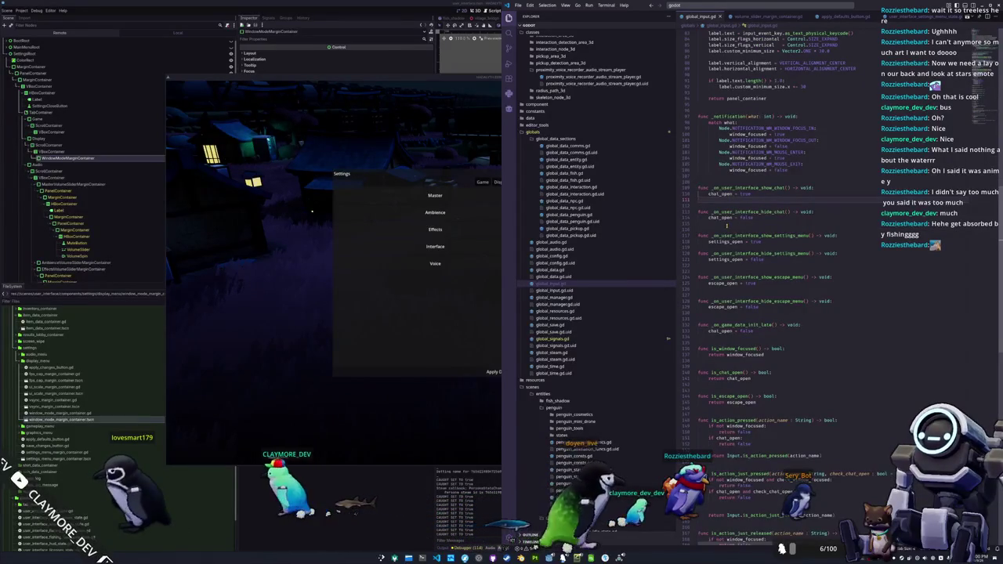
scroll(728, 225, "down", 4)
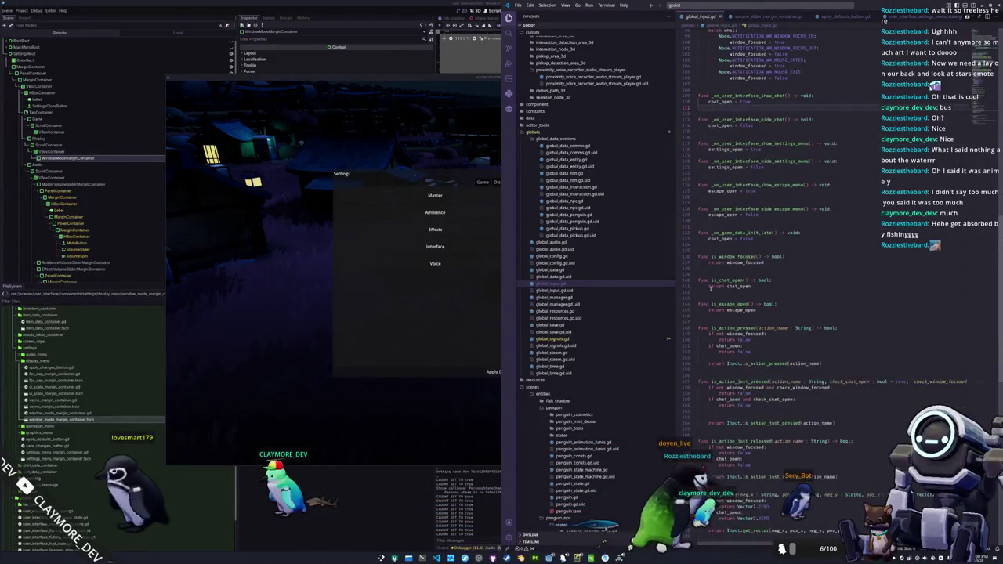
scroll(835, 307, "down", 2)
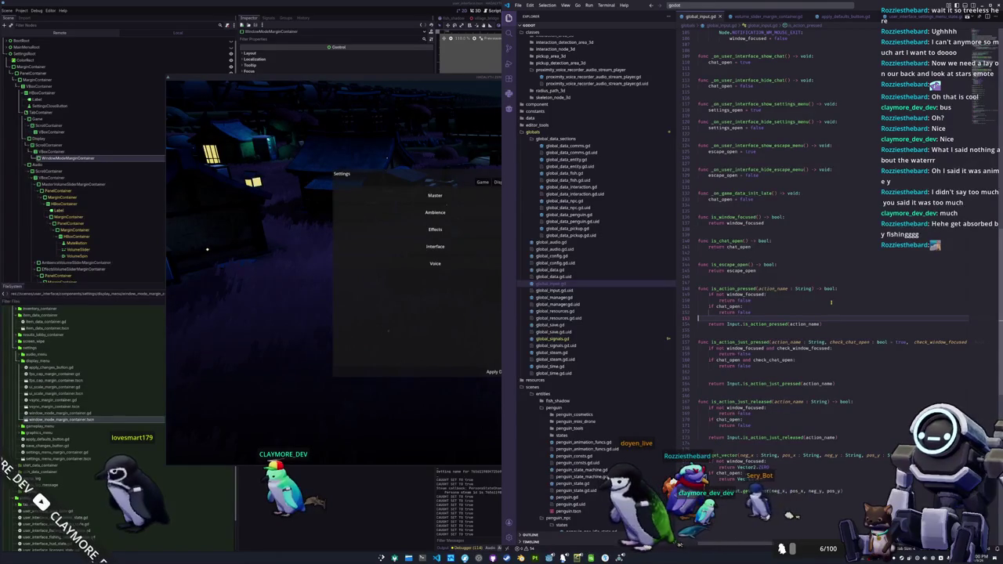
key("Return")
type("if")
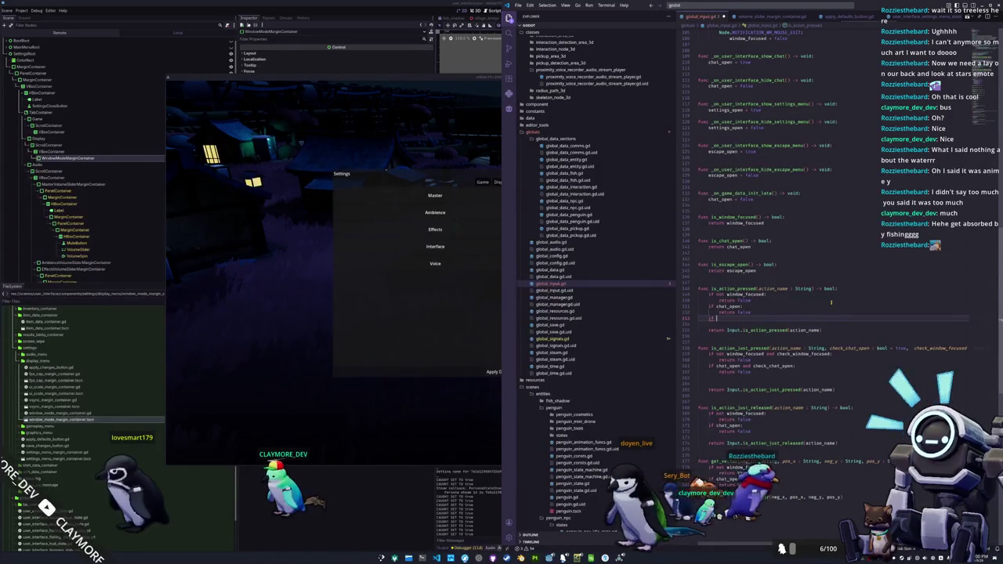
type("settings_")
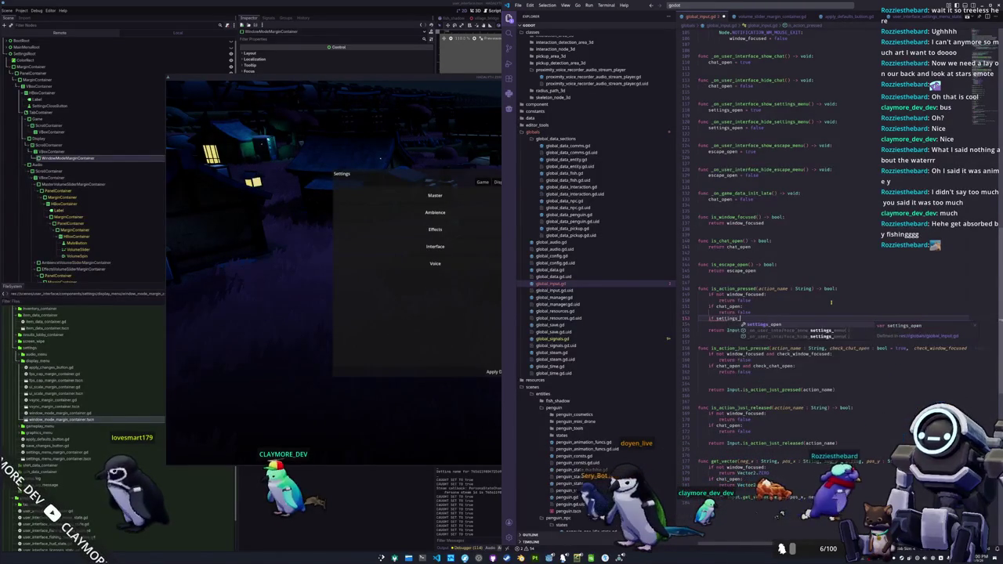
type("open:")
key("Return")
type("return fals")
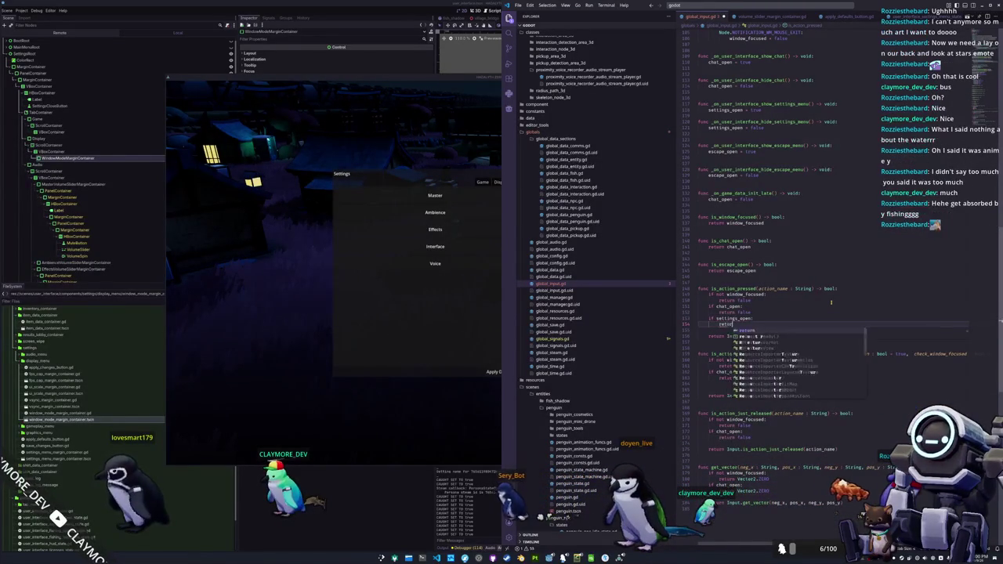
key("Return")
key("Down")
key("Down")
key("Down")
key("Down")
Add the same settings_open return-false guard to the just-pressed and just-released checks
key("End")
key("ctrl+Left")
key("ctrl+Left")
key("ctrl+Left")
type("check_settings")
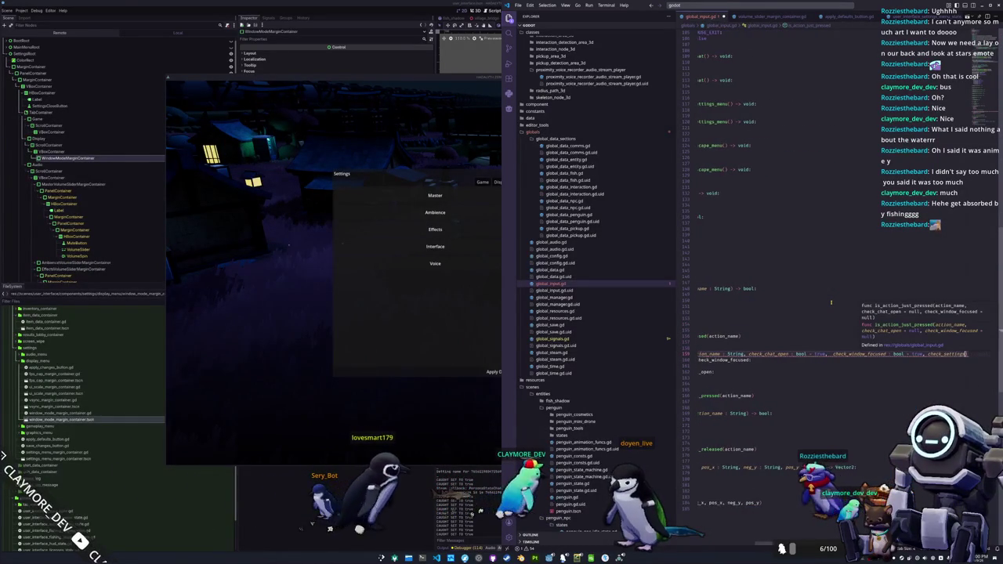
key("ctrl+shift+Left")
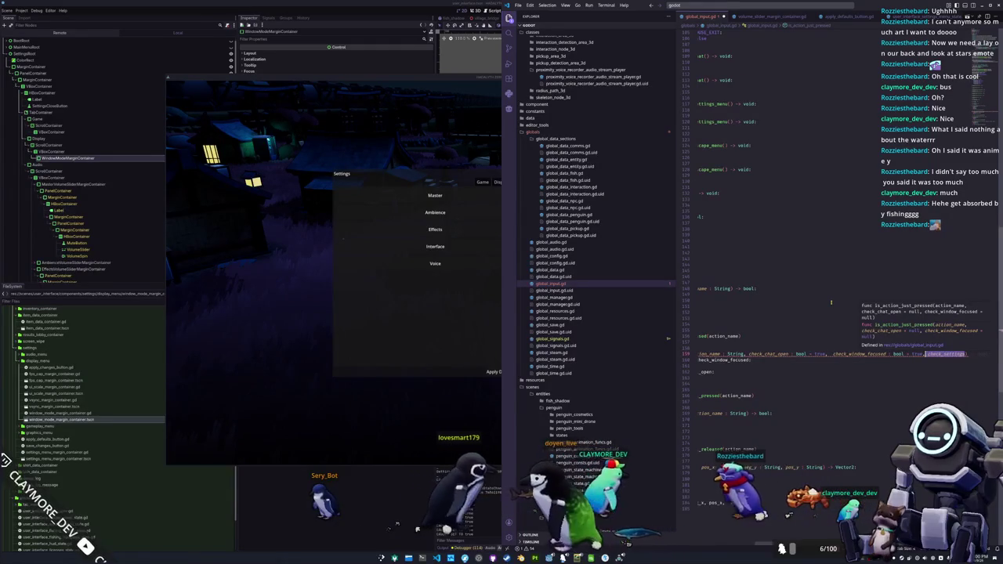
key("Down")
key("Down")
key("Down")
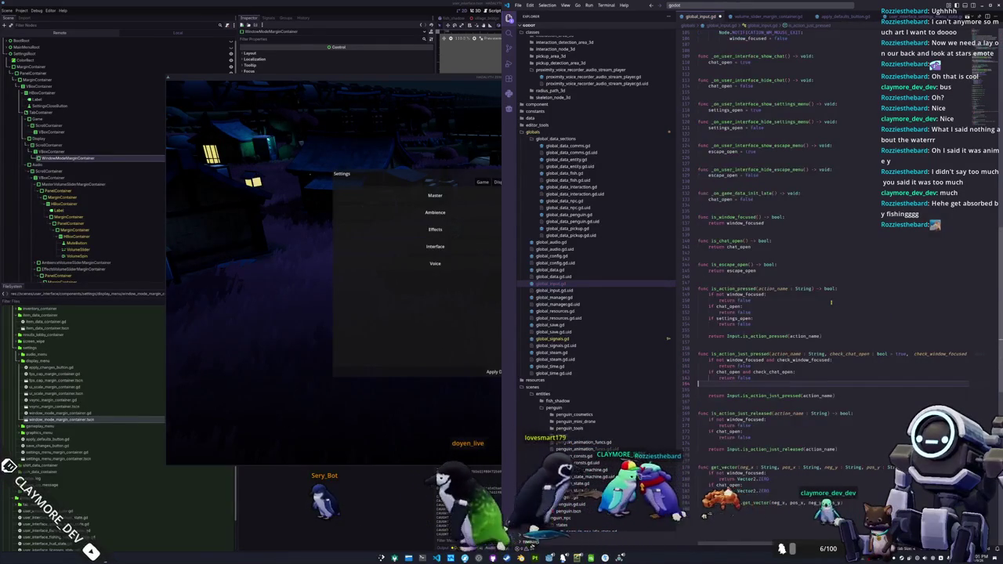
key("Return")
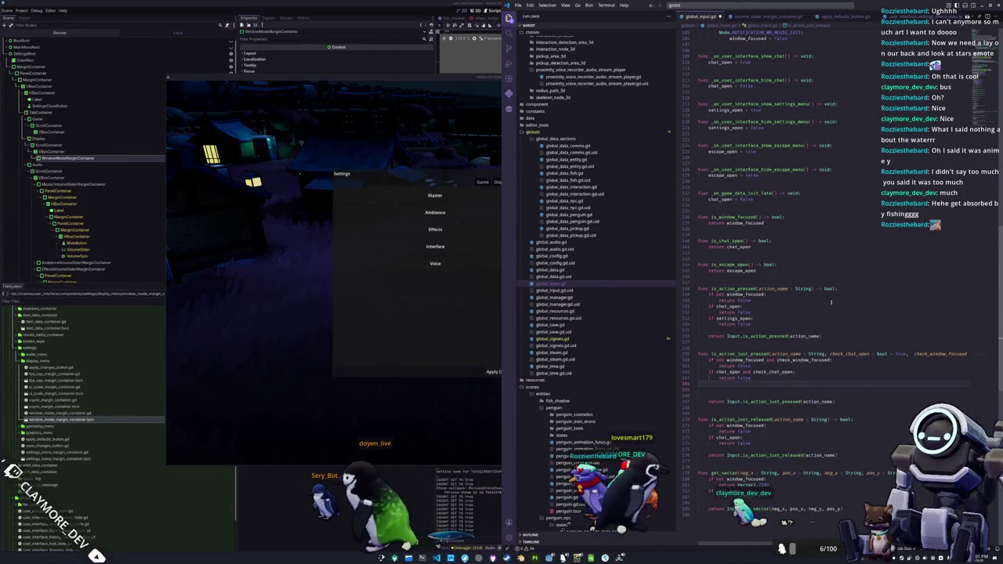
type("ifno")
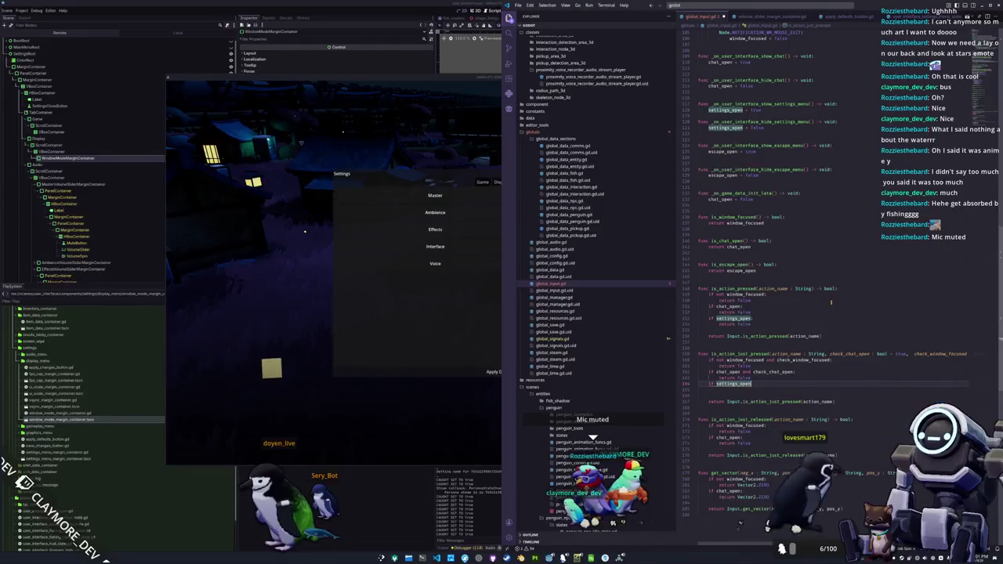
type(":")
key("Return")
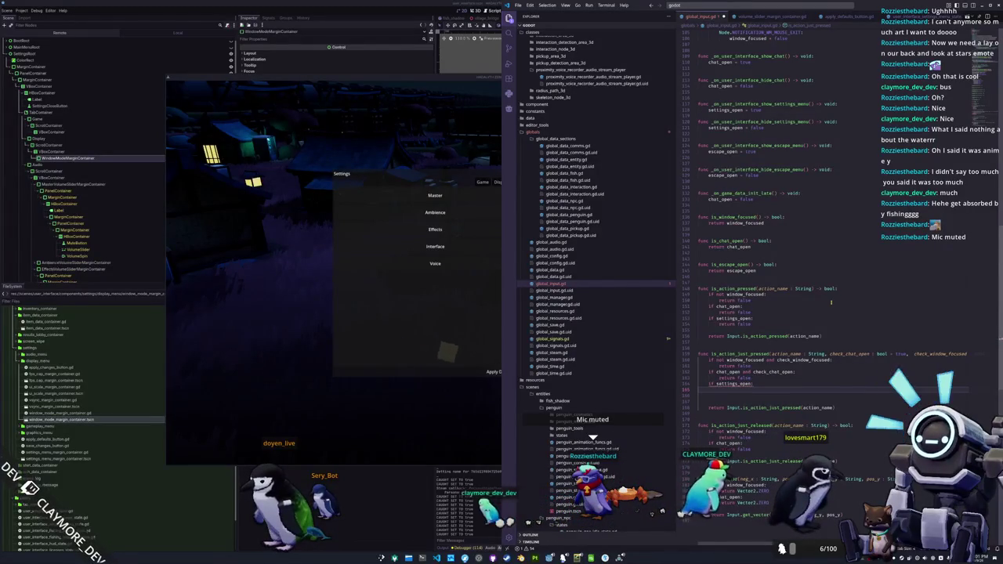
type("return false")
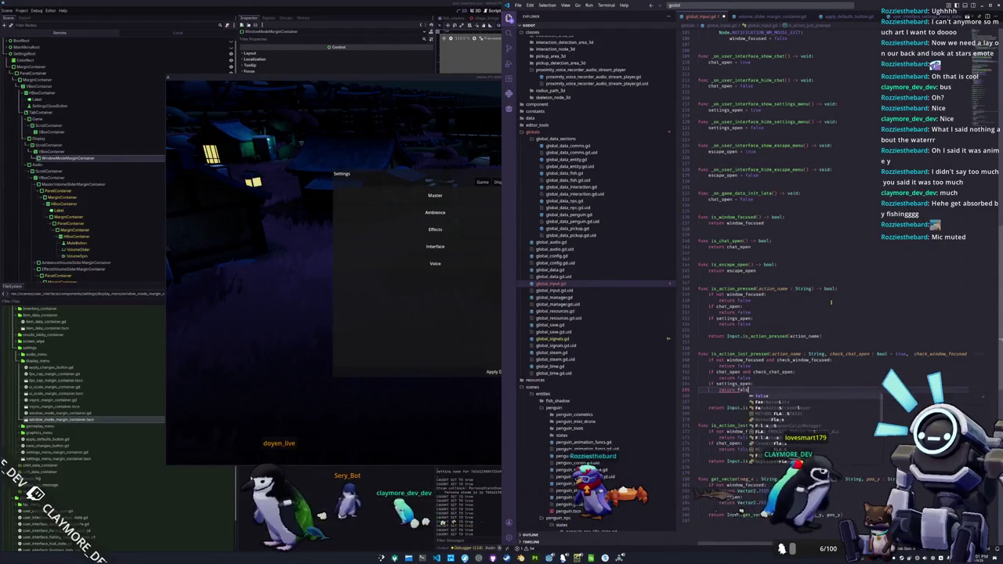
key("Return")
key("Delete")
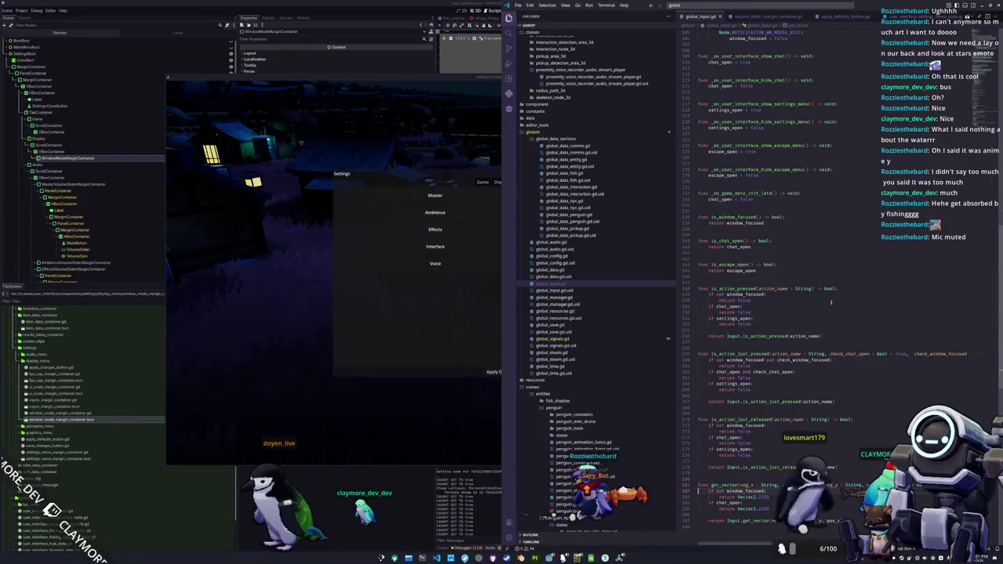
key("Down")
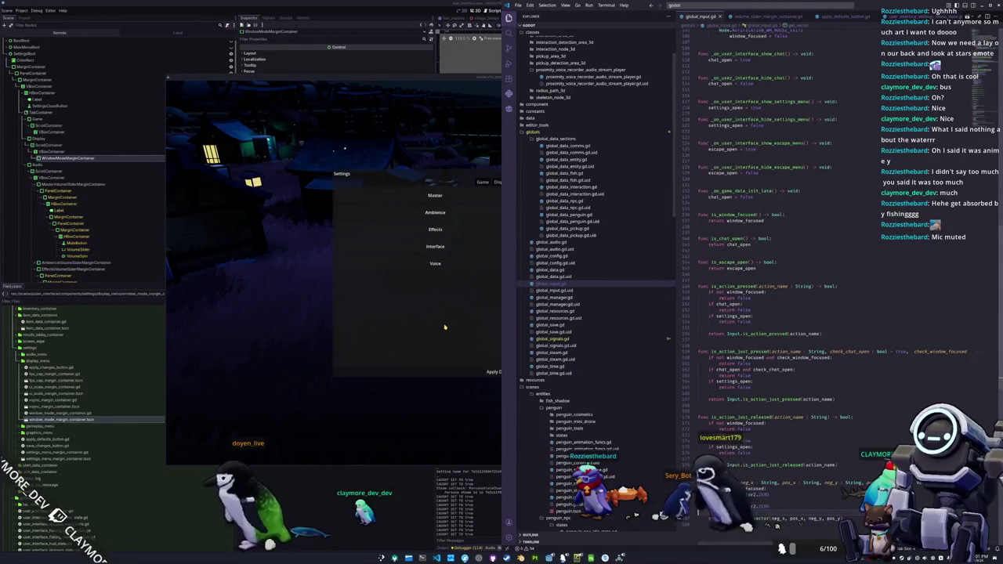
Stop the running game and relaunch it with F5 to load the new code
left_click(455, 328)
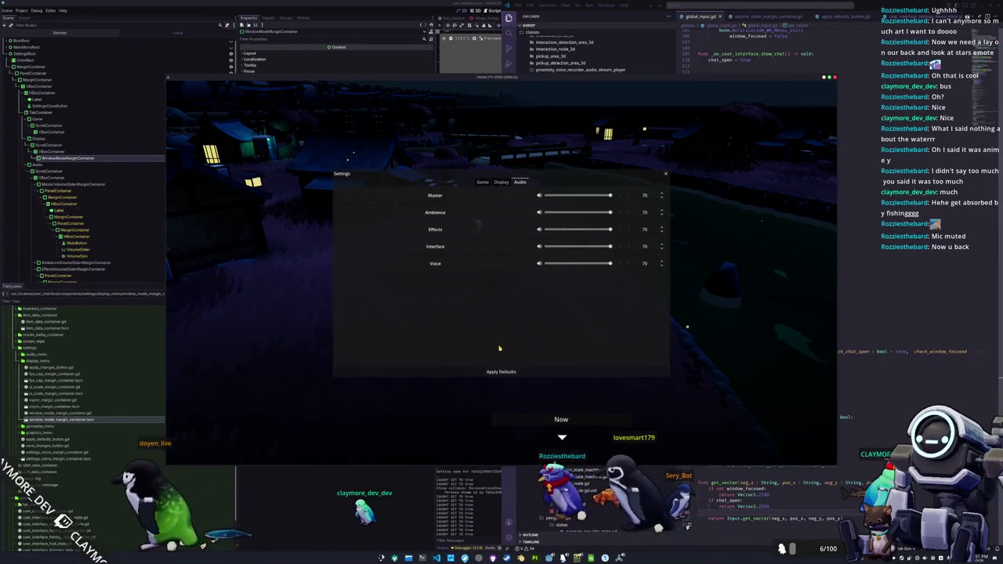
key("F5")
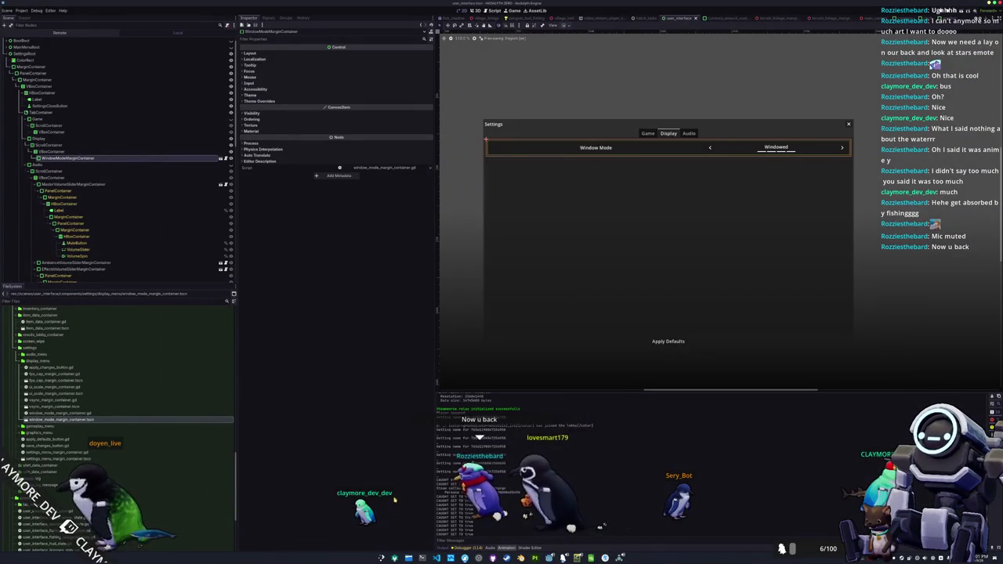
key("F8")
key("F5")
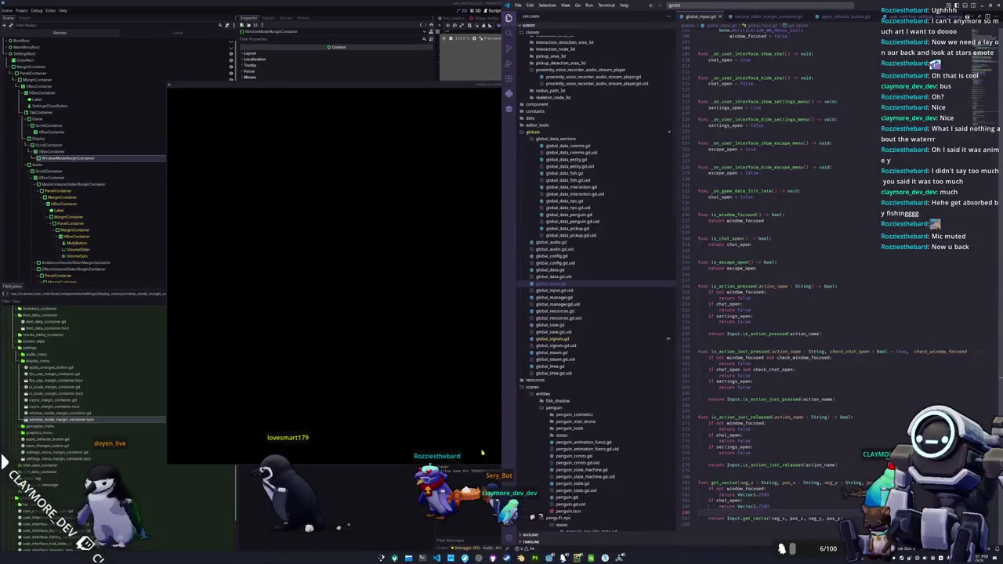
left_click(470, 462)
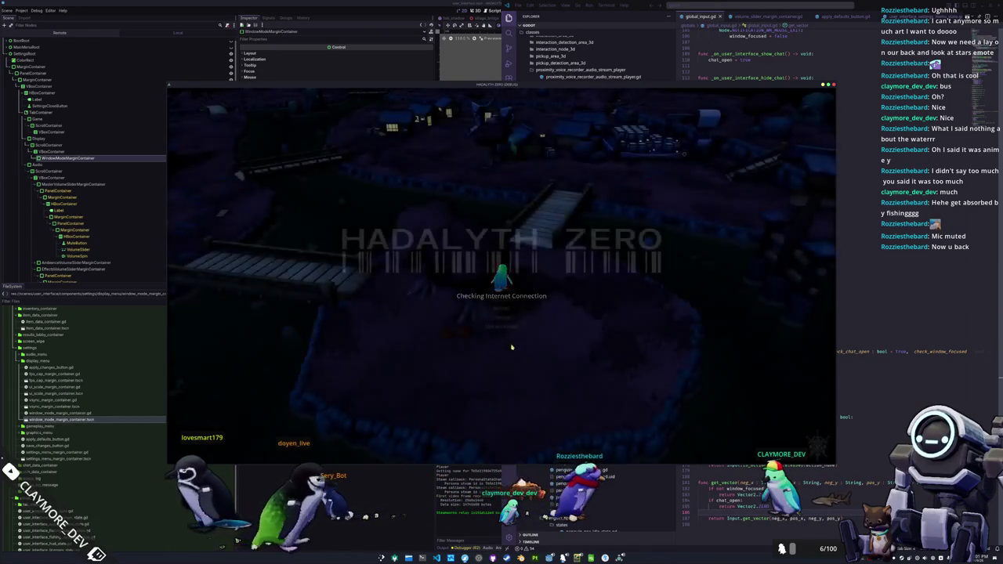
Browse the main menu's Settings Game and Audio sections, close it, and start Singleplayer
left_click(503, 309)
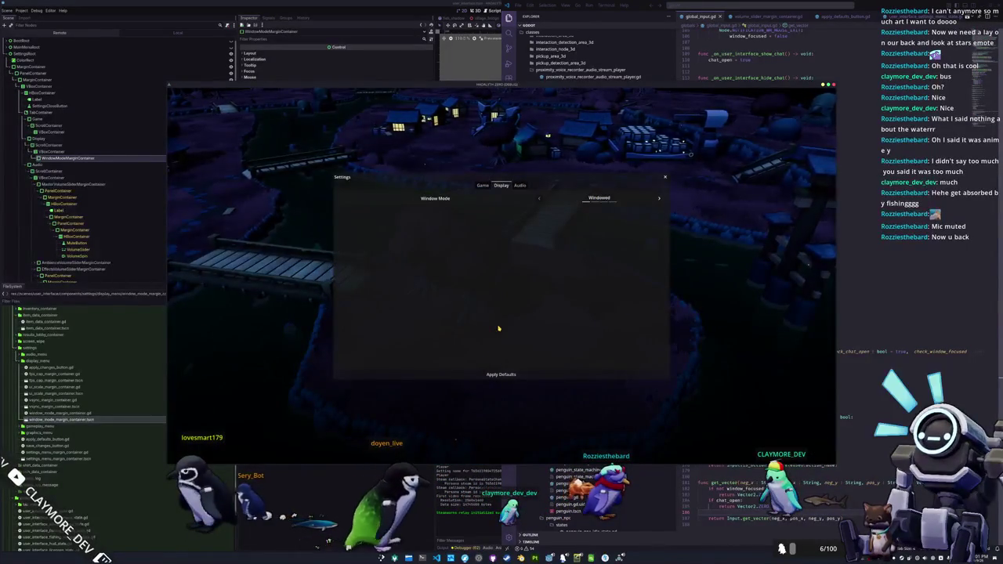
left_click(482, 185)
key("Right")
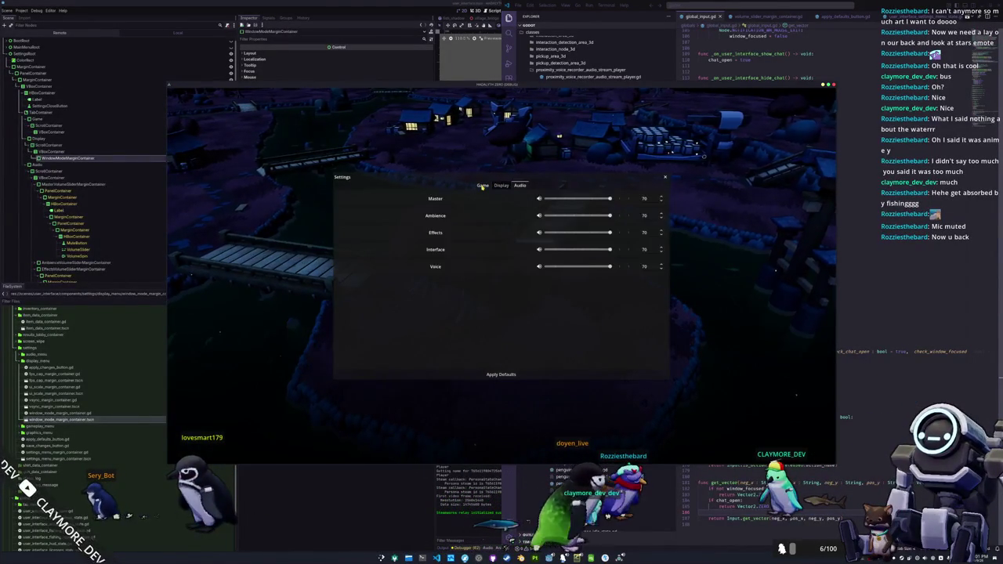
key("Left")
left_click(482, 186)
key("Escape")
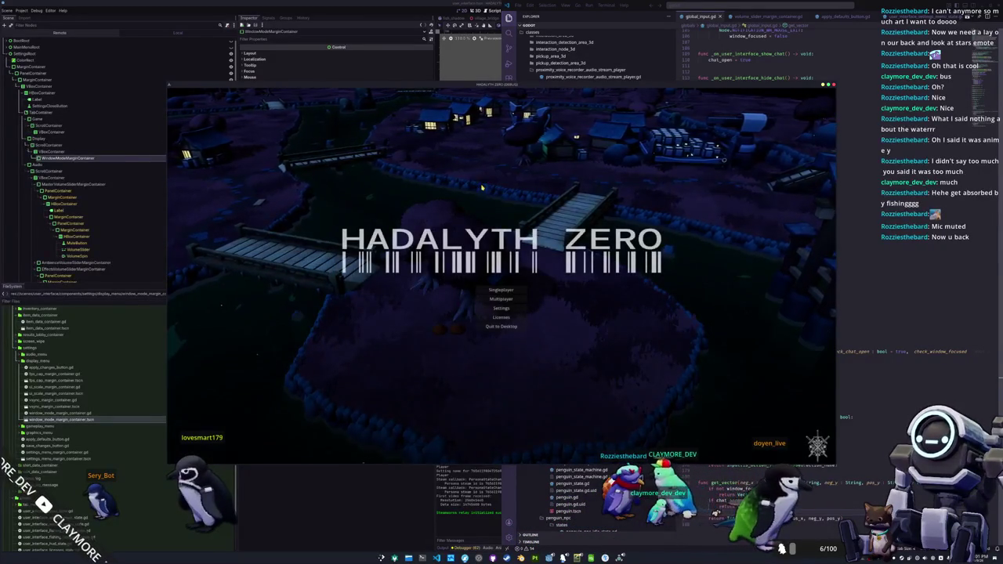
left_click(517, 290)
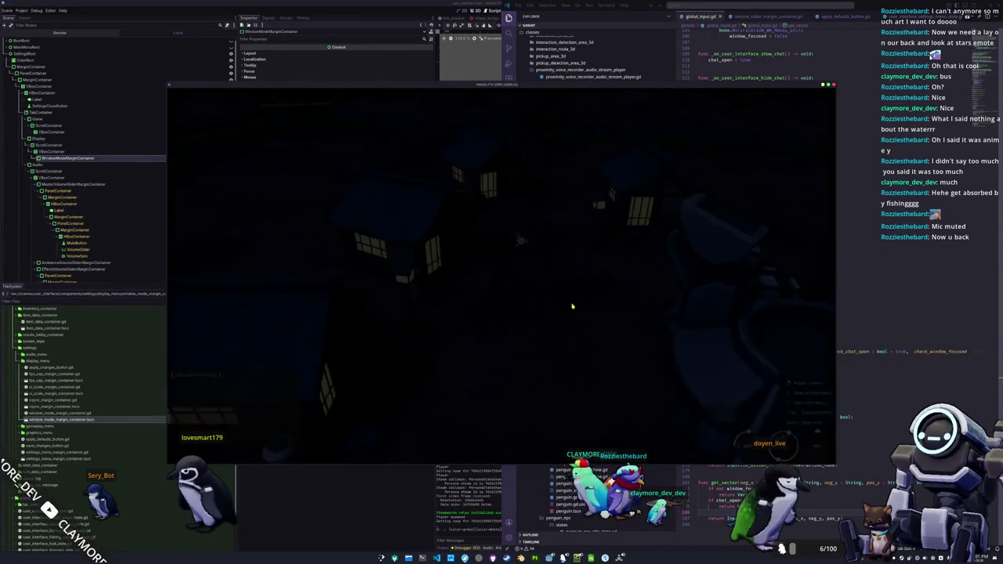
Test that Esc closes Settings, then the pause menu, and that the inventory opens and closes
key("Escape")
left_click(505, 279)
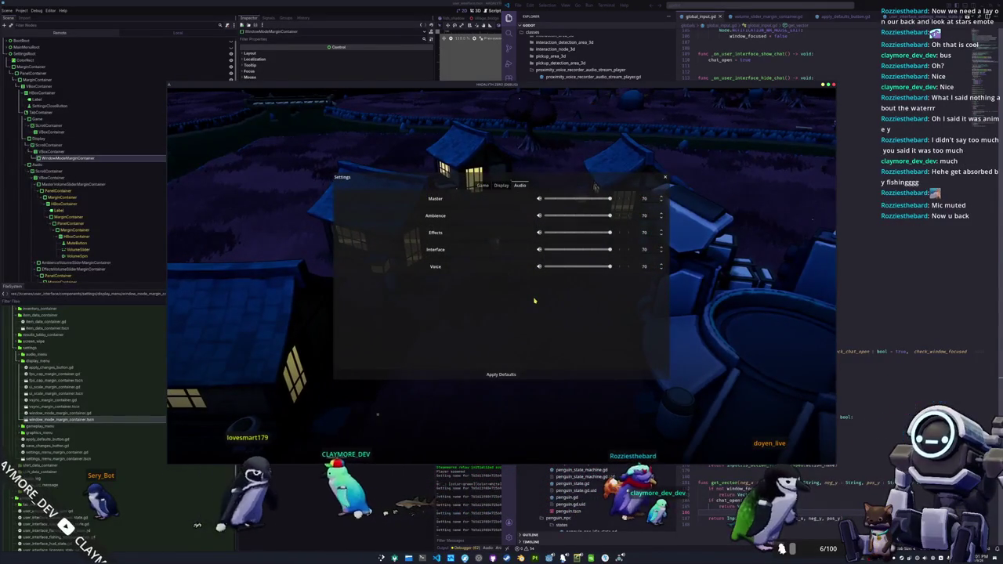
key("Escape")
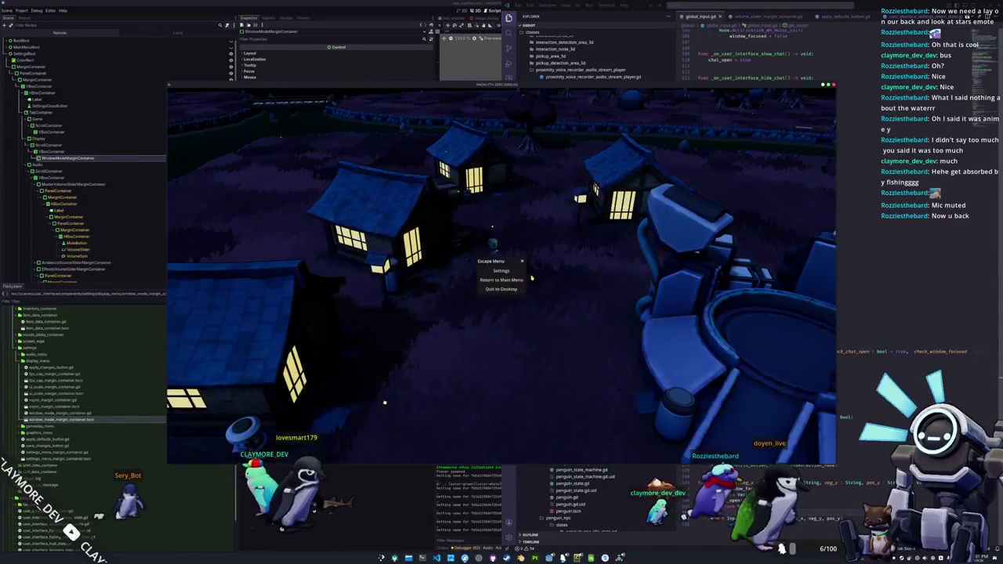
key("Escape")
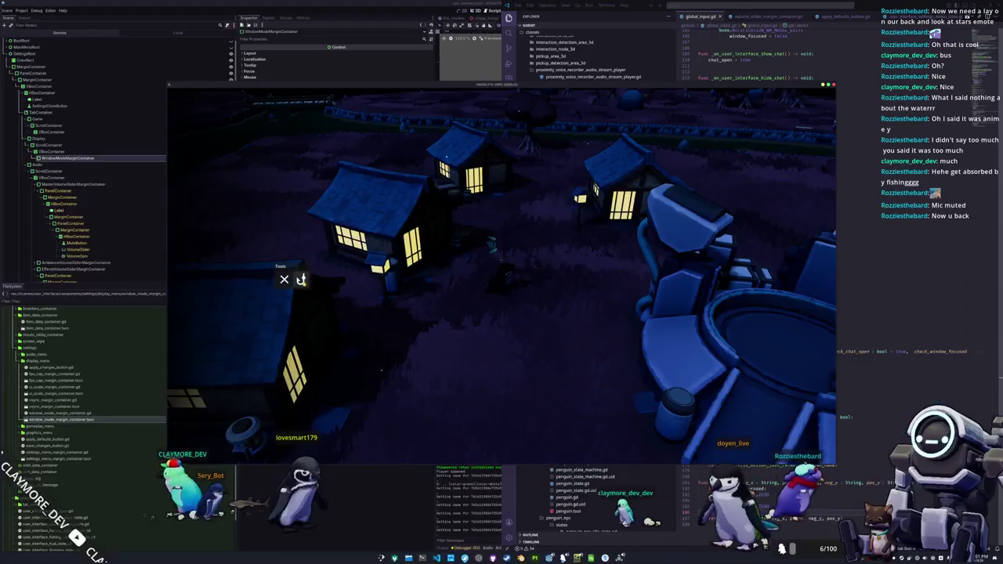
key("i")
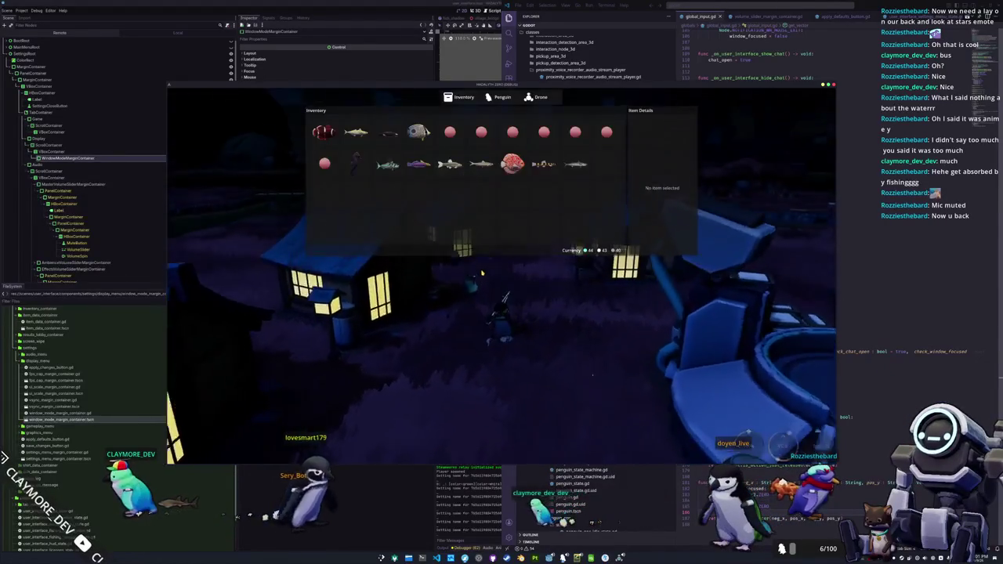
key("Escape")
key("Escape")
Reopen Settings from the escape menu, switch between Display and Audio, then Esc back into the game
left_click(500, 271)
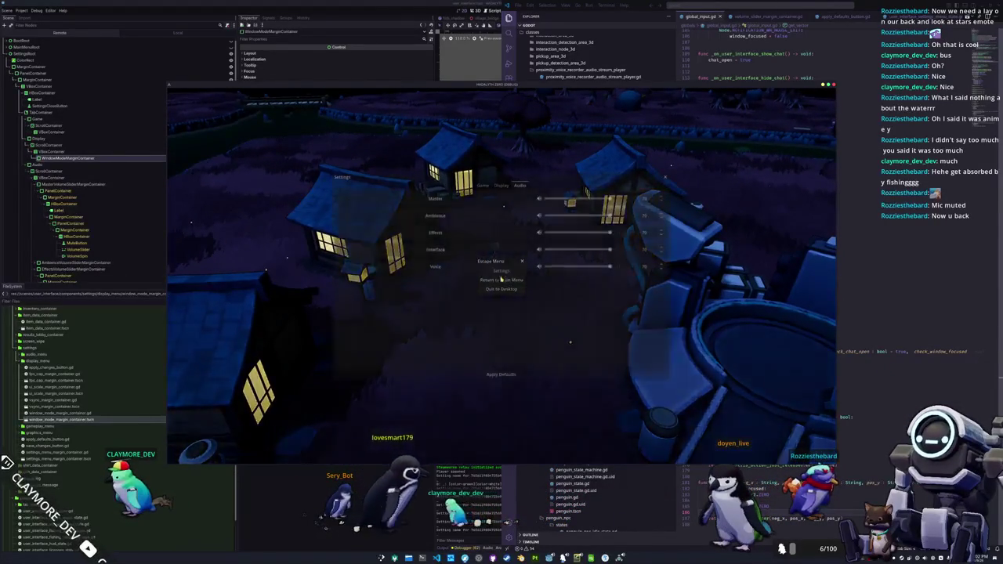
left_click(501, 186)
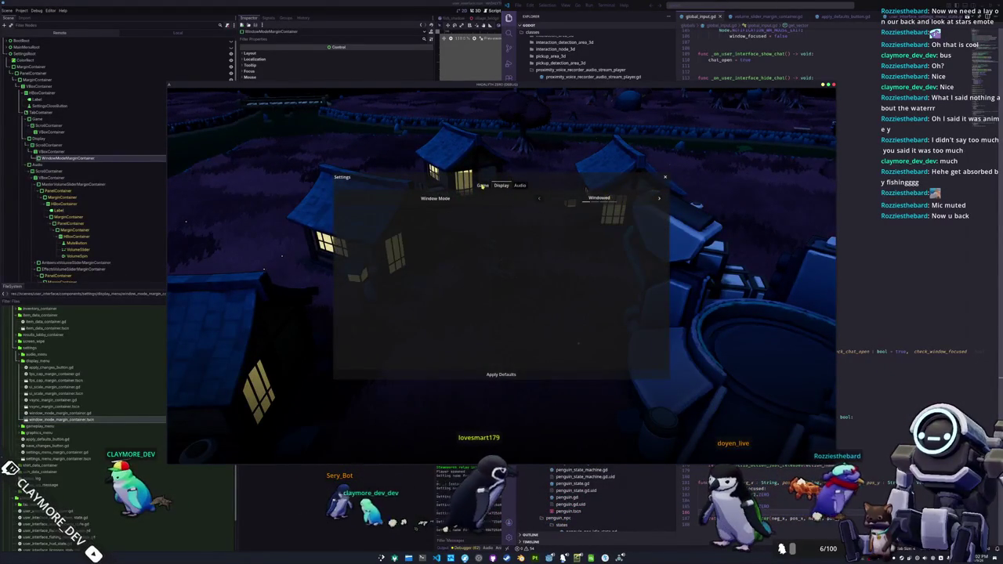
left_click(520, 186)
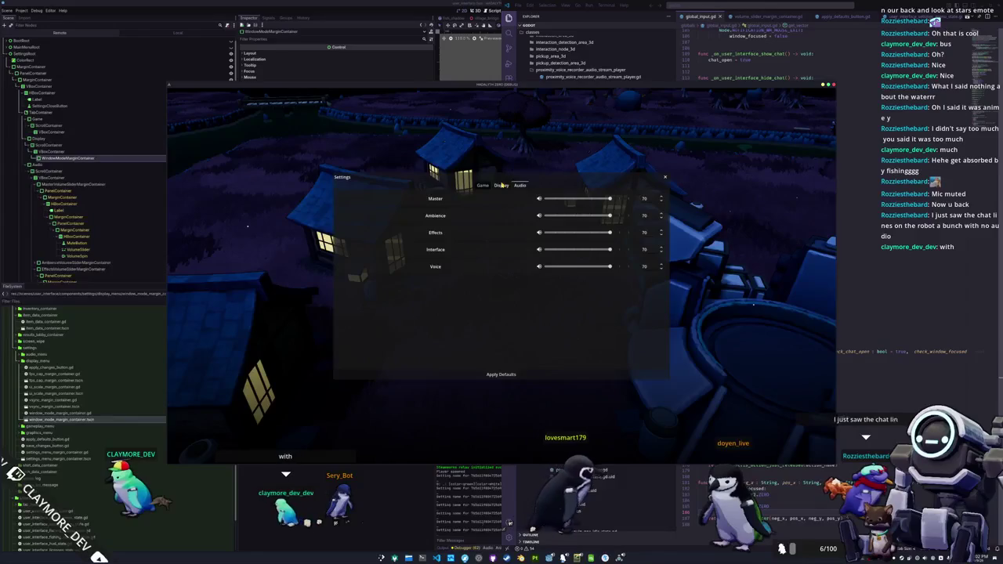
left_click(501, 186)
key("Escape")
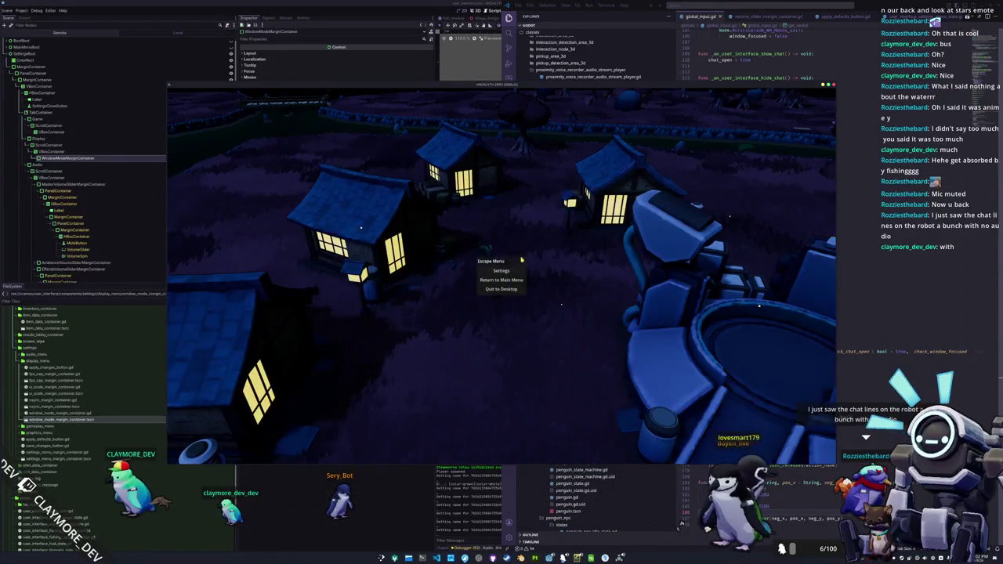
key("Escape")
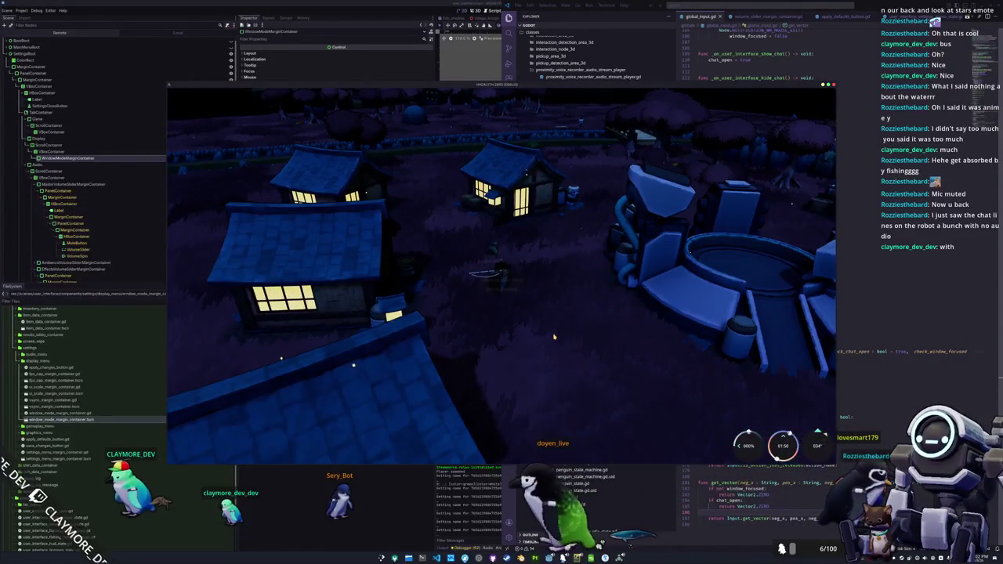
Reopen and close Settings from the pause menu, leaving it open before returning to VS Code
key("Escape")
left_click(497, 289)
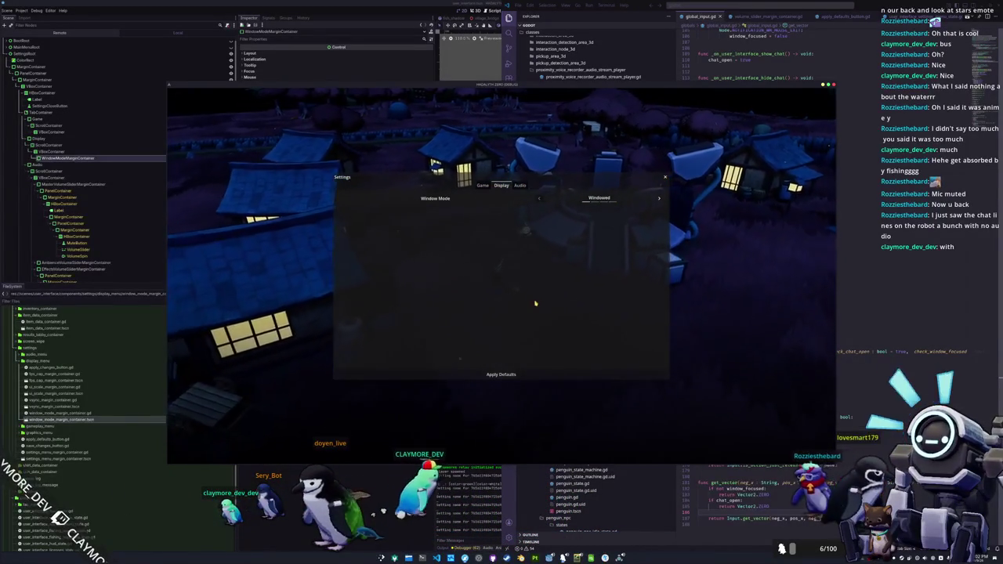
key("Escape")
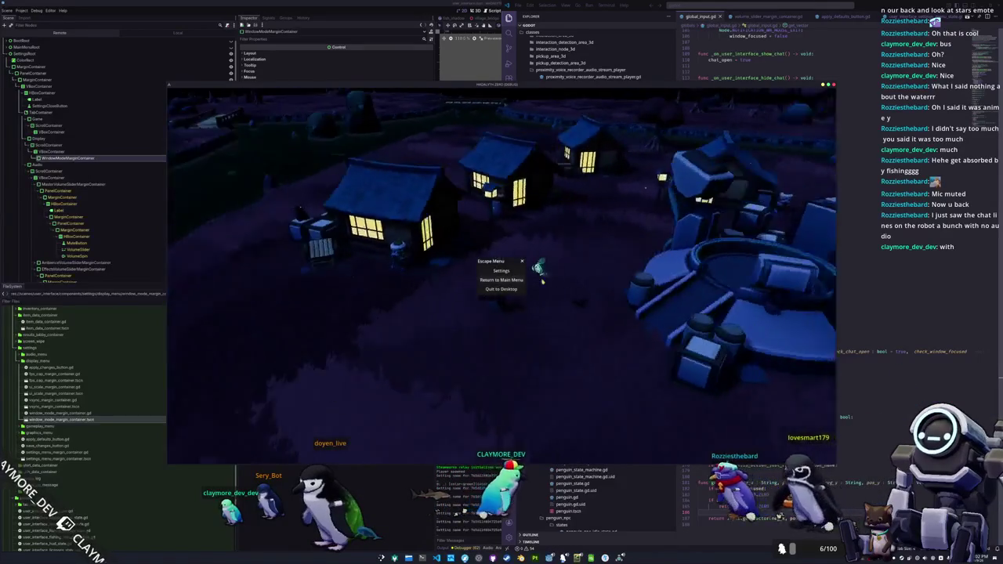
left_click(500, 270)
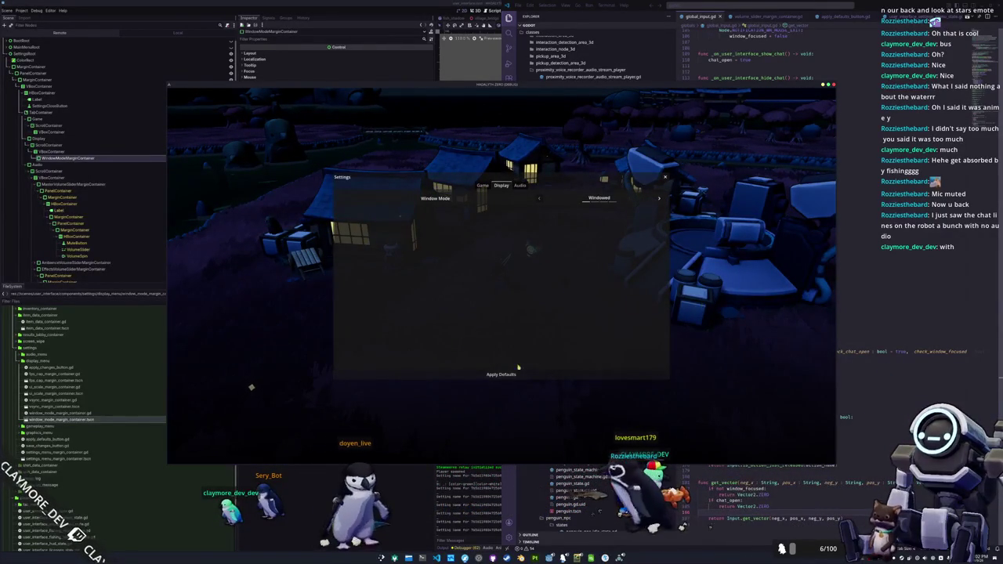
left_click(743, 475)
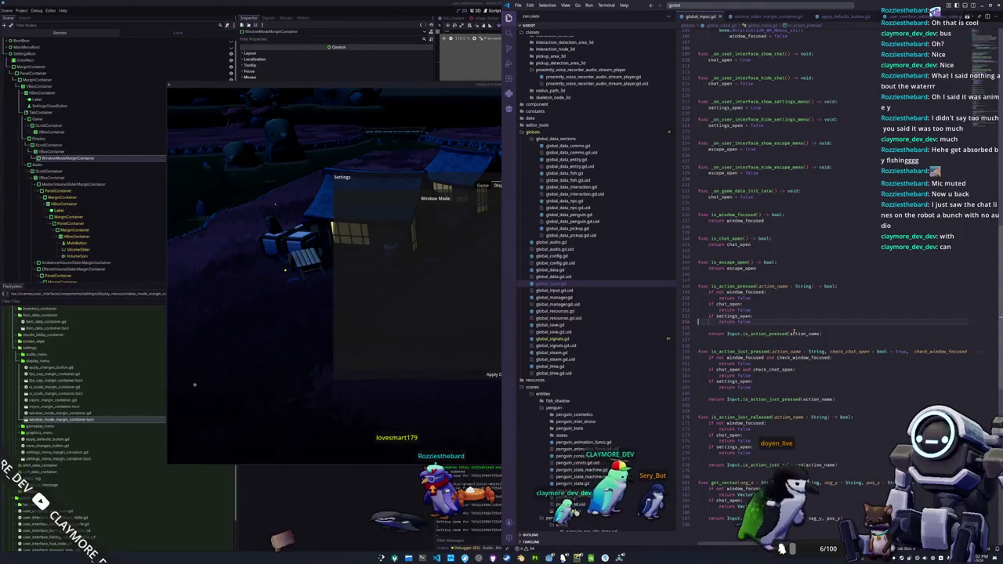
Extend the settings_open condition with 'or escape_open', then close Settings in the game to retest
type("or escape_open")
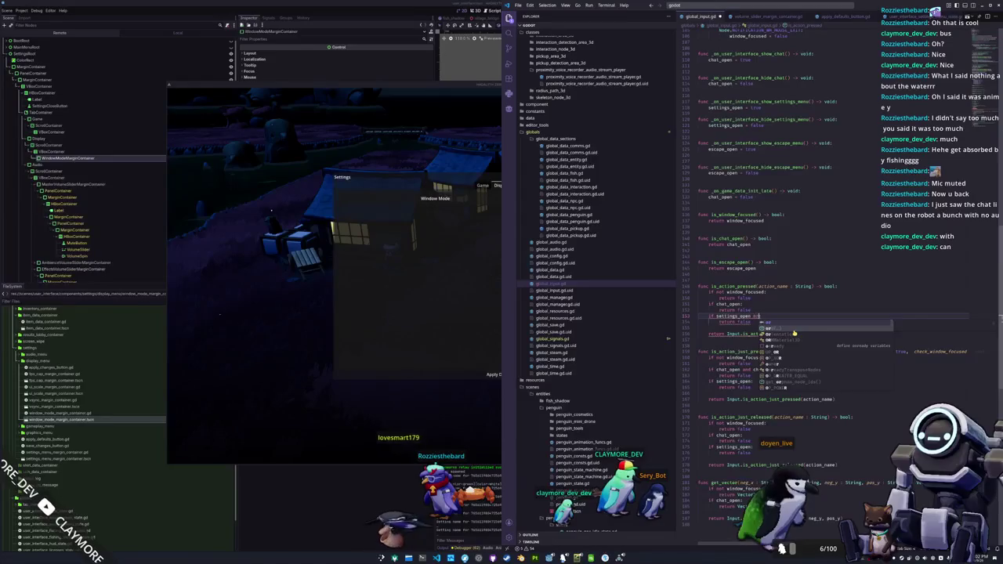
key("Down")
left_click(792, 369)
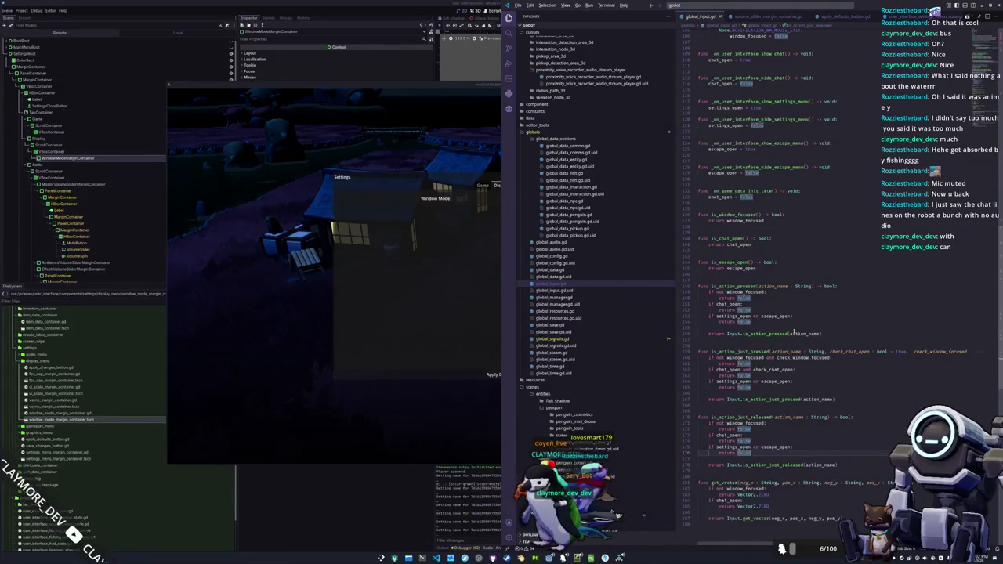
key("alt+Tab")
key("Escape")
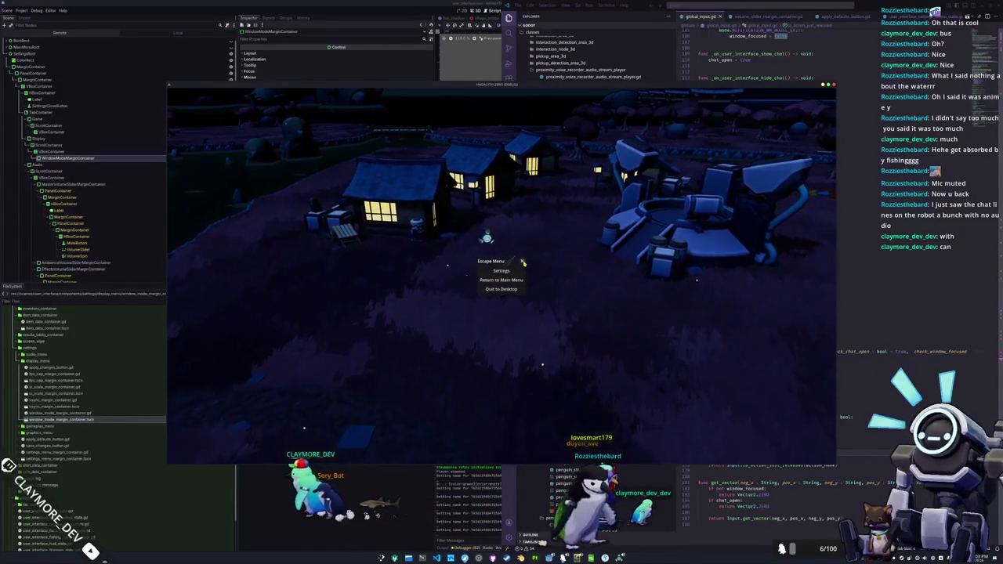
Resume the game, walk the penguin toward the houses, equip the fishing rod, then return to VS Code
key("Escape")
key("w")
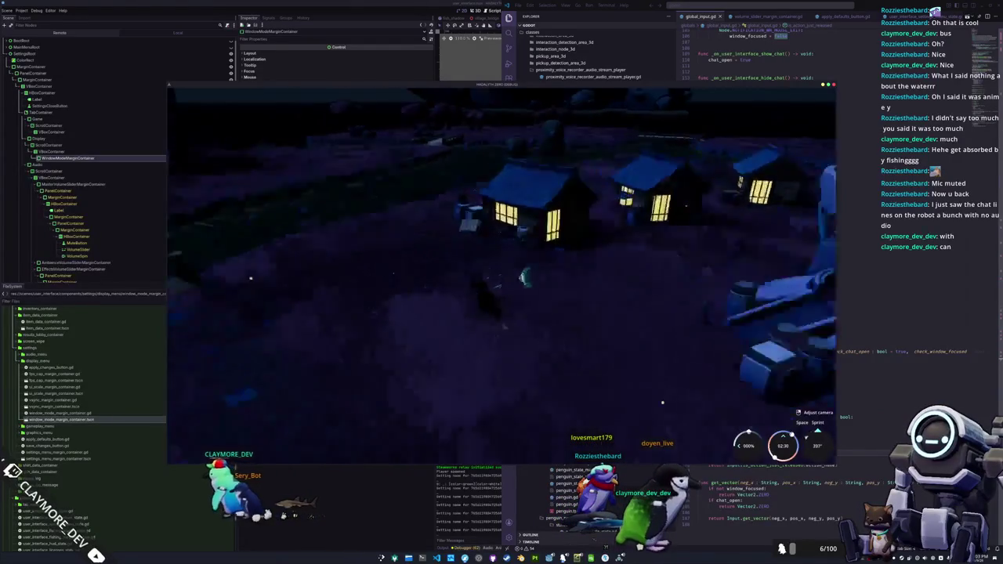
key("1")
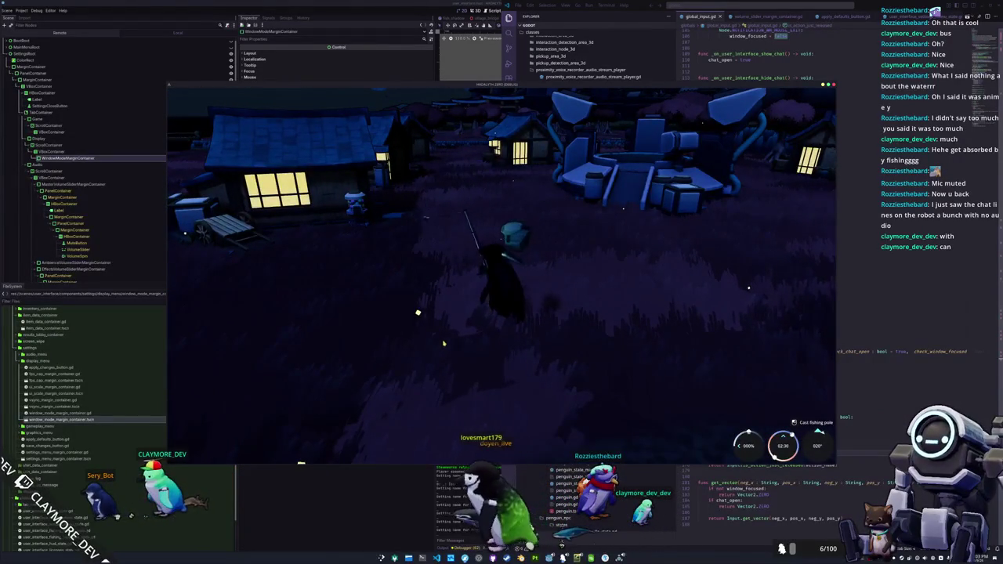
key("a")
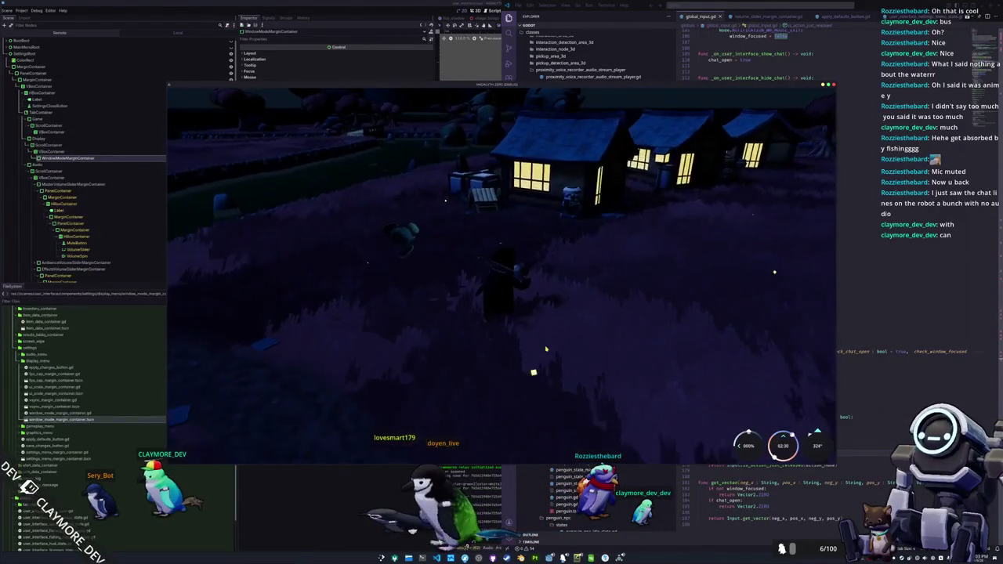
scroll(548, 347, "down", 5)
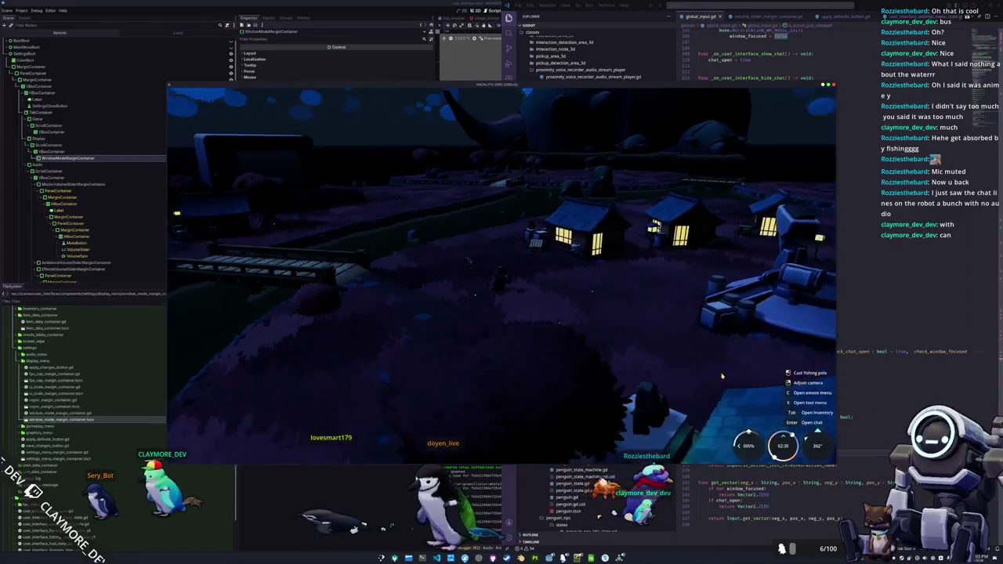
left_click(772, 7)
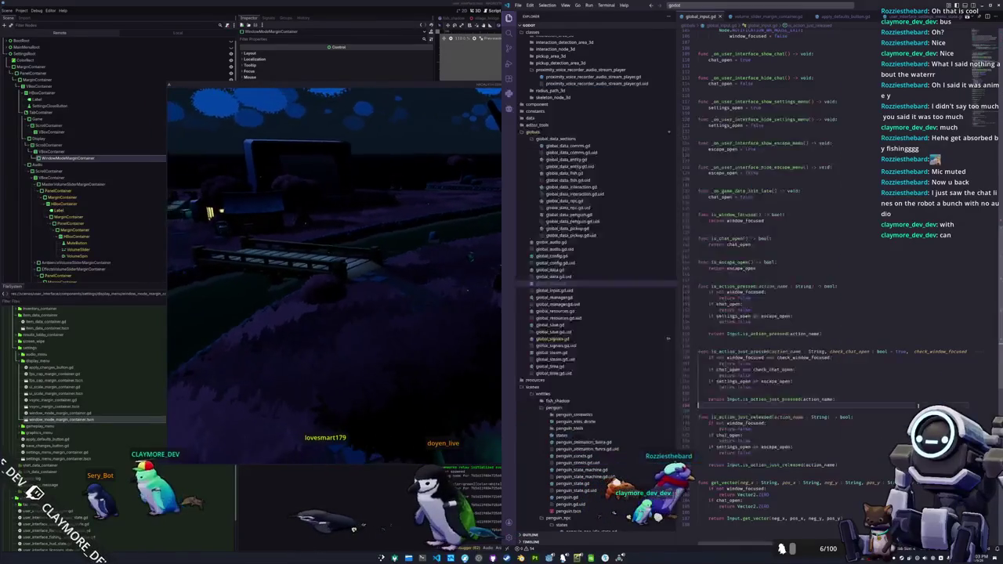
Open global_time.gd via quick search, read its season and day code, then open HADALYTH-ZERO's data folder
key("ctrl+p")
type("global_")
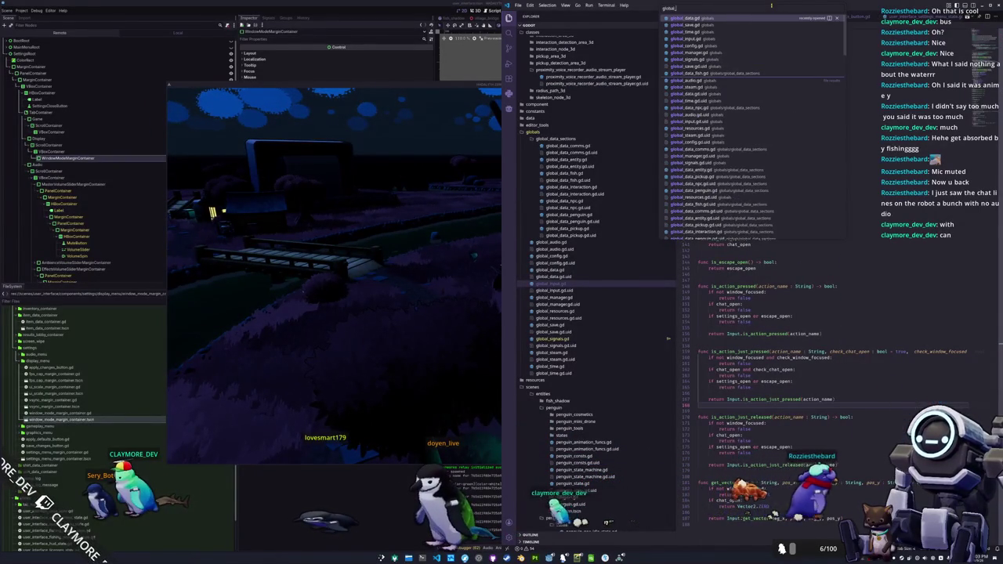
key("Return")
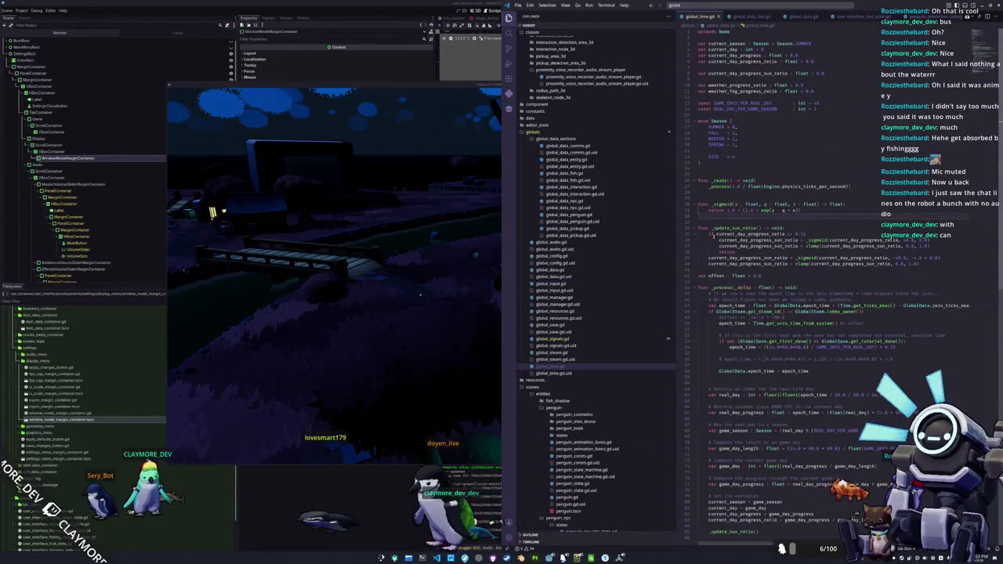
scroll(721, 227, "down", 2)
scroll(725, 308, "down", 2)
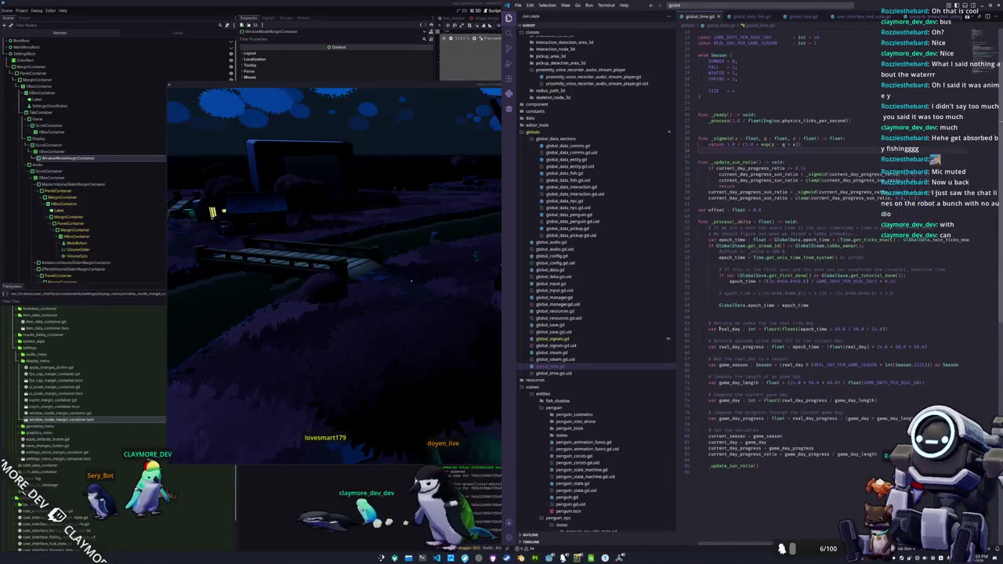
scroll(718, 328, "down", 2)
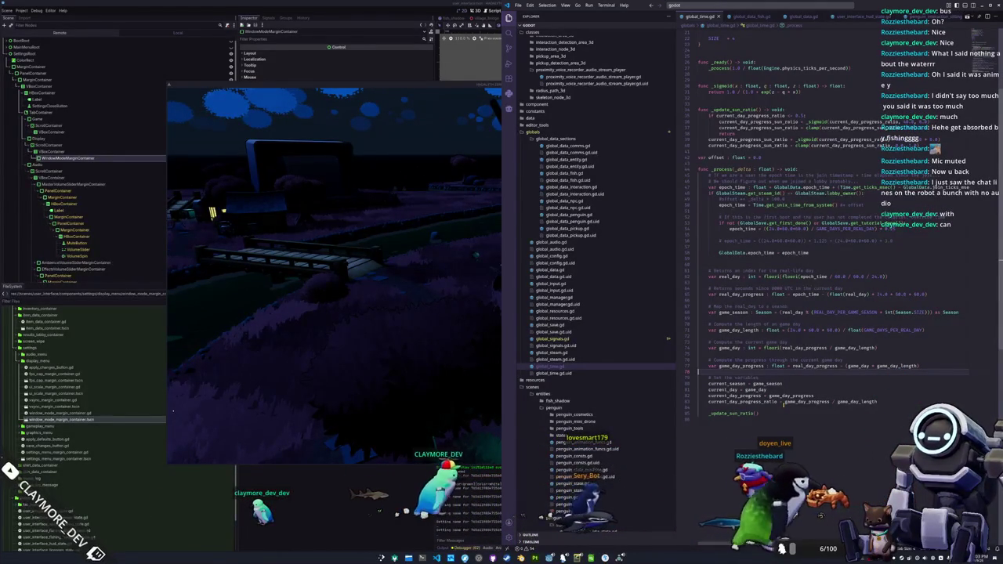
scroll(783, 405, "up", 7)
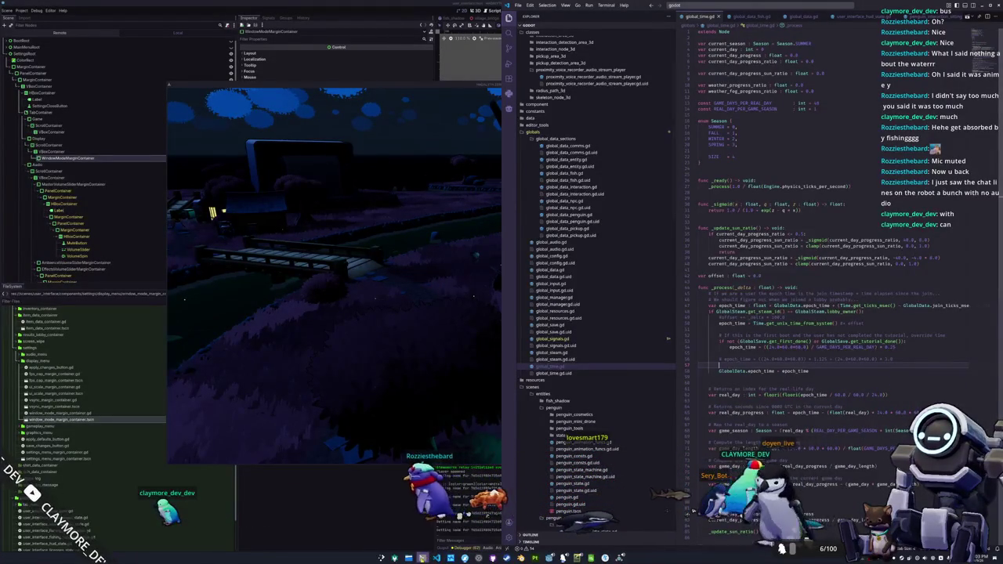
key("super+e")
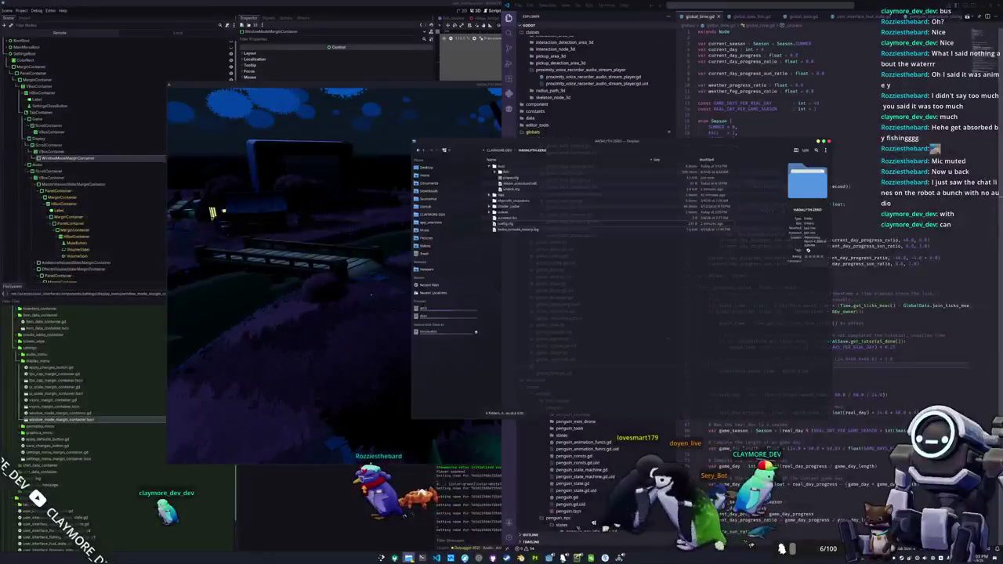
Check config.cfg in Kate (AUDIO volumes 0.7, DISPLAY mode=0), then close Kate and Dolphin
double_click(505, 225)
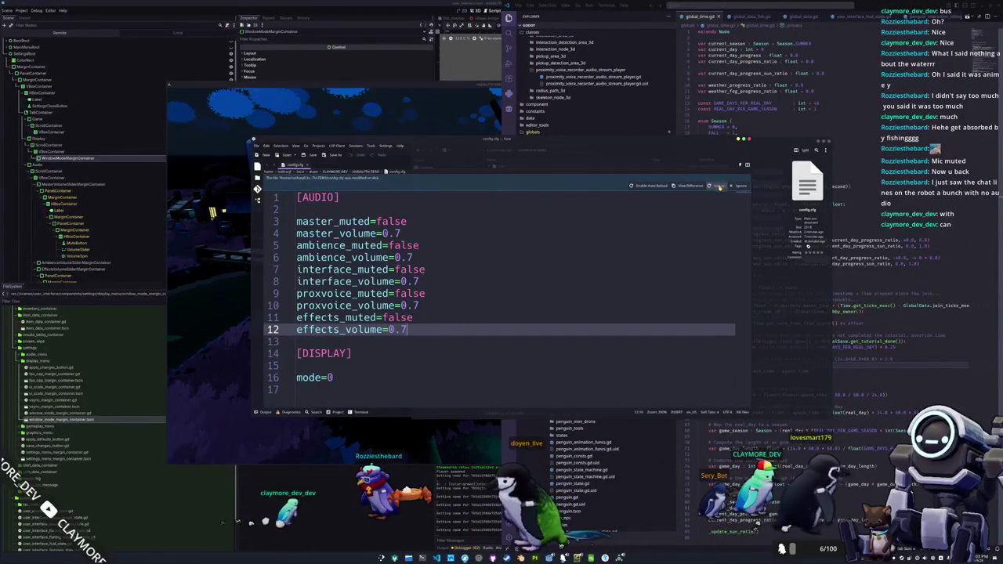
left_click(720, 186)
scroll(563, 257, "down", 4, "ctrl")
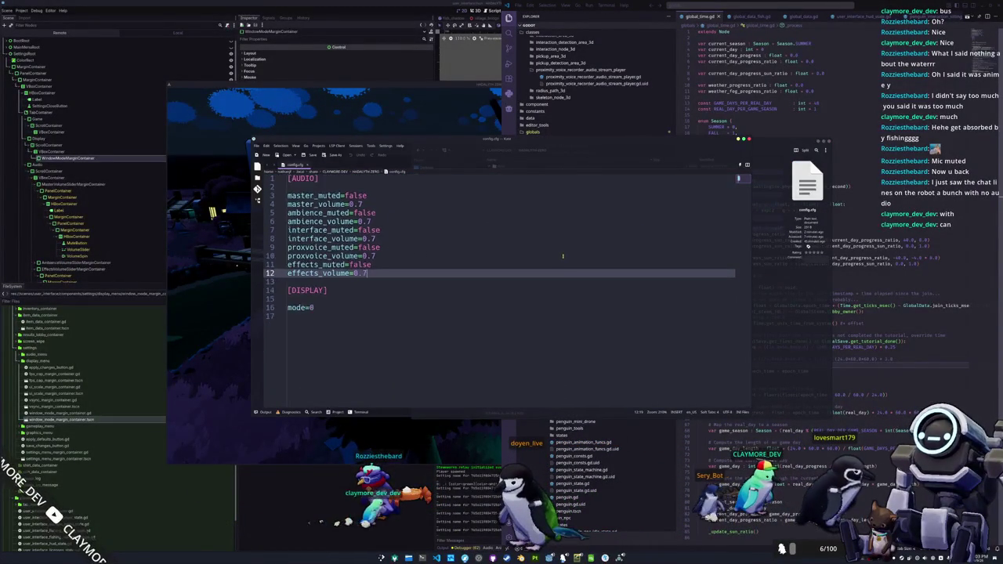
left_click(749, 140)
left_click(830, 142)
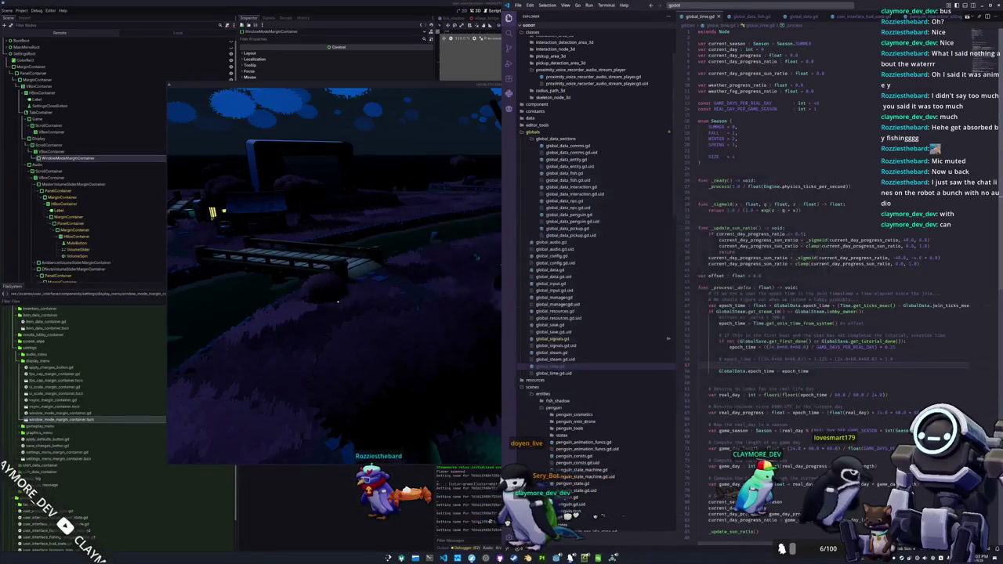
key("alt+Tab")
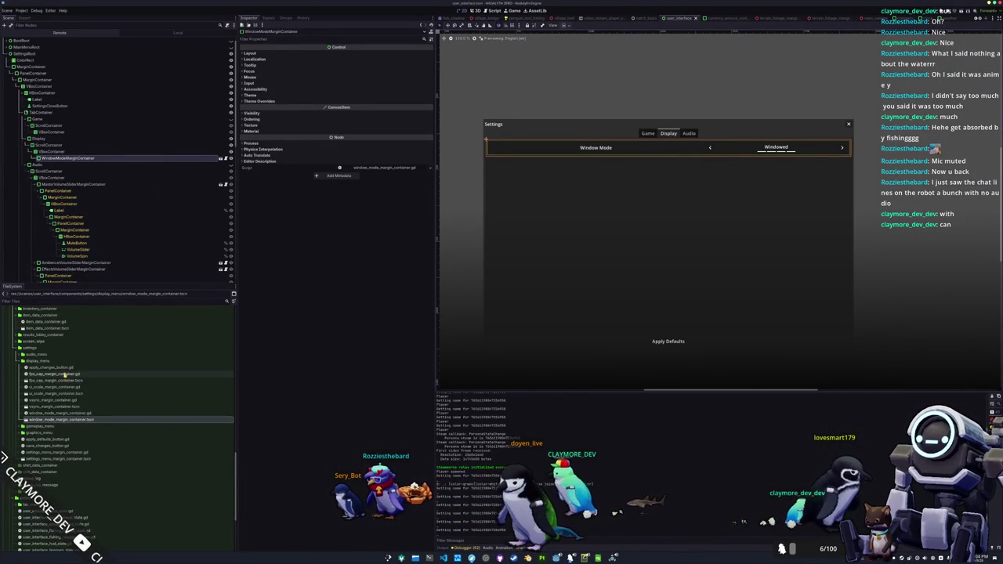
Open vsync_margin_container.tscn and give LeftButton the left-arrow icon
double_click(47, 433)
double_click(53, 406)
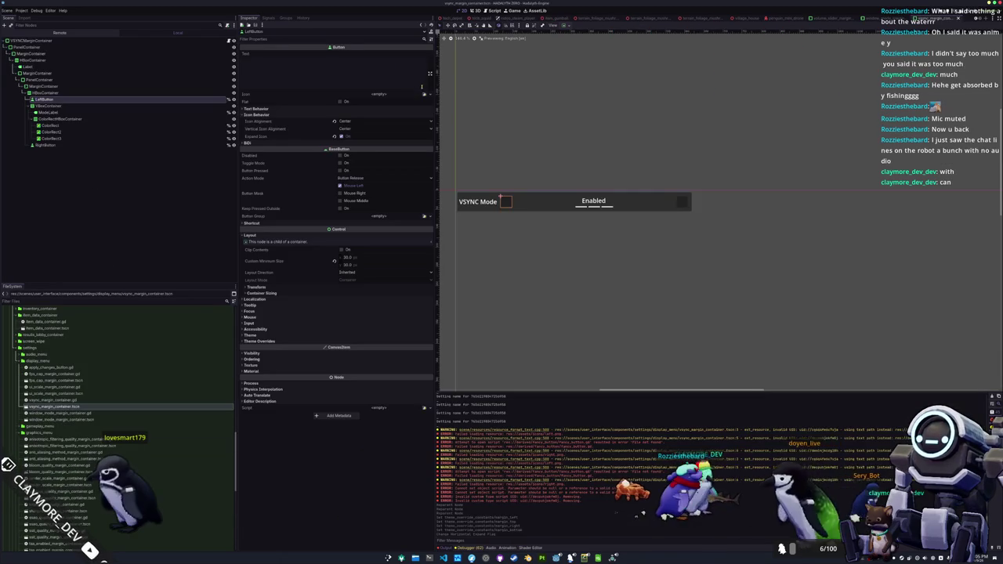
left_click(425, 94)
type("left")
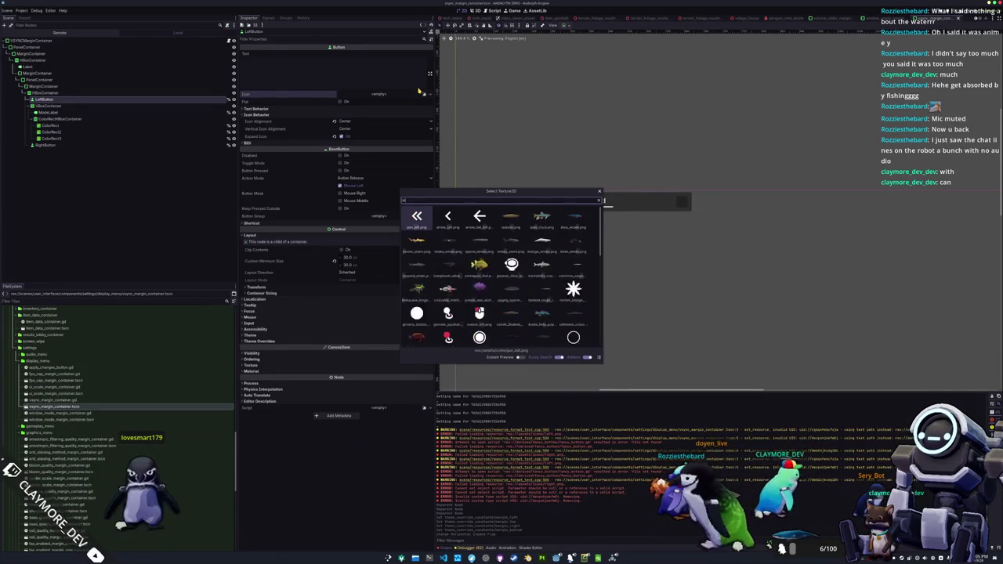
key("Return")
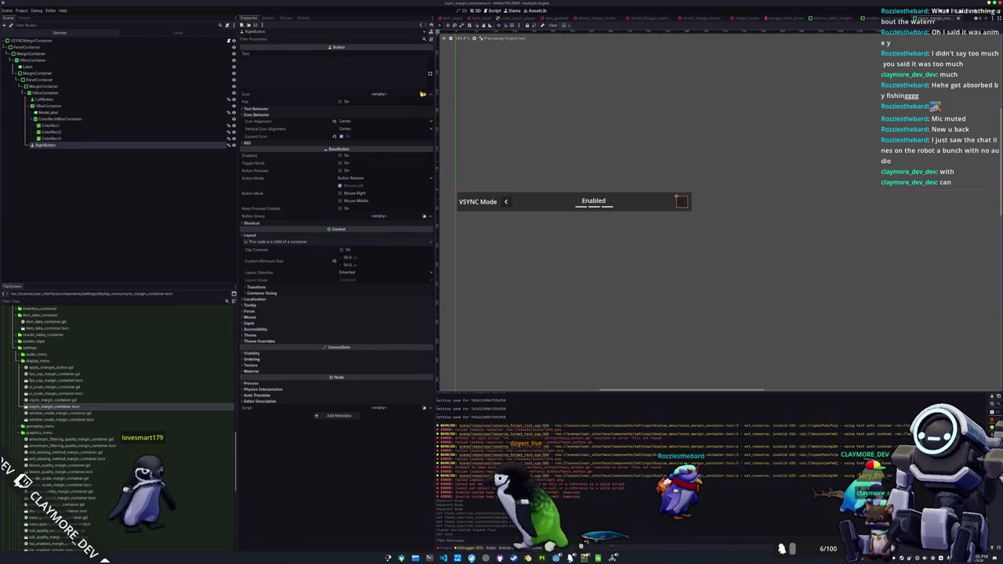
Give RightButton the right-arrow icon and select the VSYNC Mode label
left_click(424, 95)
type("right")
key("Right")
key("Return")
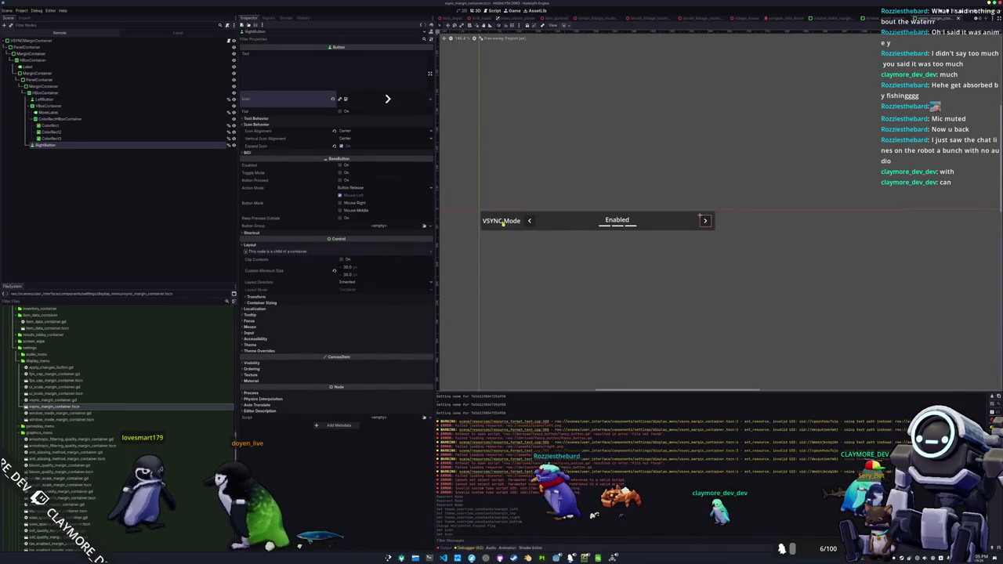
left_click(501, 221)
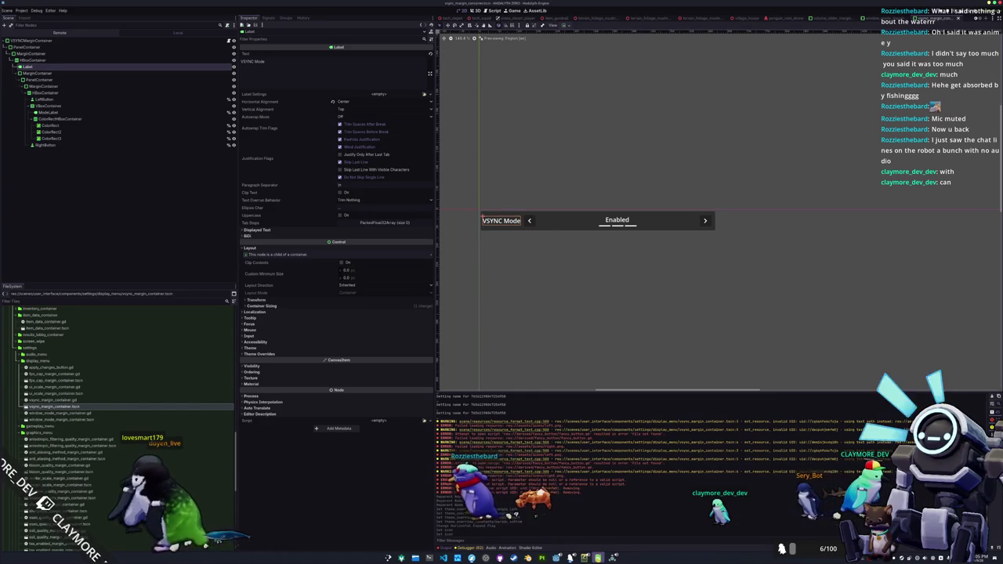
Add a #SETTINGS_MENU_DISPLAY_VSYNC row reading 'VSync Mode' to translations.csv and save it
key("alt+Tab")
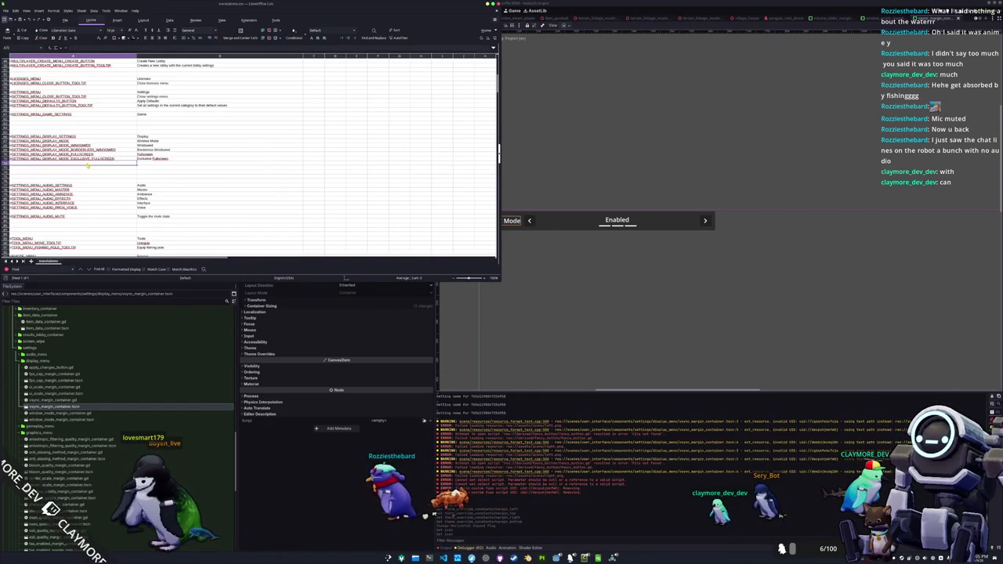
left_click(100, 164)
type("#SETTINGS_MENU_")
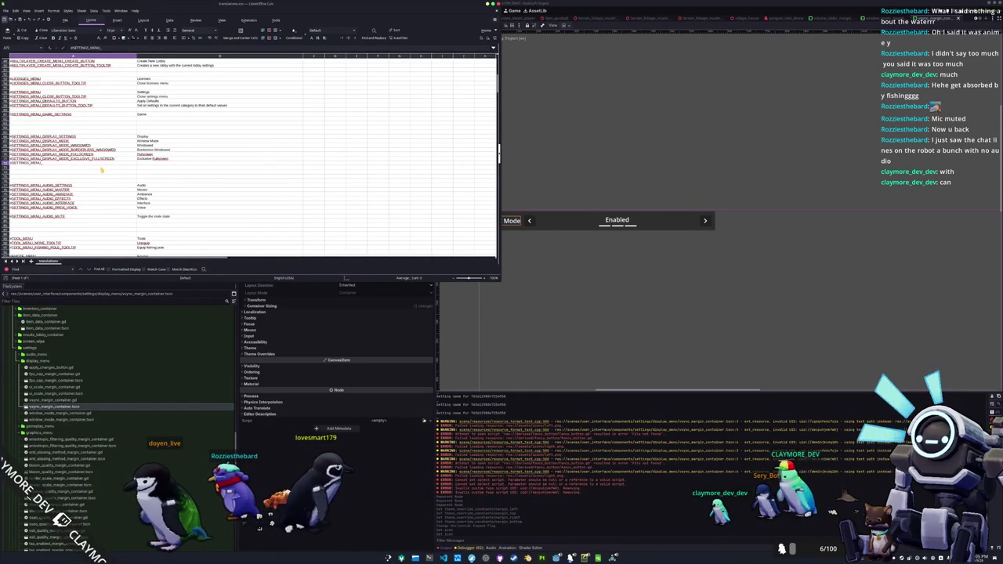
type("DISPLAY_")
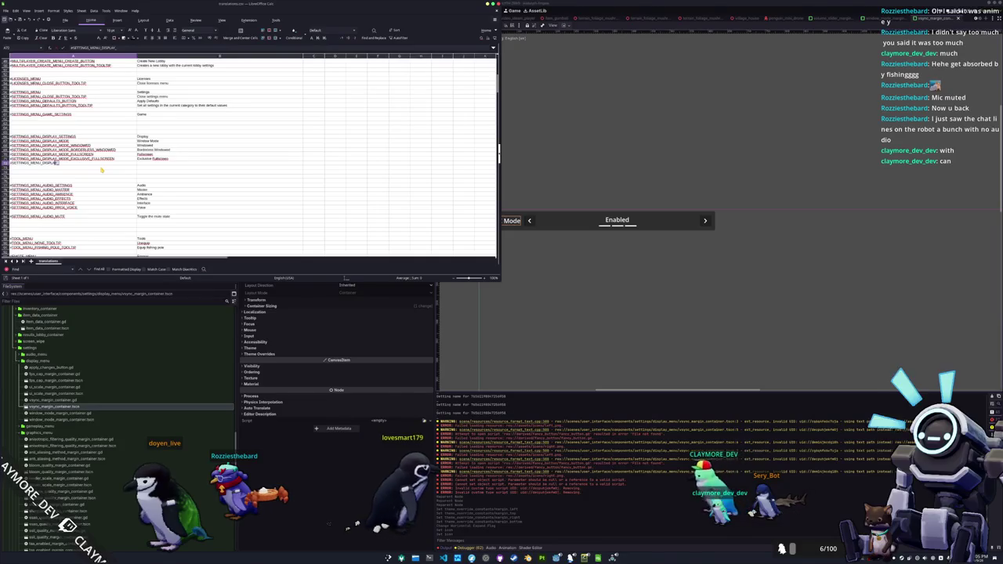
type("VSYNC")
key("Tab")
type("V")
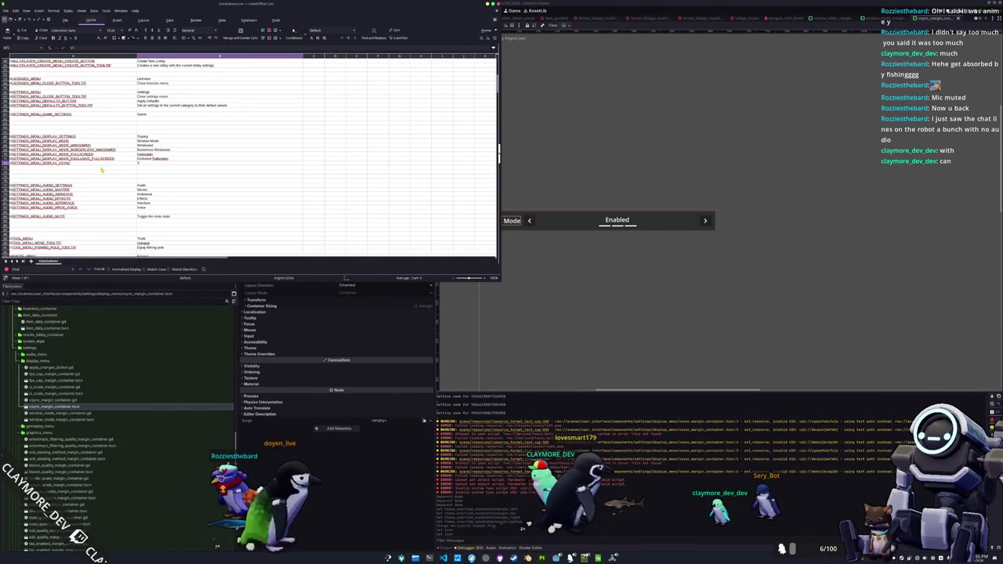
type("Sync Mode")
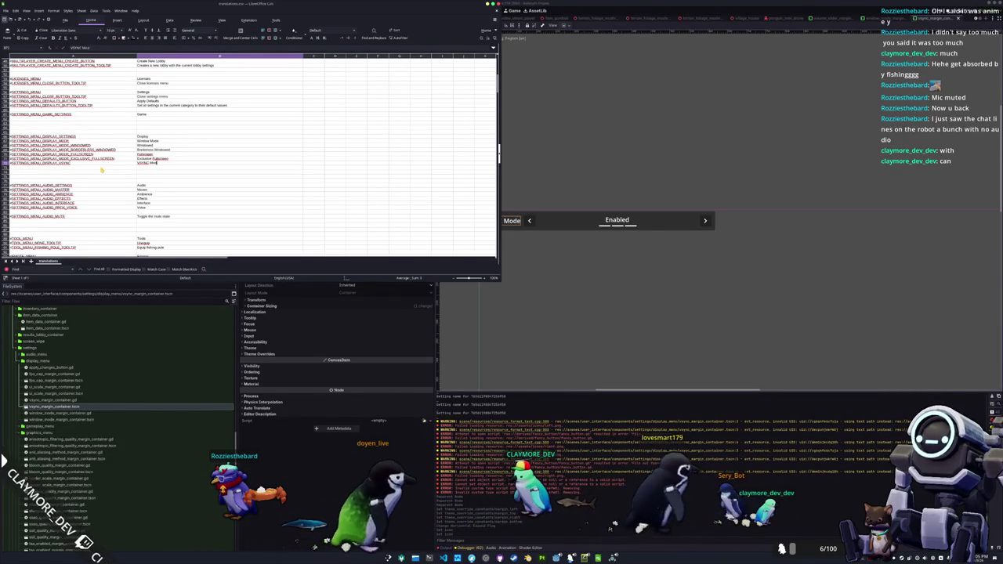
key("ctrl+s")
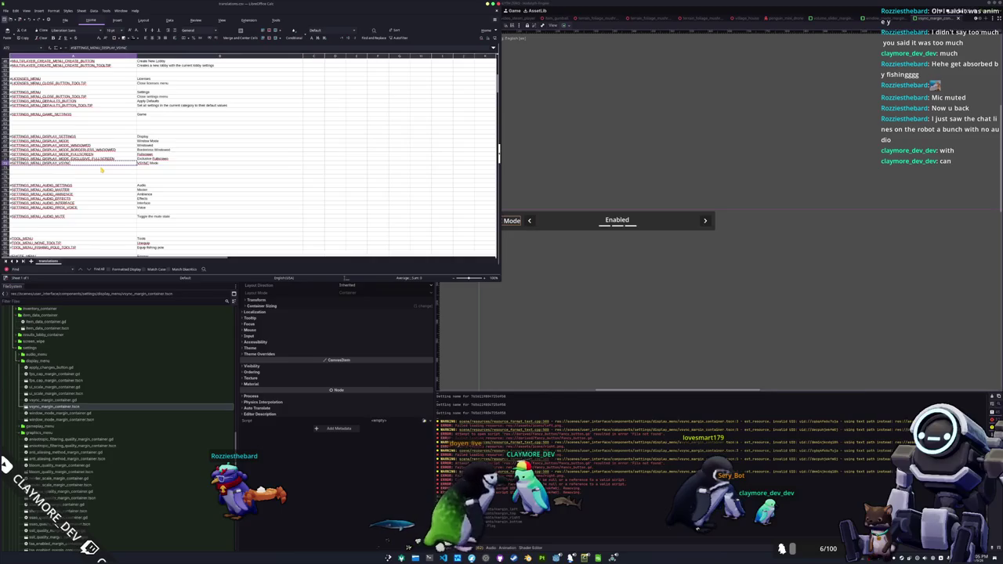
Set the VSYNC label's Text to the #SETTINGS_MENU_DISPLAY_VSYNC key and save the scene
key("alt+Tab")
left_click(328, 67)
key("ctrl+a")
type("#SETTINGS_MENU_DISPLAY_VSYNC")
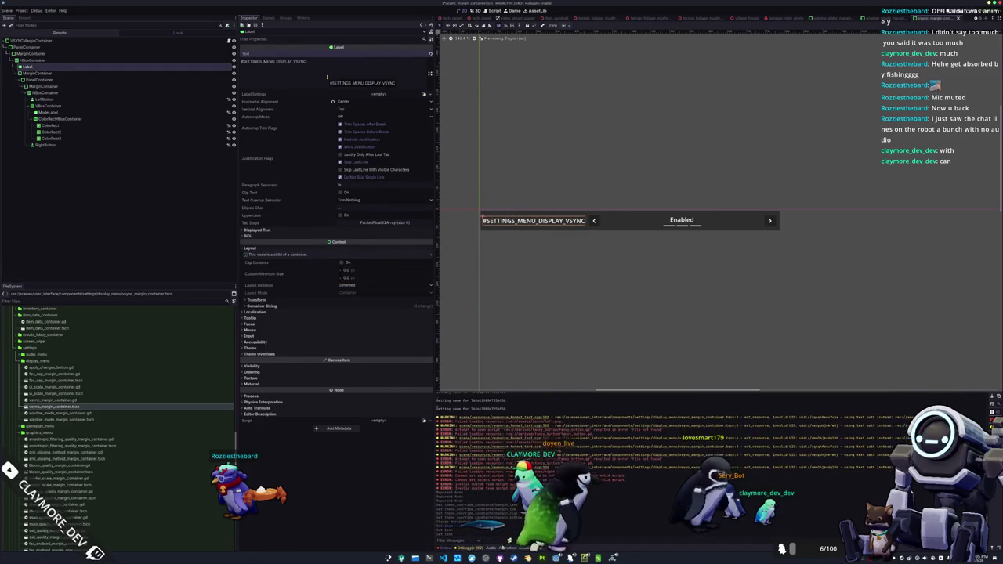
key("alt+Tab")
key("alt+Tab")
key("ctrl+s")
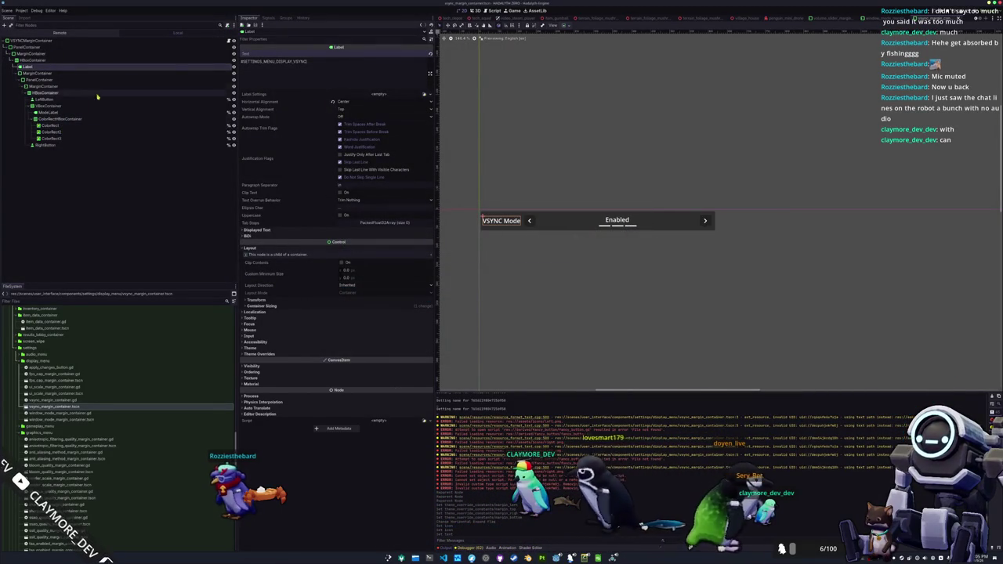
left_click(229, 41)
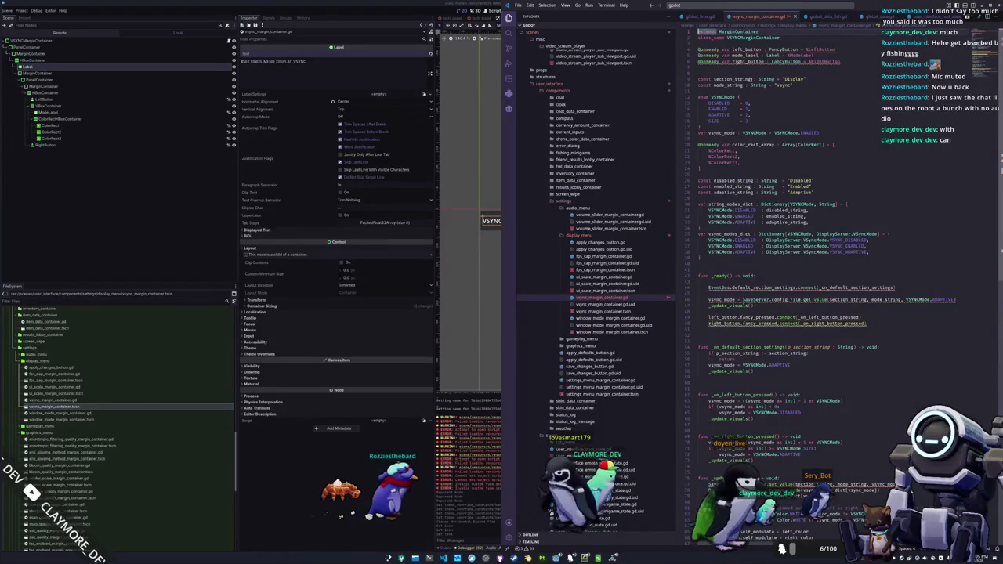
Change the left and right buttons' type from FancyButton to Button
left_click(784, 50)
double_click(782, 49)
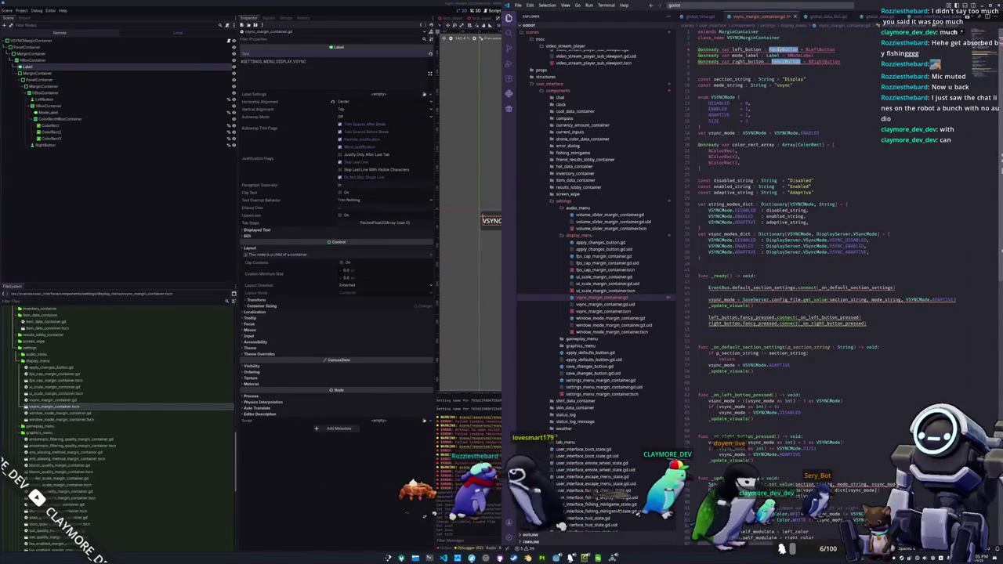
type("Button")
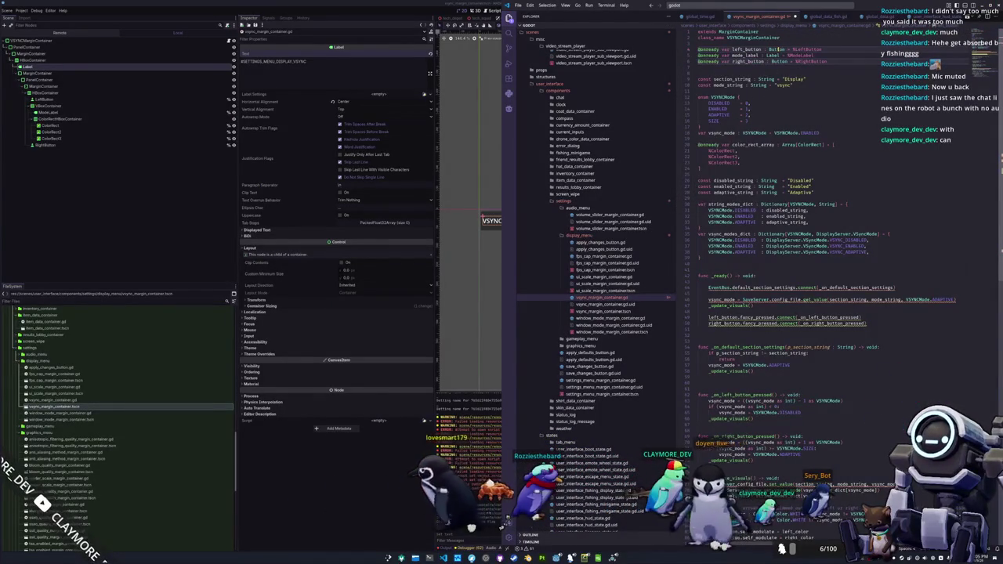
key("BackSpace")
Uppercase the section name to DISPLAY and begin replacing 'Disabled' with a '#DISP' key
left_click(731, 73)
double_click(793, 73)
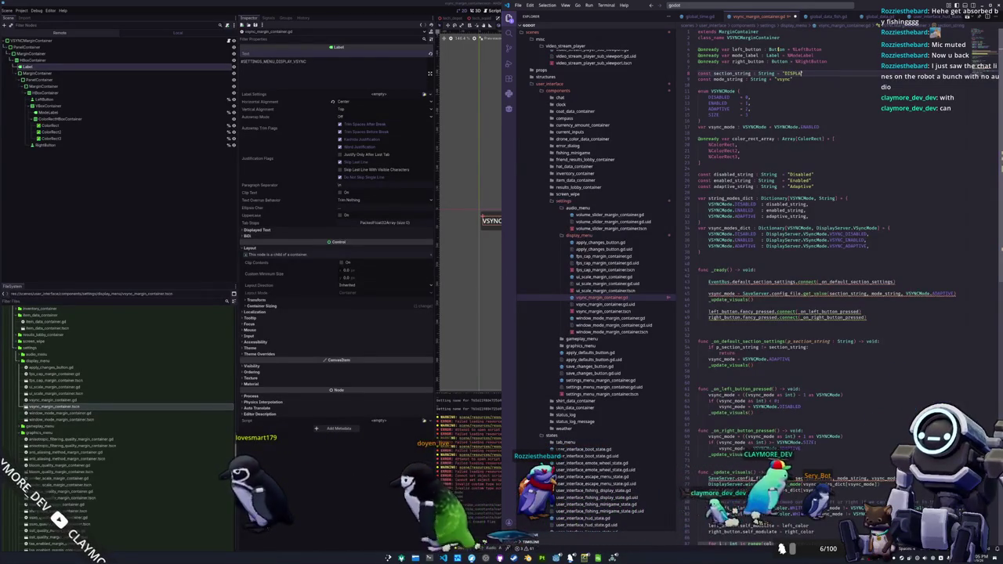
left_click(793, 79)
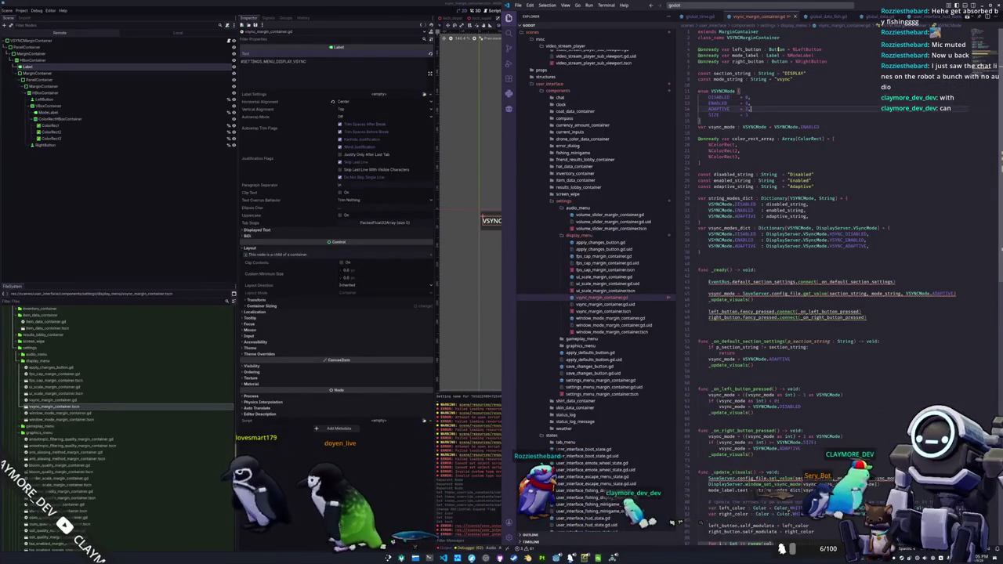
left_click(738, 145)
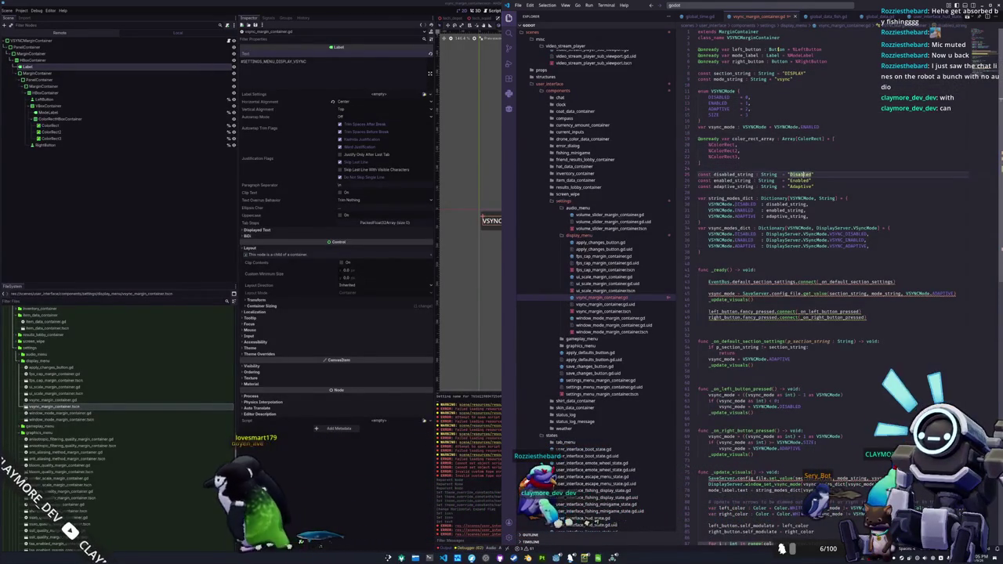
double_click(800, 174)
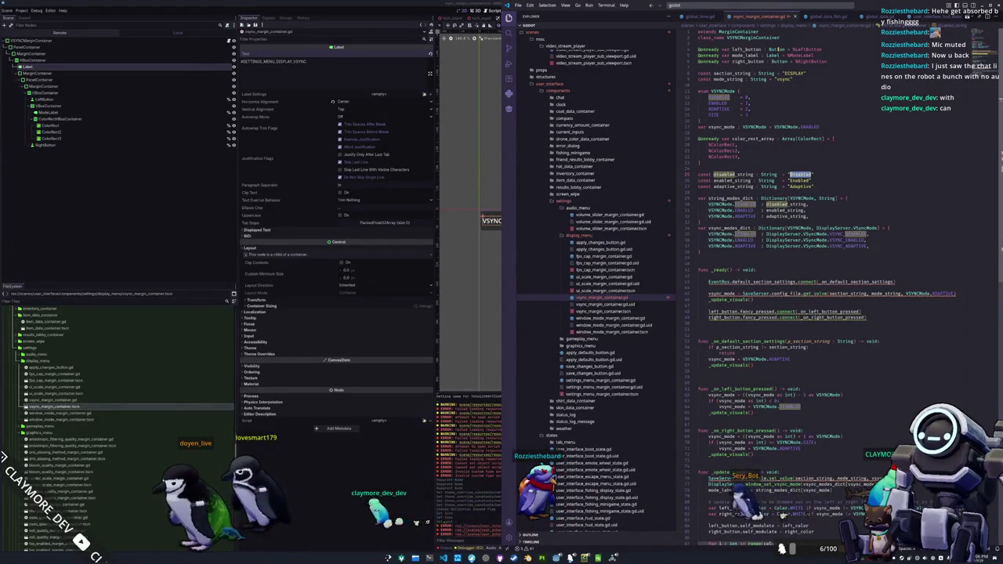
key("BackSpace")
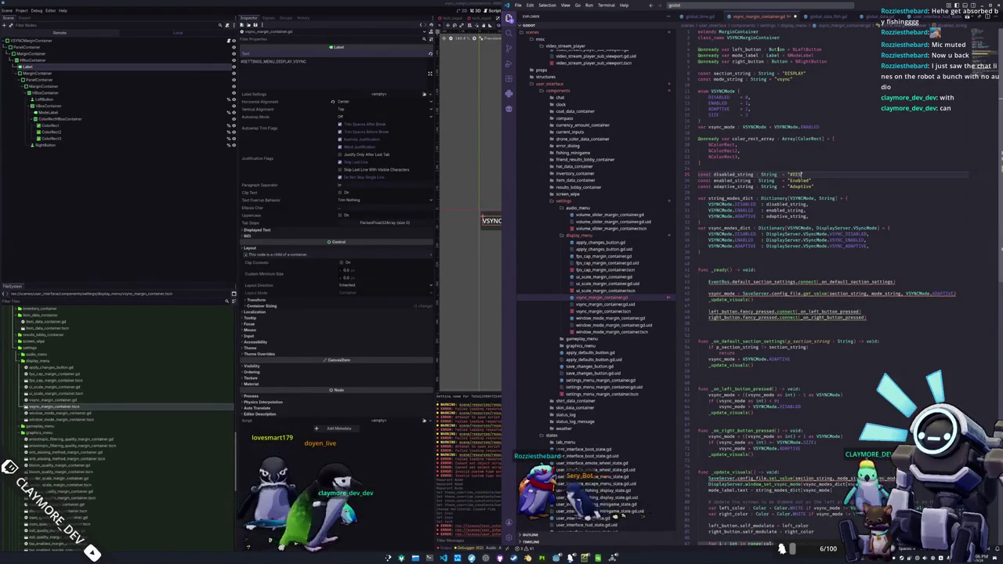
key("ctrl+z")
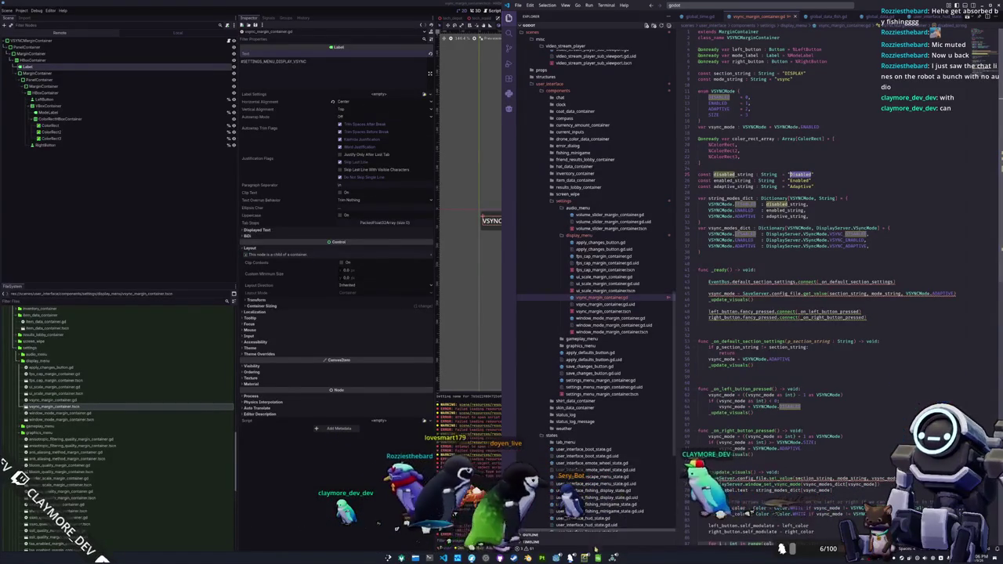
key("alt+Tab")
type("#DISP")
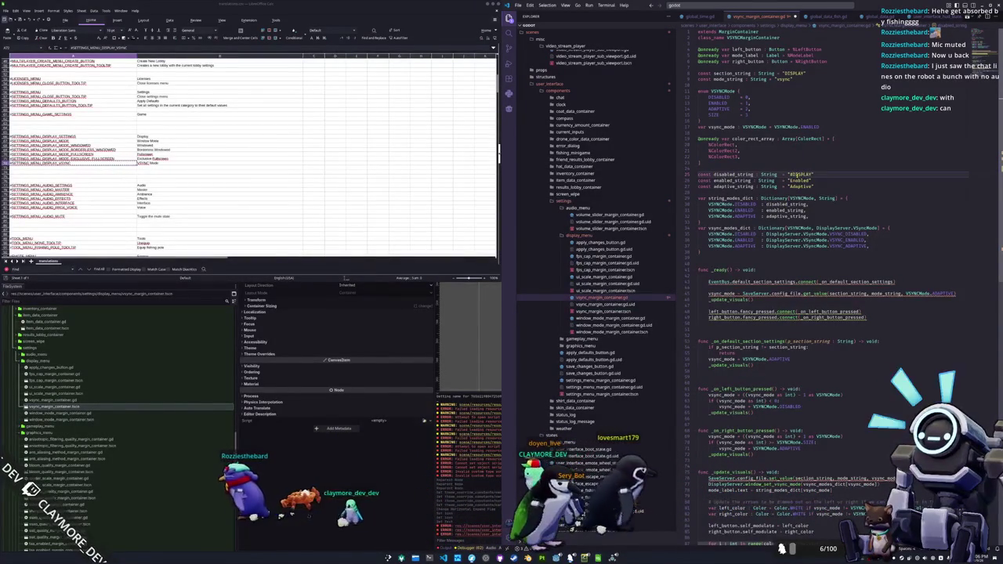
Rewrite the three state strings as #SETTINGS_MENU_DISPLAY_VSYNC_DISABLED, _ENABLED and _ADAPTIVE keys
key("ctrl+BackSpace")
type("SETTINGS_MENU_DISPLAY_VSYNC_DISABLED")
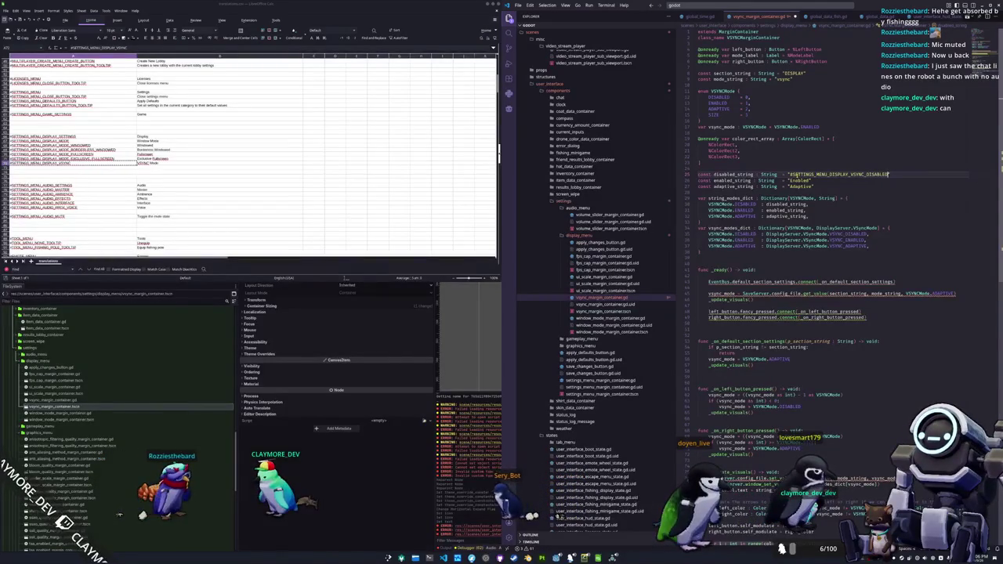
double_click(799, 180)
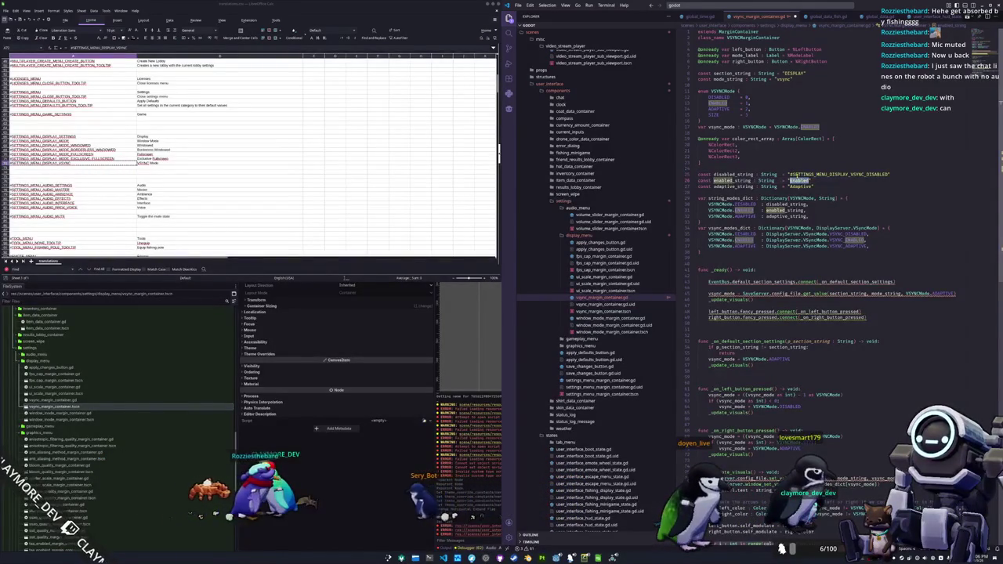
type("SETTINGS_MENU_DISPLAY_VSYNC_DISABLED")
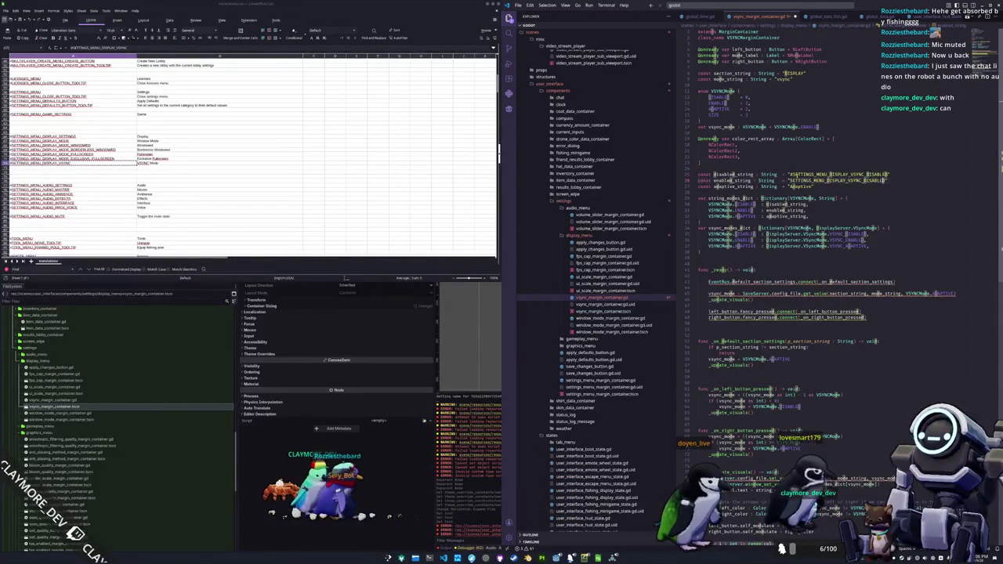
key("BackSpace")
key("BackSpace")
key("BackSpace")
type("E")
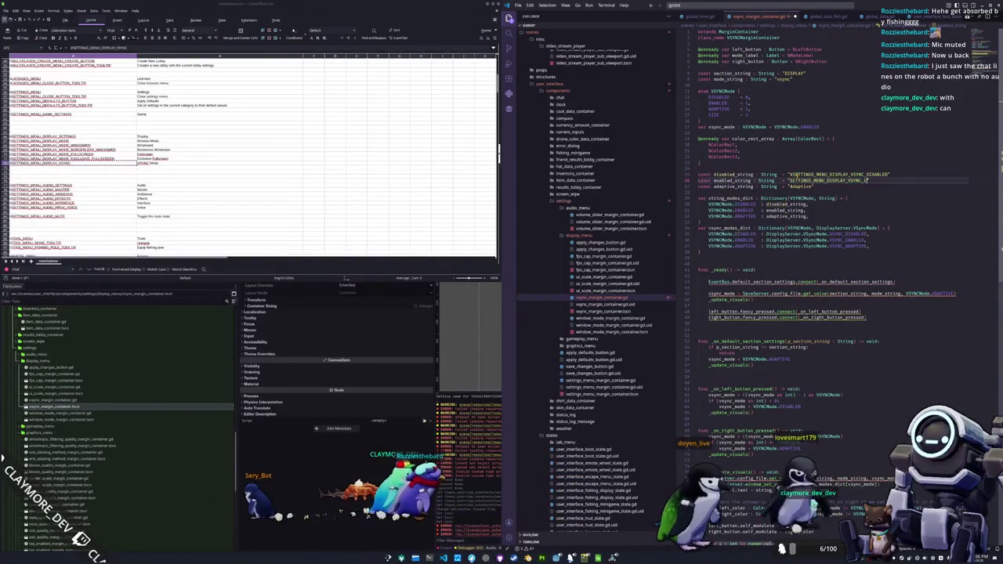
type("NABLED")
double_click(799, 186)
key("ctrl+v")
key("BackSpace")
key("BackSpace")
key("BackSpace")
type("ADAPTIVE")
Paste the DISABLED, ENABLED and ADAPTIVE keys into new translation rows below VSync Mode
double_click(839, 174)
key("ctrl+c")
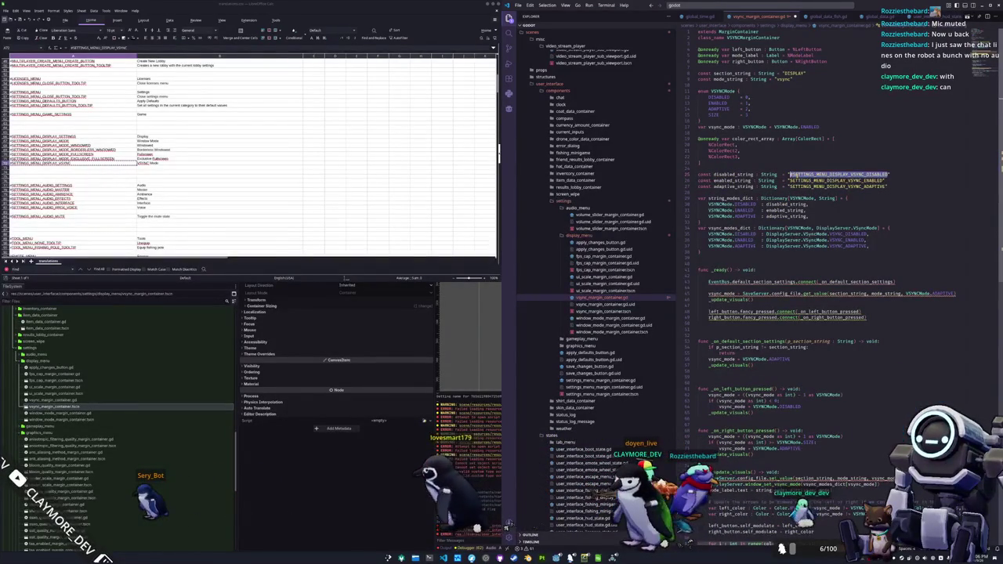
left_click(70, 168)
key("ctrl+v")
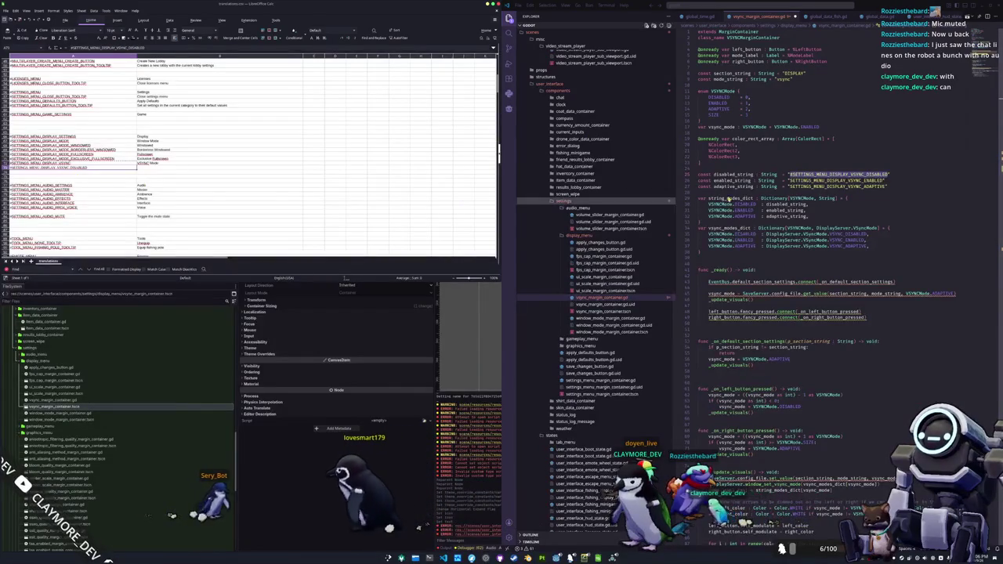
double_click(790, 180)
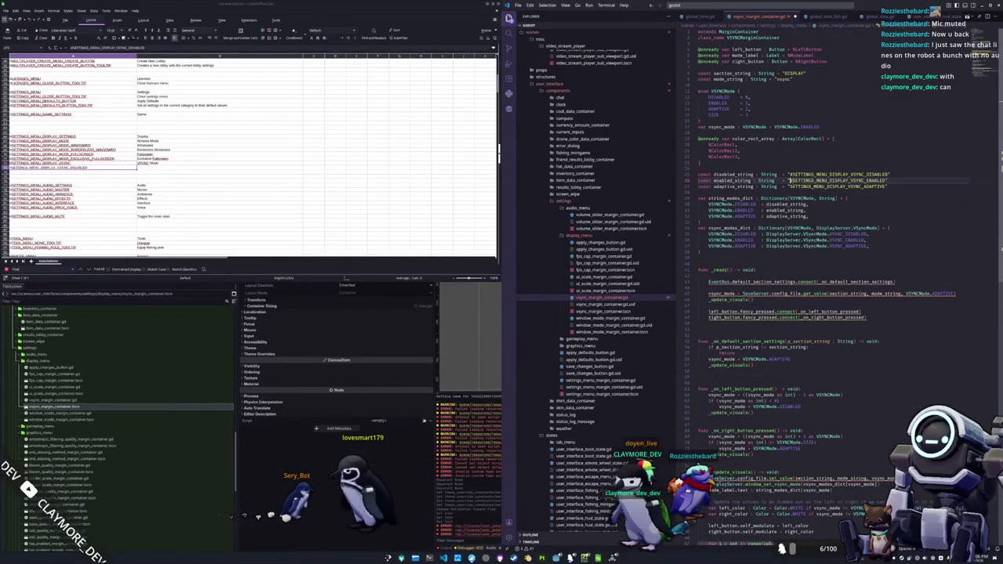
left_click(86, 173)
double_click(792, 187)
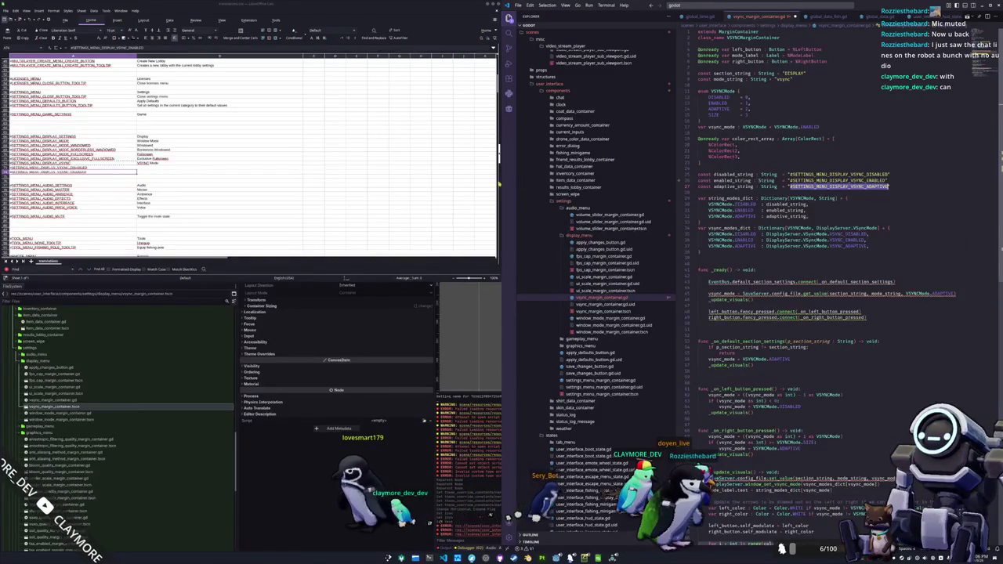
left_click(113, 177)
type("#SETTINGS_MENU_DISPLAY_VSYNC_ADAPTIVE")
left_click(191, 163)
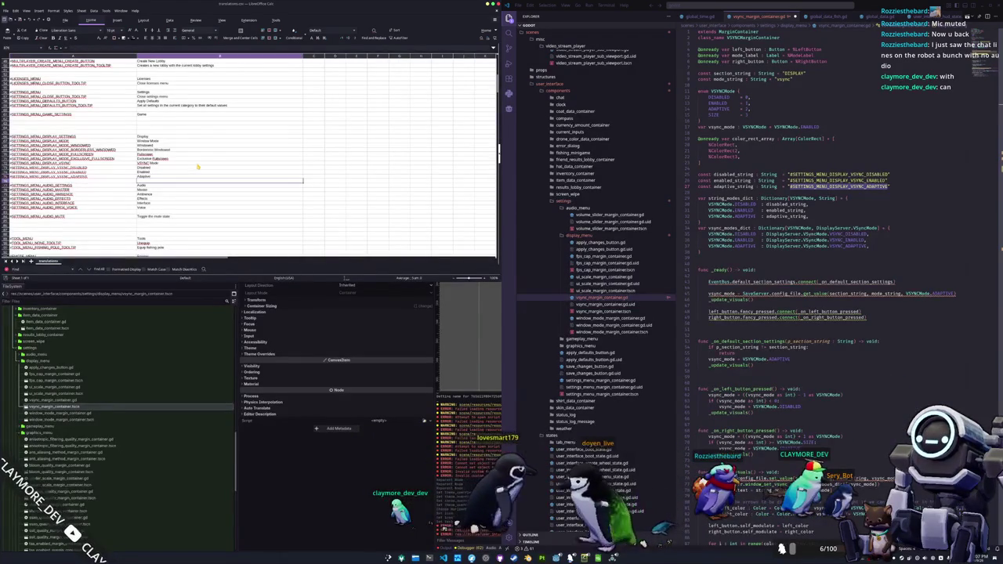
left_click(782, 223)
Connect GlobalSignals' default-section signal to the handler and drop the old EventBus connection
scroll(764, 229, "down", 3)
type("GlobalSignals")
key("Tab")
type(".")
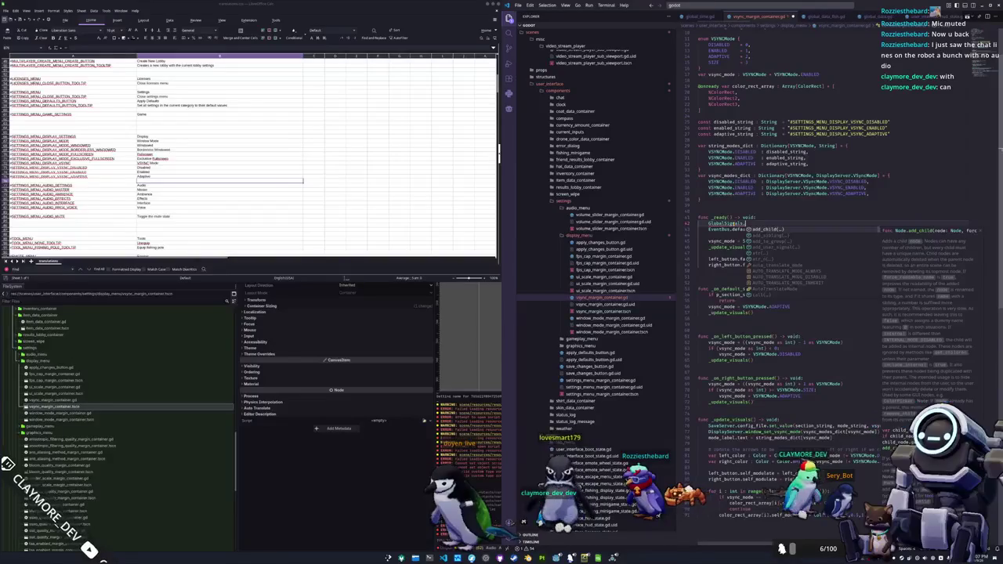
type("default_section")
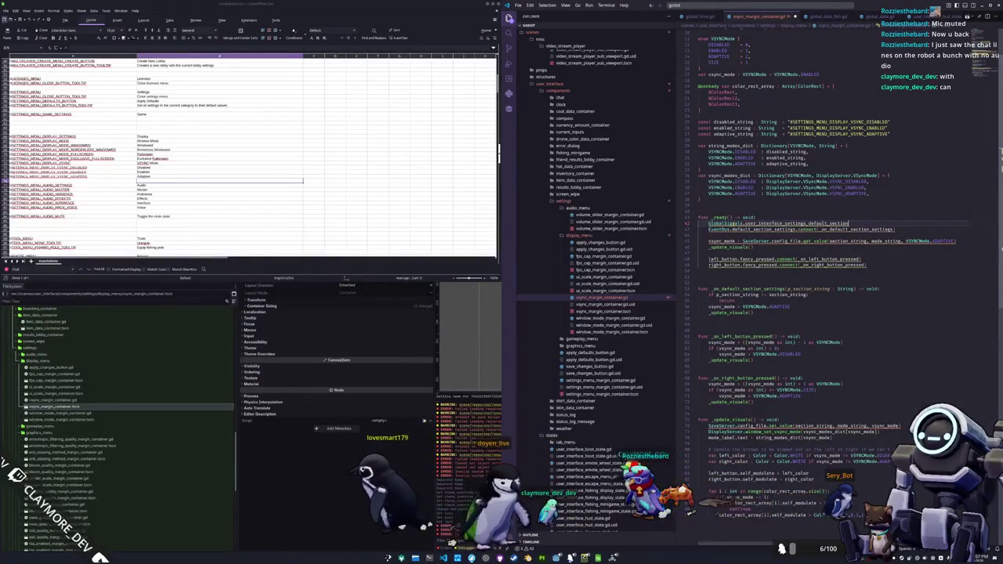
type(".conne")
key("Tab")
type("_on")
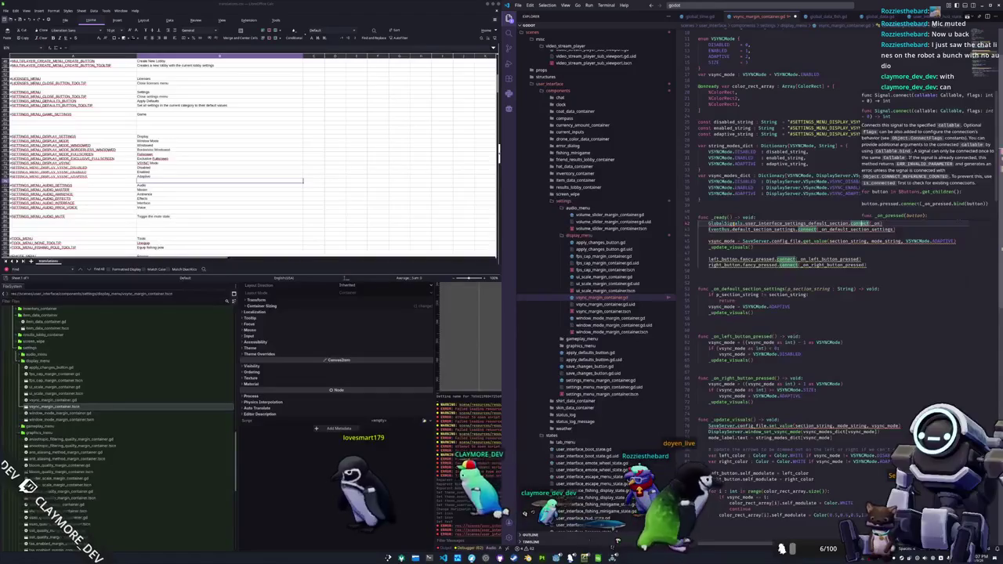
key("Escape")
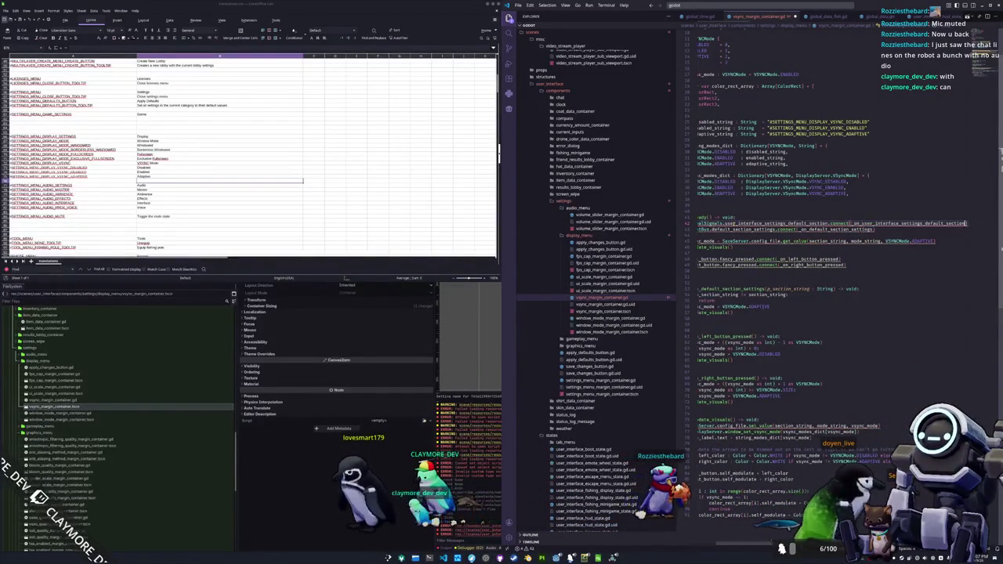
key("Tab")
key("BackSpace")
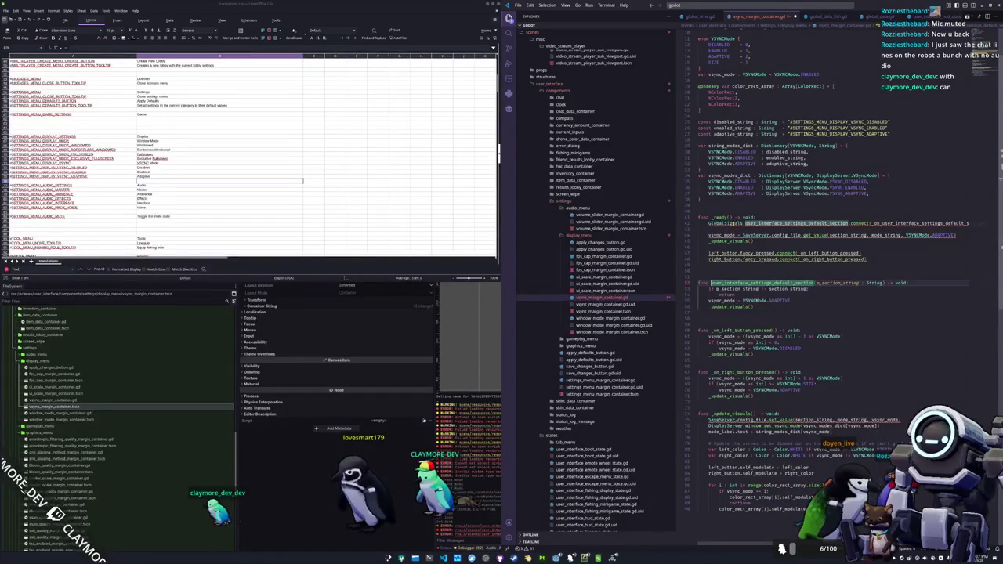
type("_section_string != section_string:")
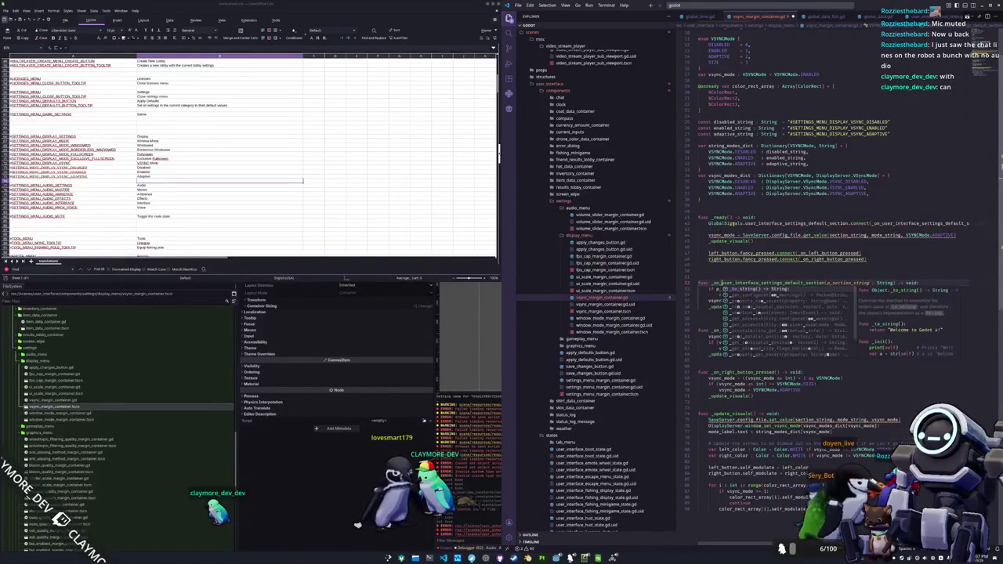
Replace SaveServer with GlobalConfig.config_file in the get_value call
left_click(756, 235)
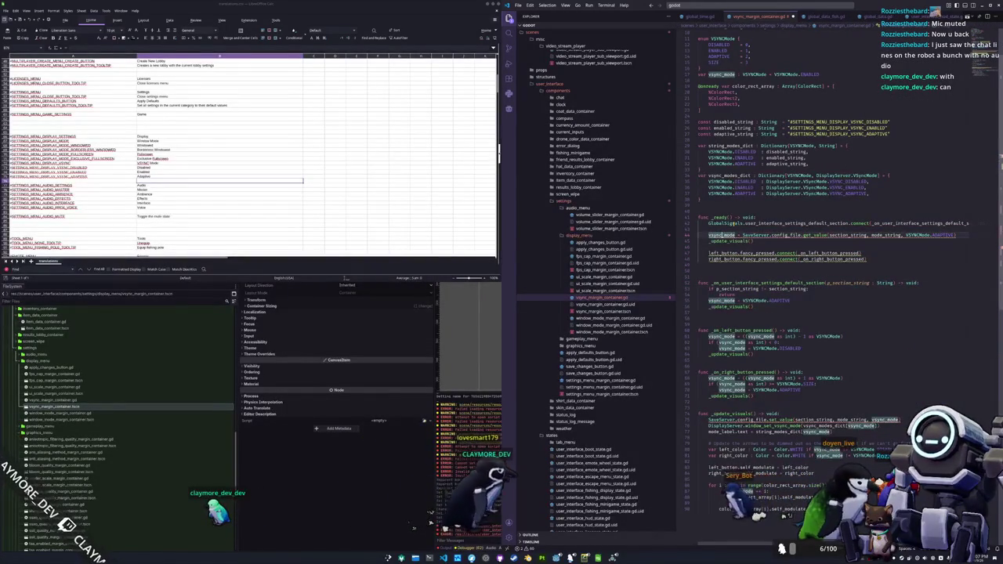
type("ConfigFile")
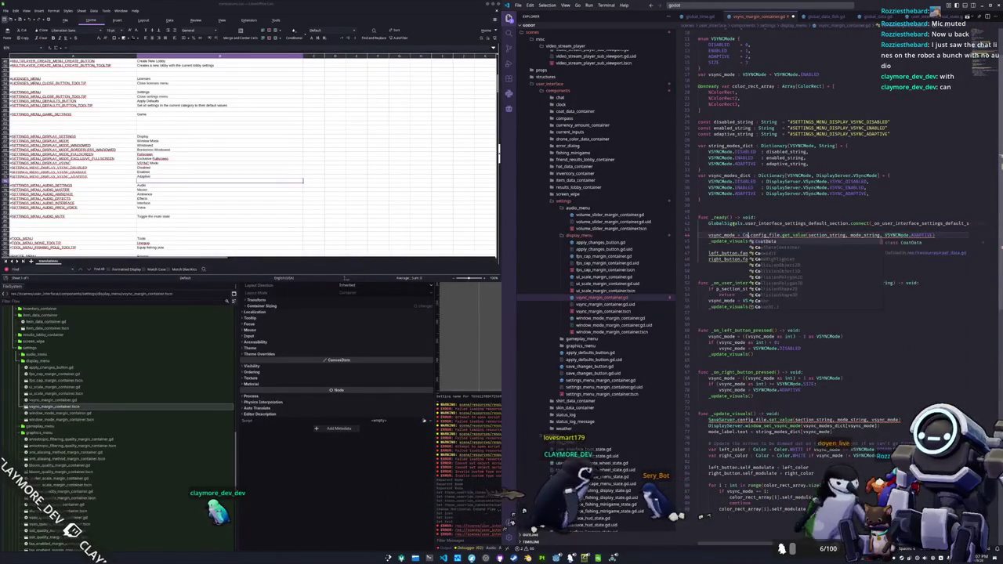
double_click(848, 235)
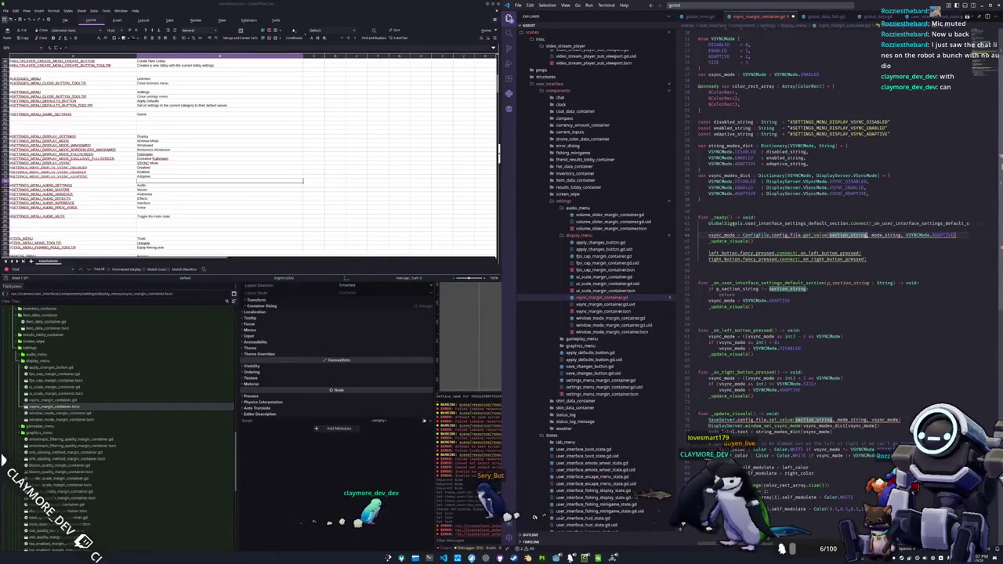
left_click(752, 241)
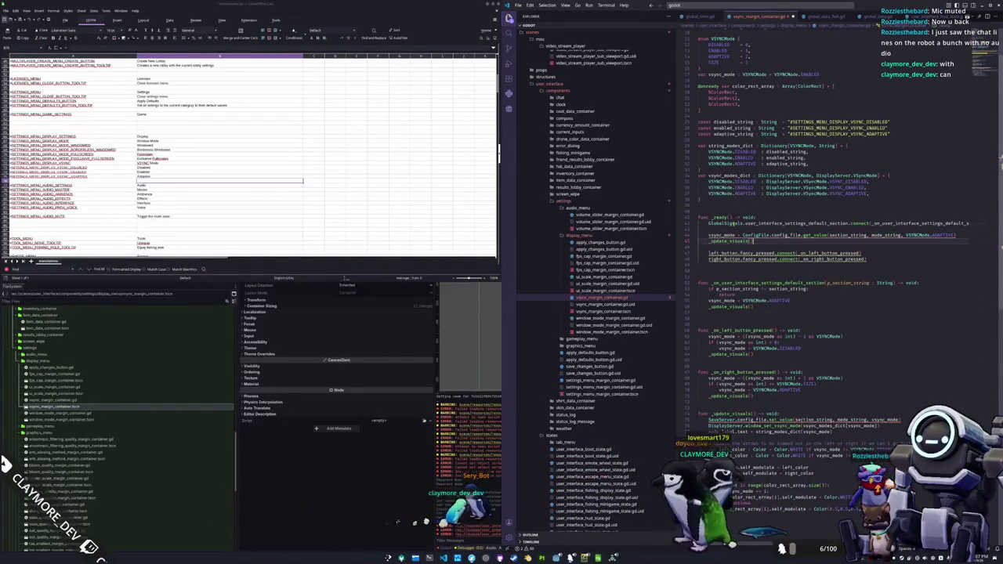
triple_click(770, 235)
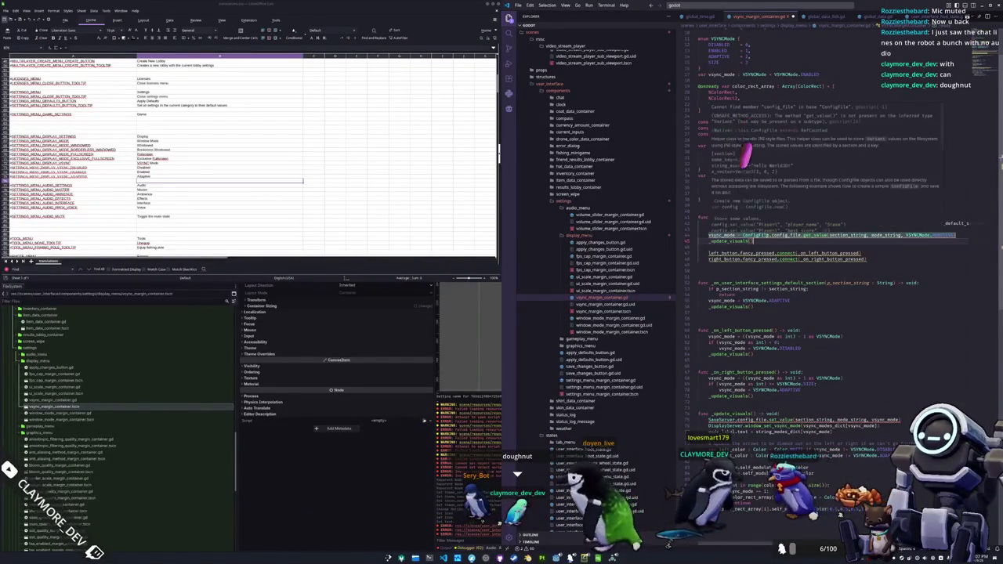
double_click(756, 235)
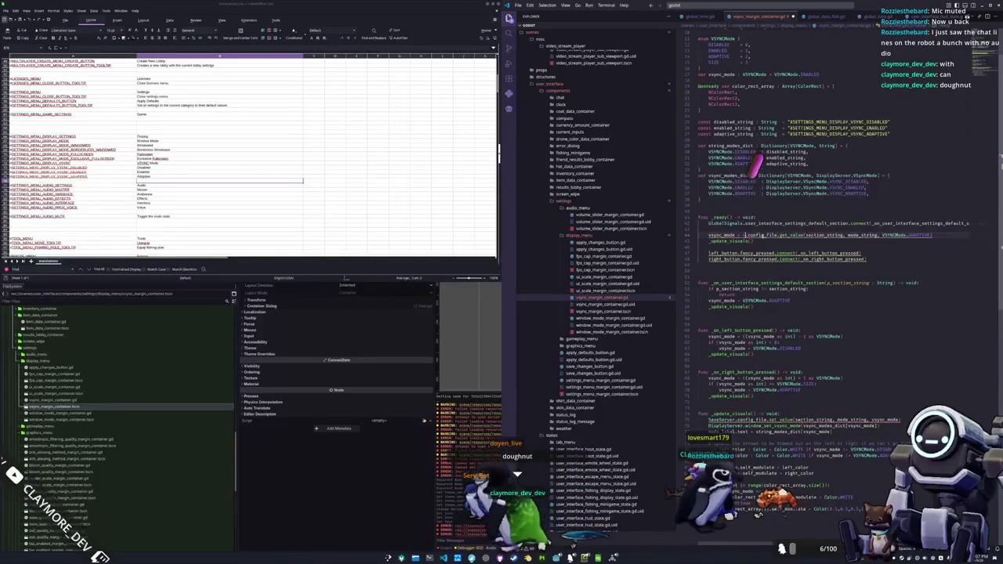
type("GlobalConfig.config_file")
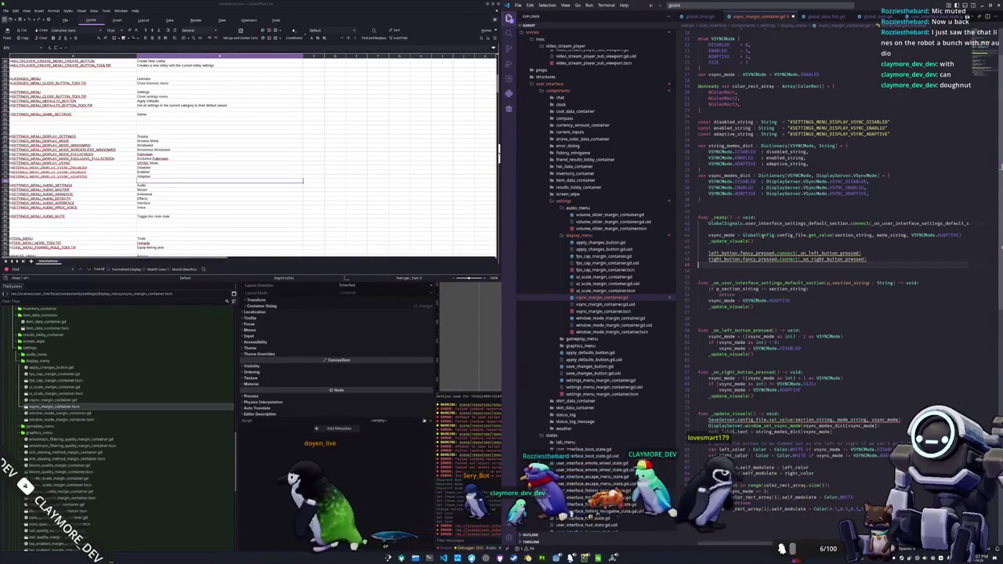
Rename fancy_pressed to pressed and remove the handler's section check and String parameter
double_click(757, 253)
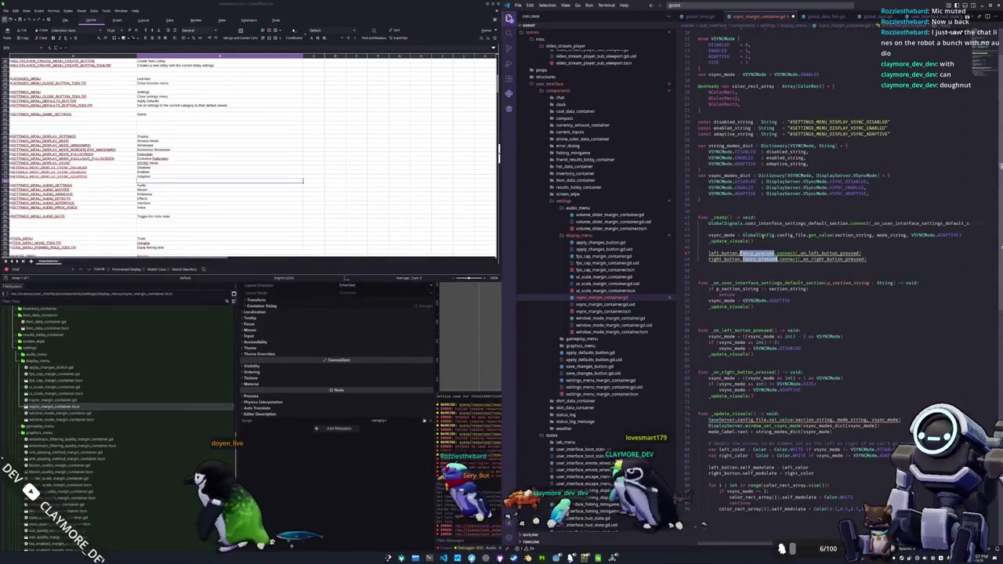
key("ctrl+d")
type("pressed")
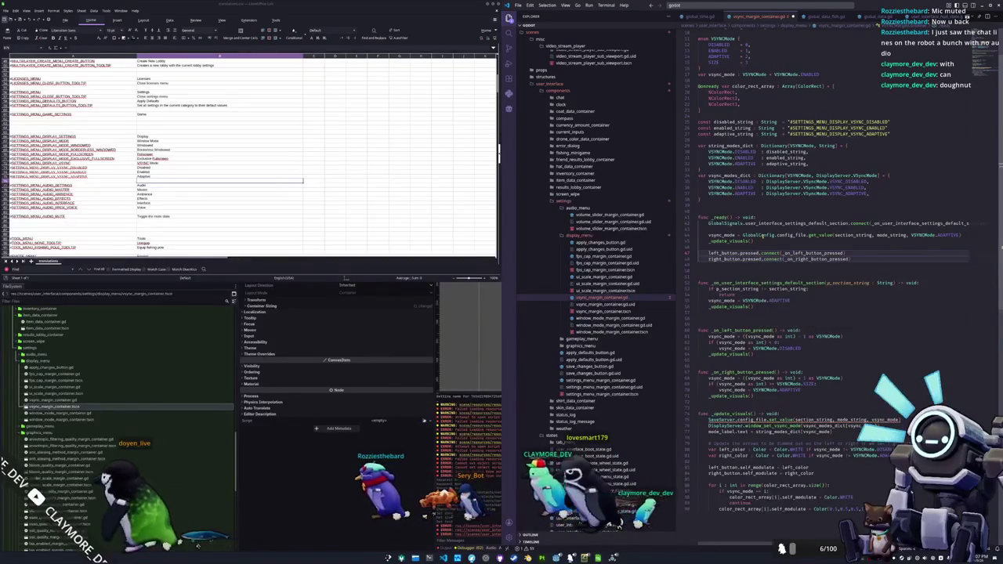
key("Down")
key("Delete")
key("Down")
key("Down")
key("shift+Down")
key("shift+End")
key("Delete")
key("Up")
double_click(881, 277)
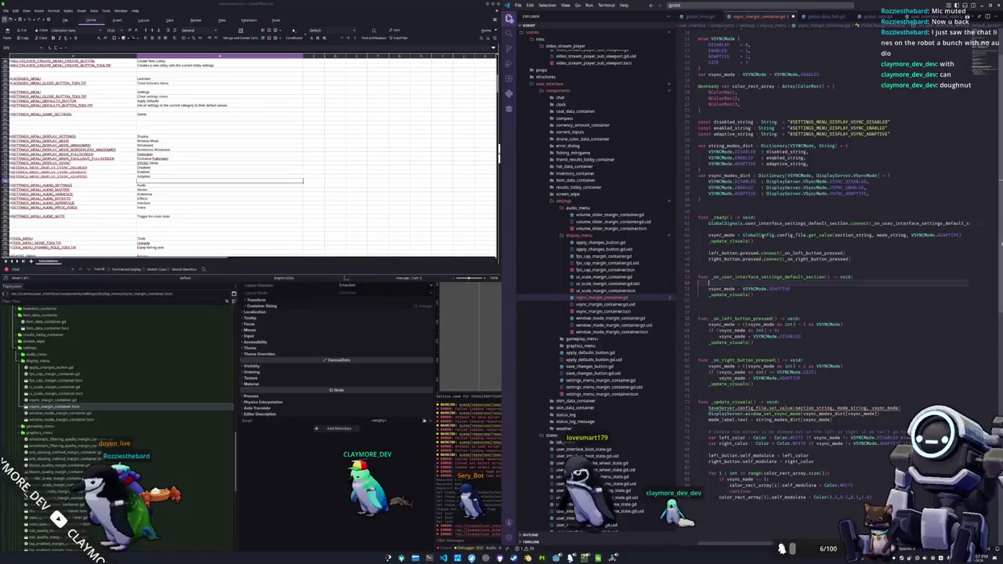
Add 'if not self.visible: return' to the default-section handler
type("if self.visible:")
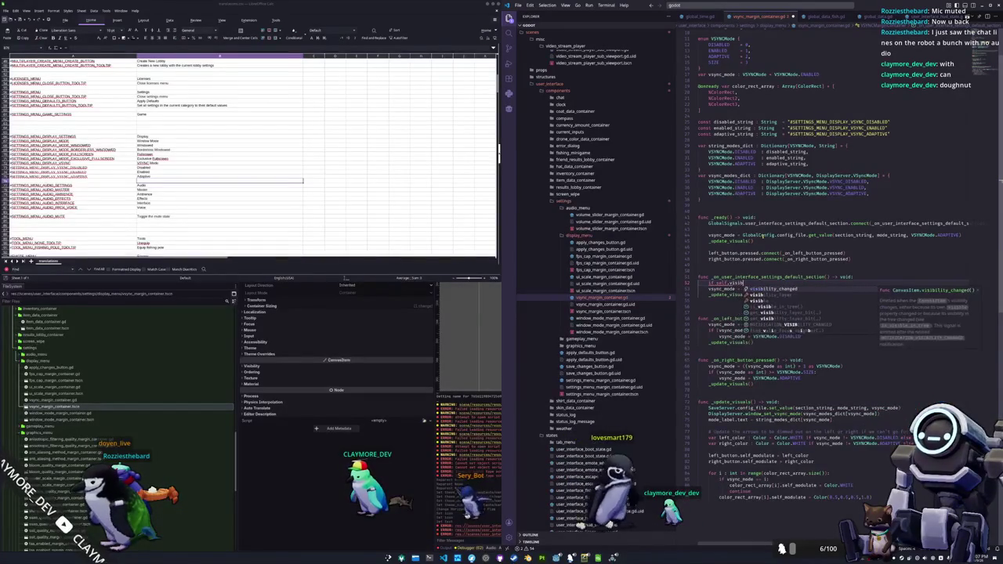
key("Return")
type("not ")
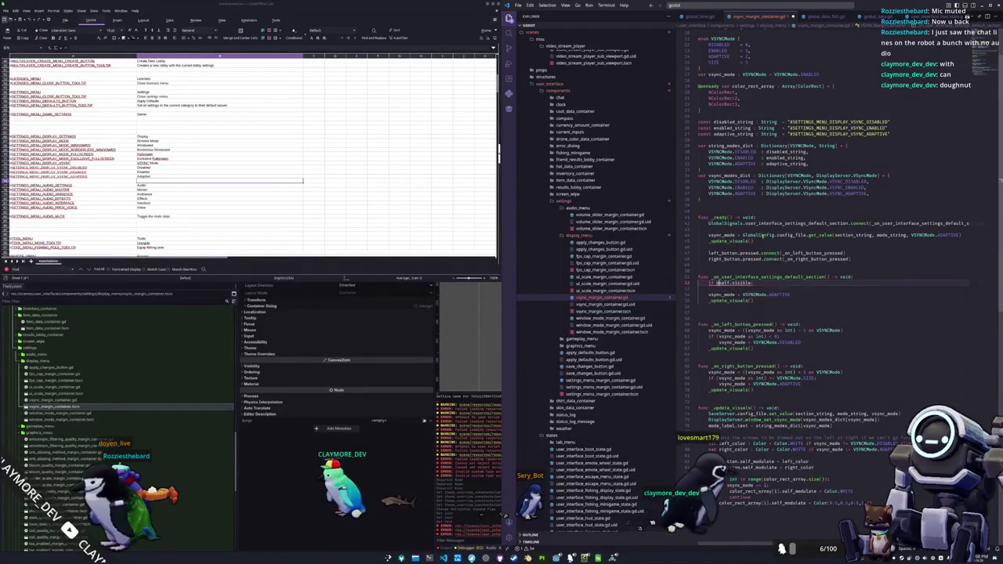
type("return")
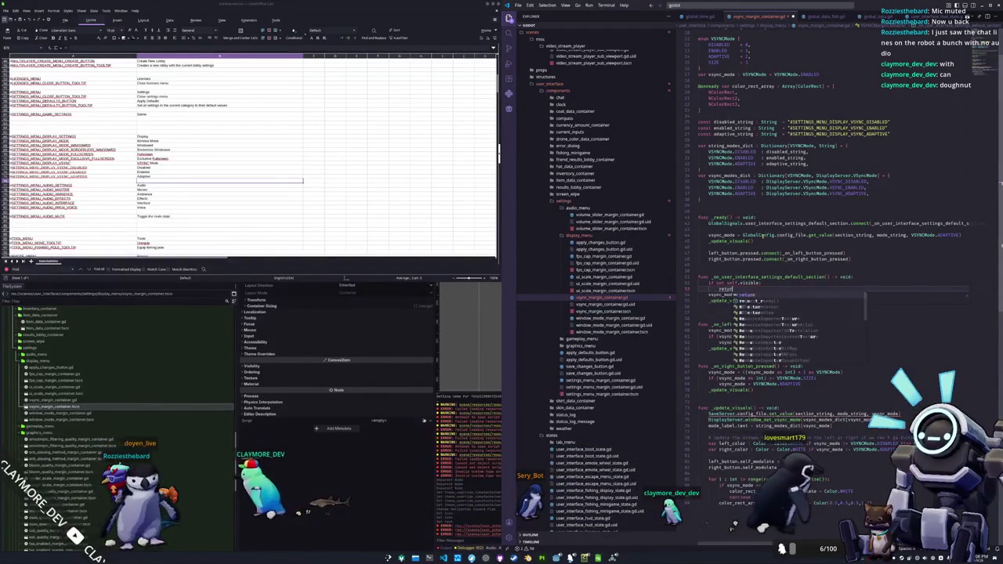
key("Down")
key("Down")
key("Delete")
key("Delete")
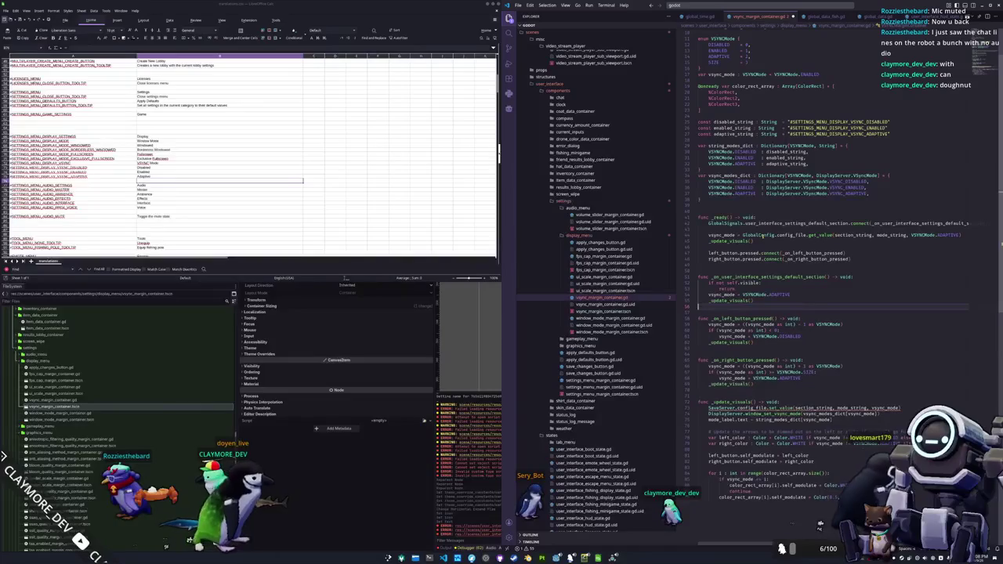
key("Return")
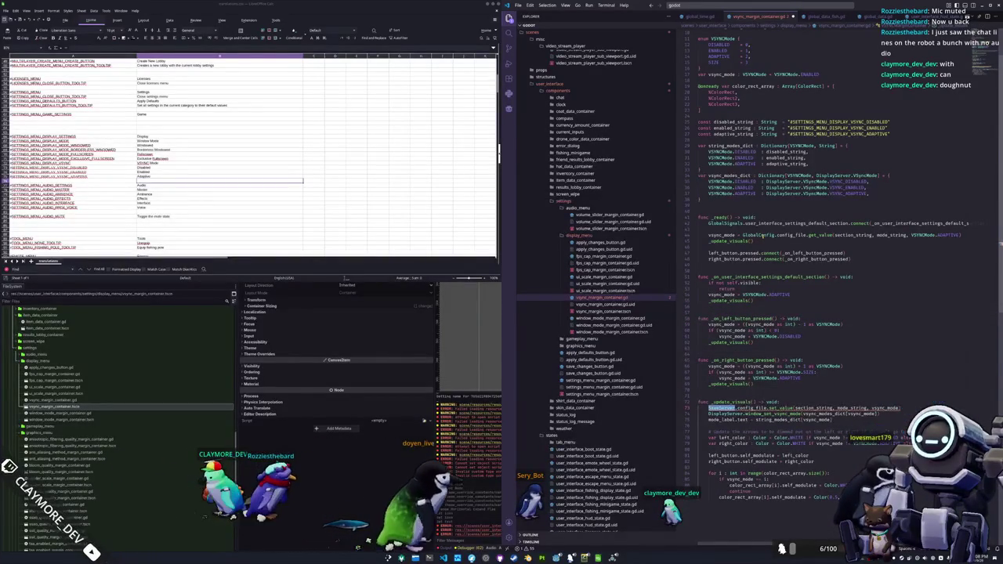
Insert a GlobalConfig reference on a new line after _update_visuals()
type("GlobalC")
key("Return")
key("BackSpace")
key("BackSpace")
key("BackSpace")
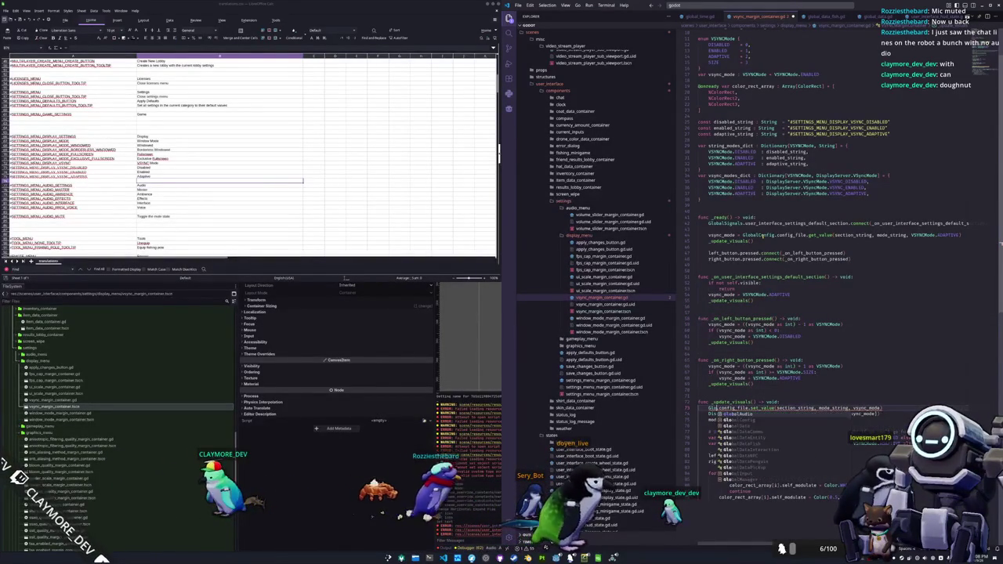
key("Return")
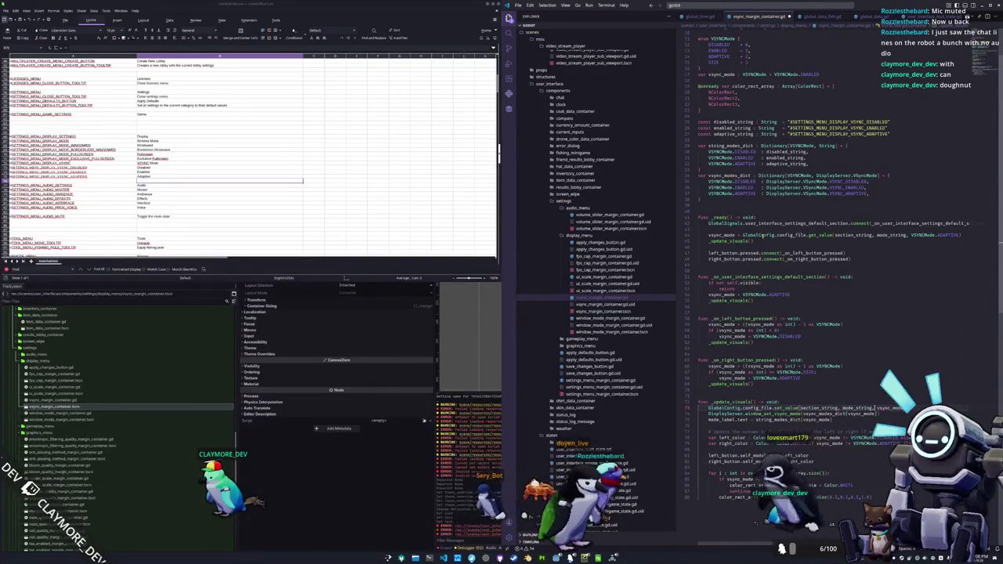
Cut the config-save and vsync-apply lines to move them to _update_visuals' end
double_click(726, 413)
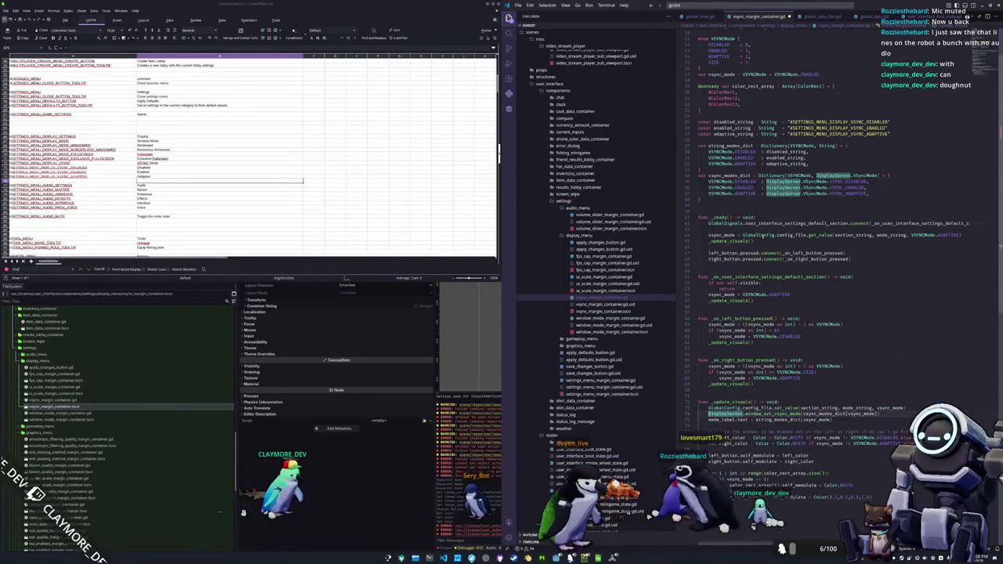
double_click(721, 420)
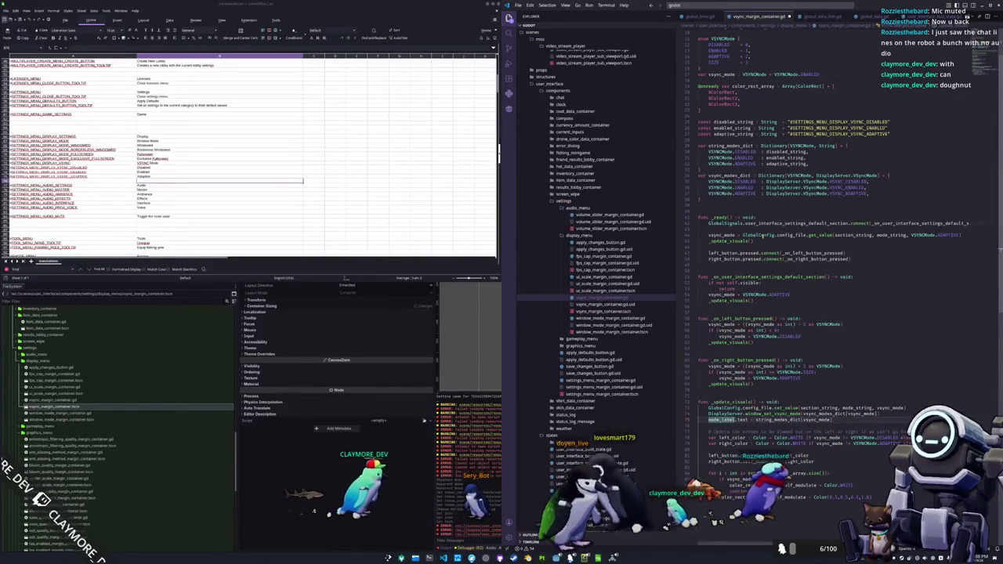
double_click(712, 437)
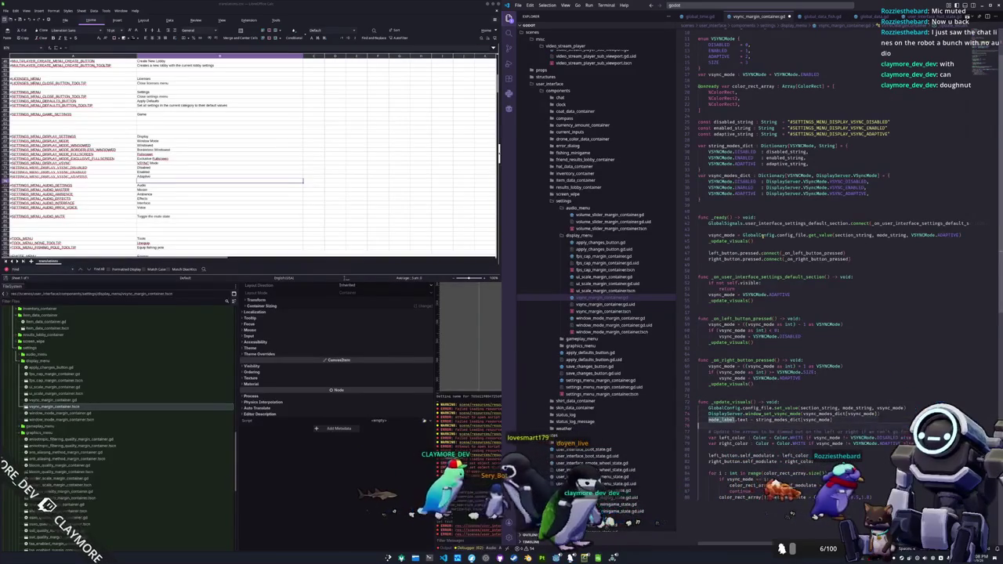
double_click(725, 413)
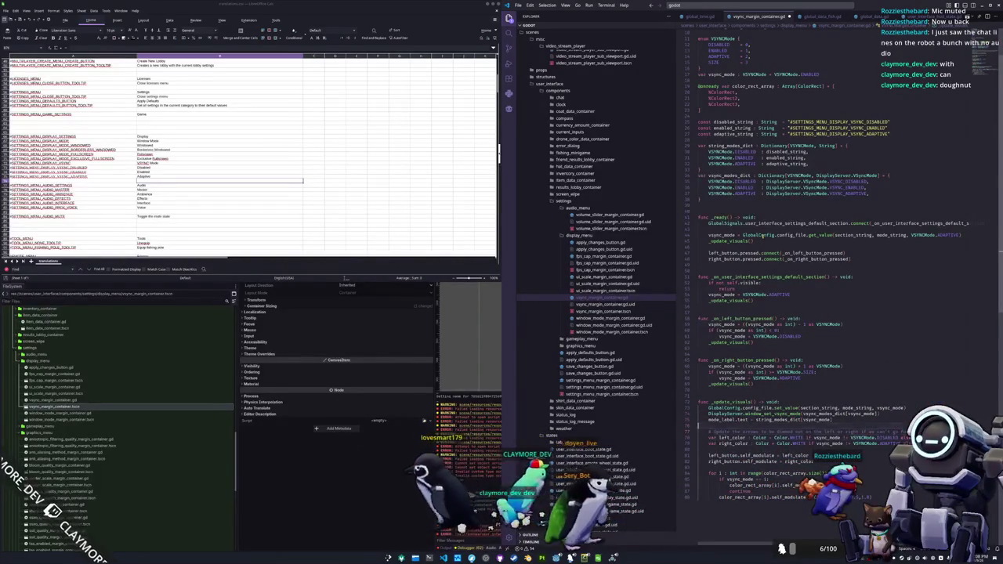
key("ctrl+shift+k")
key("Up")
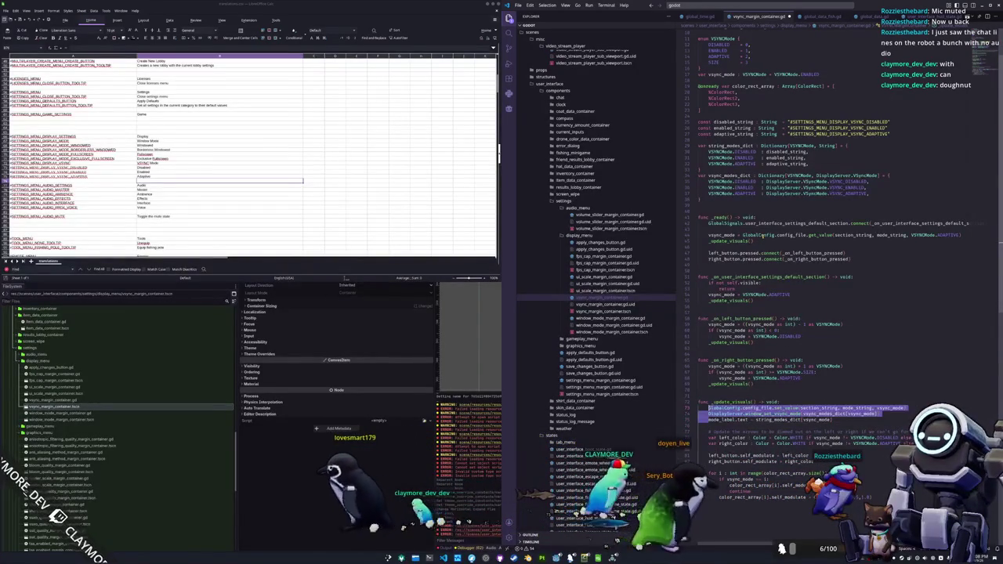
key("ctrl+shift+k")
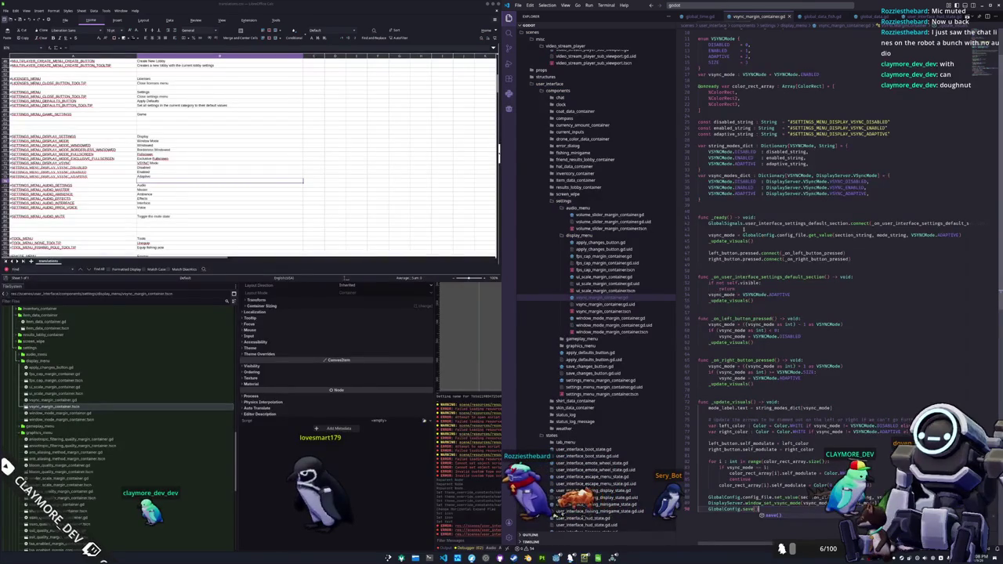
type("GlobalConfig.save()")
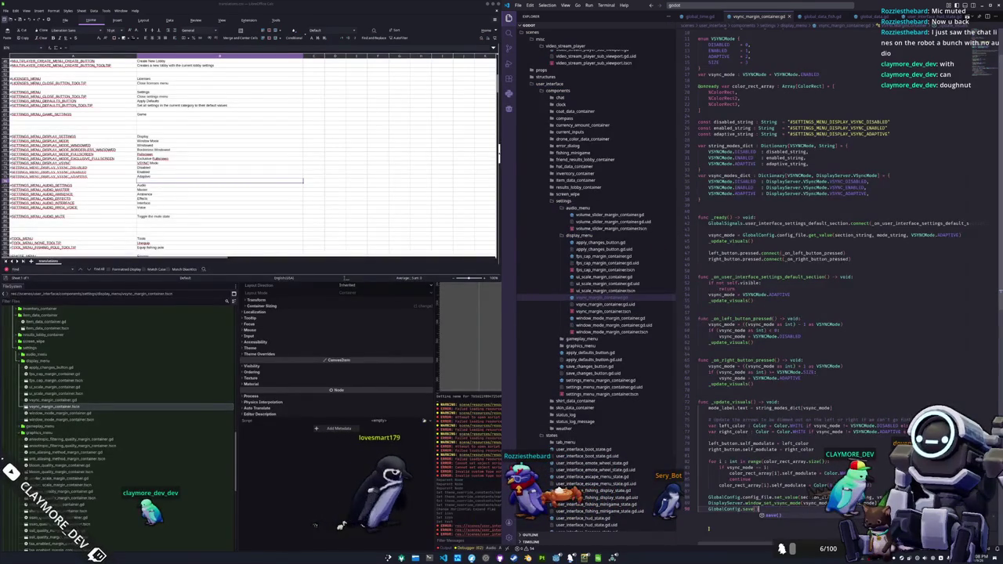
left_click(335, 490)
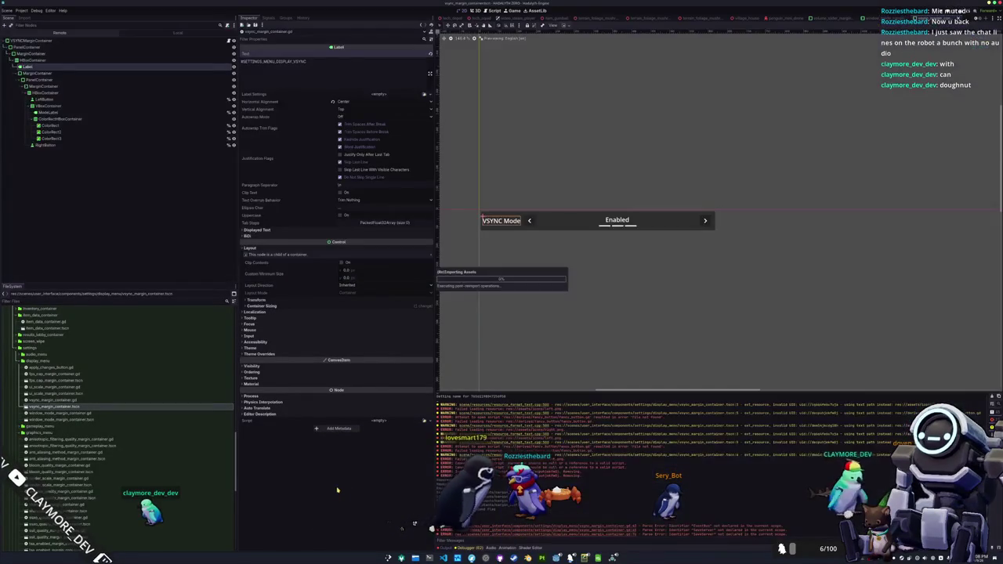
Run the VSYNC scene alone, then the full game with its Settings menu, then open the Settings UI scene
key("F6")
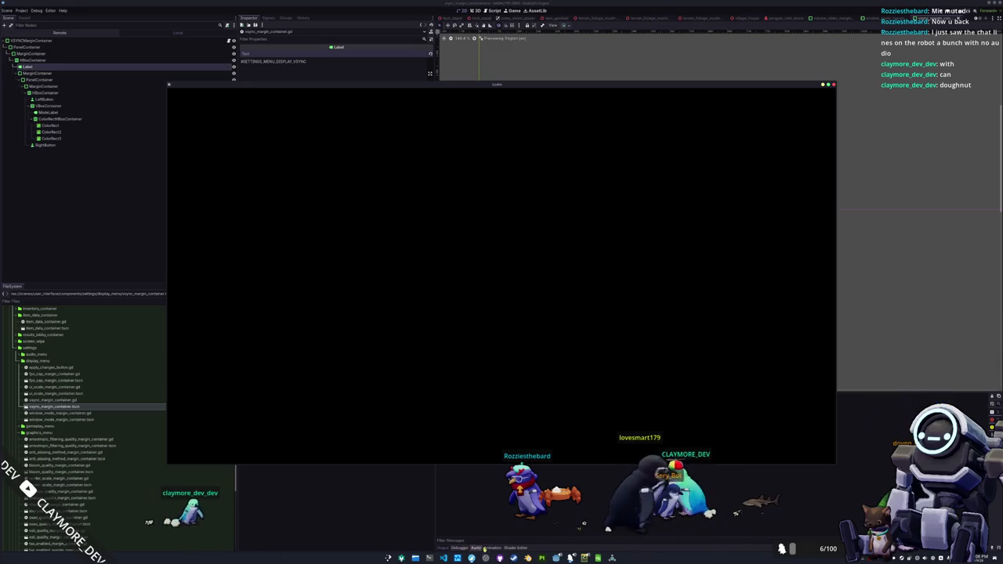
key("F8")
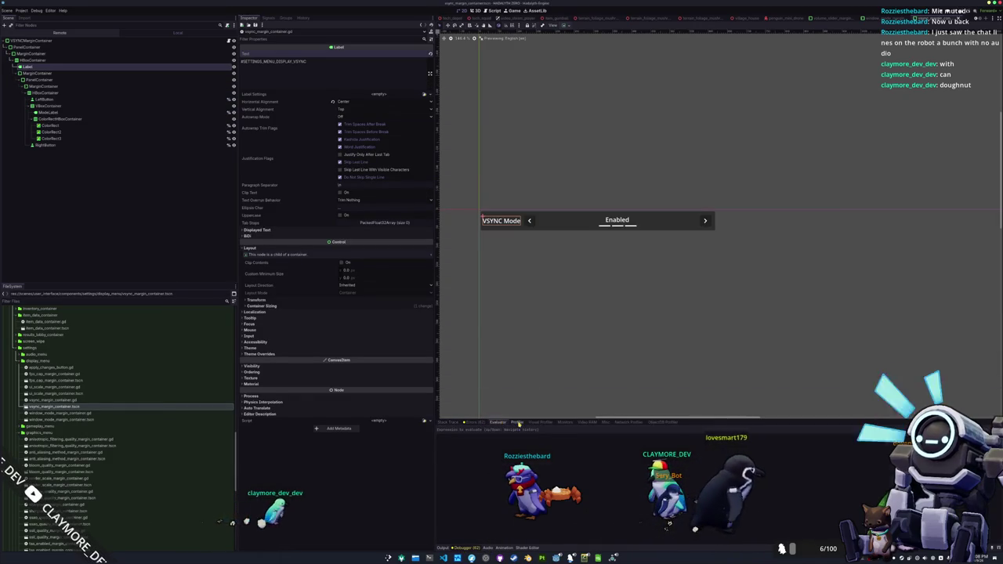
key("F5")
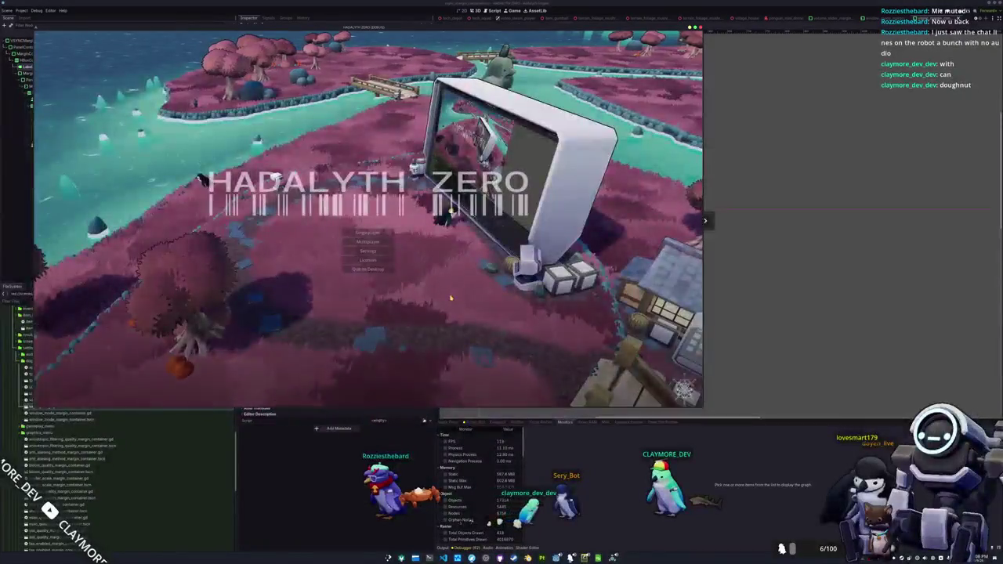
left_click(365, 251)
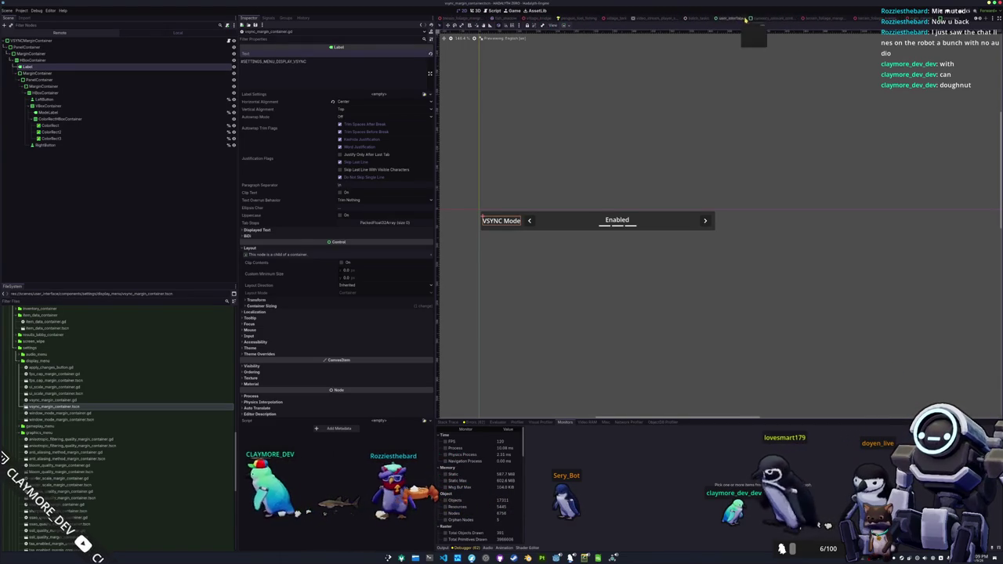
left_click(741, 18)
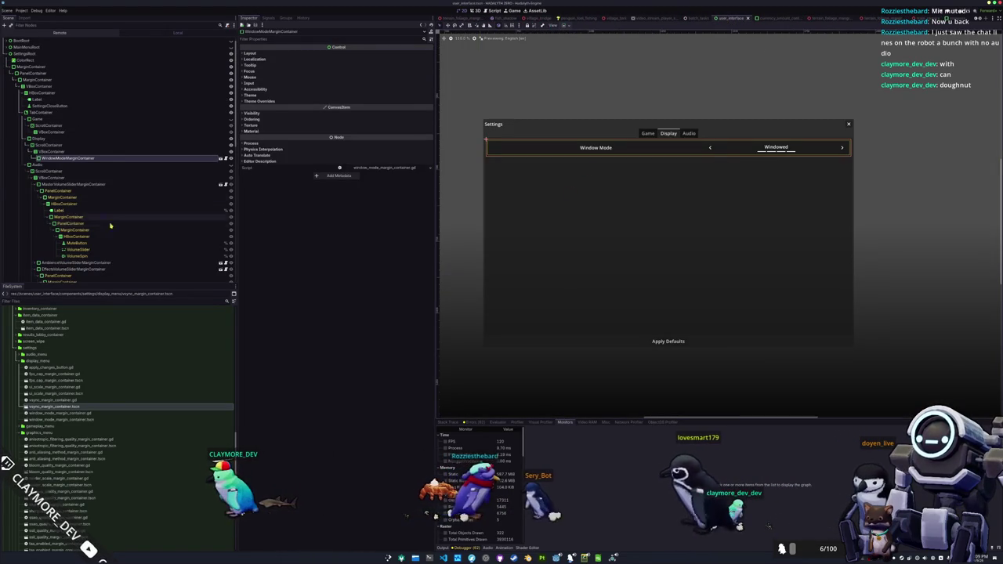
Add the vsync_margin_container scene to the Display VBoxContainer and run the game to check it
left_click_drag(35, 409, 61, 149)
key("F5")
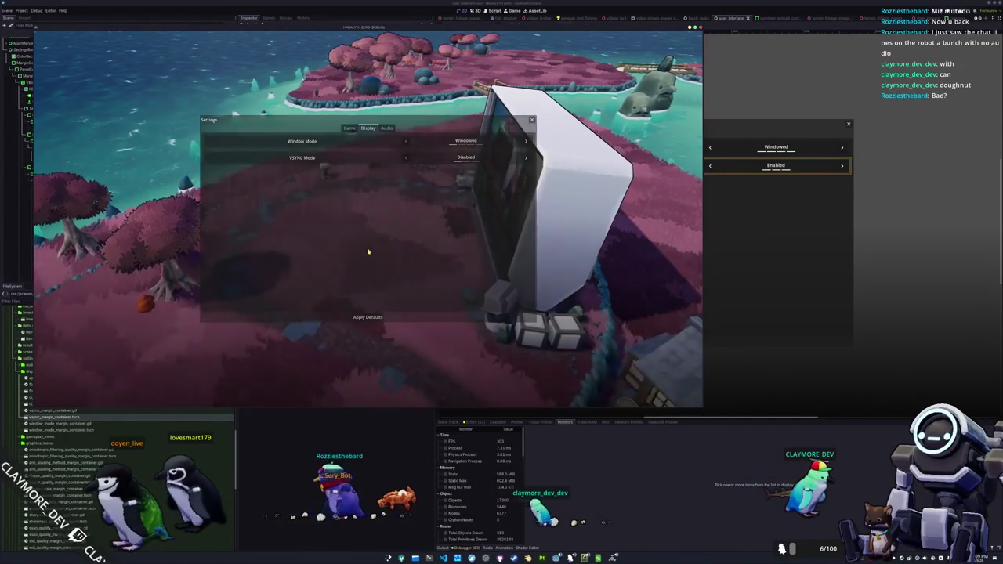
Play-test the game briefly, bring up the pause menu, then stop the running game
key("Escape")
left_click(360, 235)
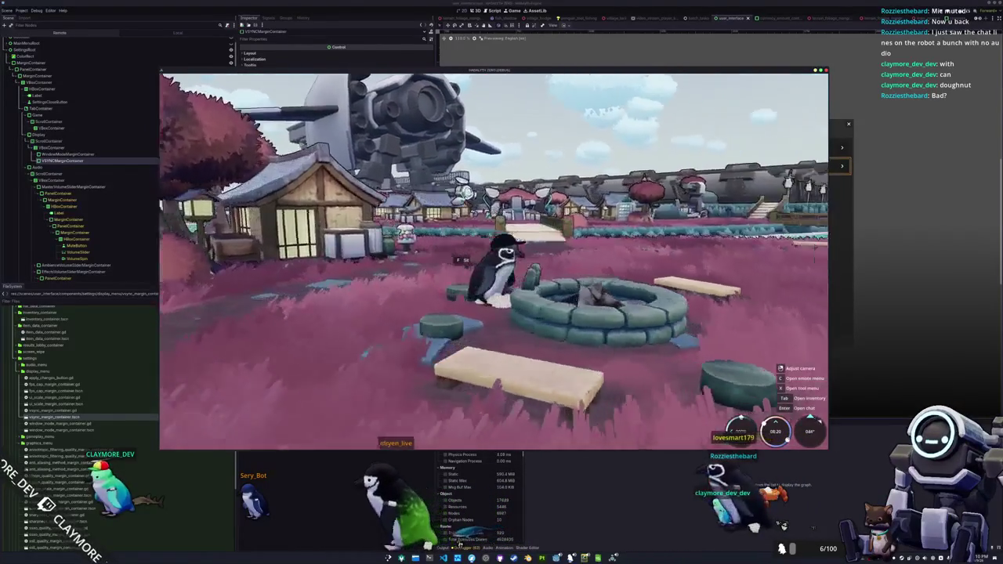
key("Escape")
left_click(488, 258)
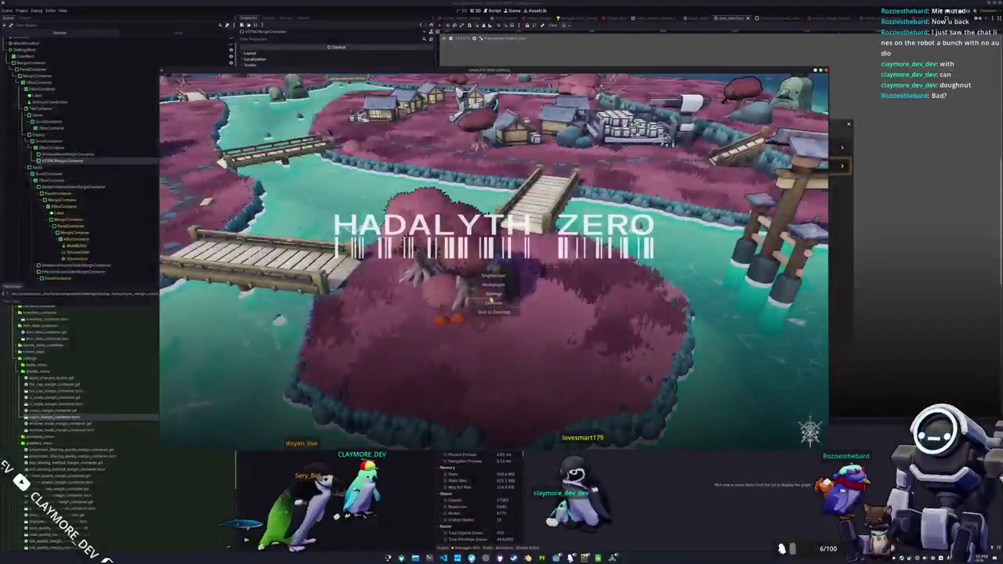
scroll(493, 301, "down", 15)
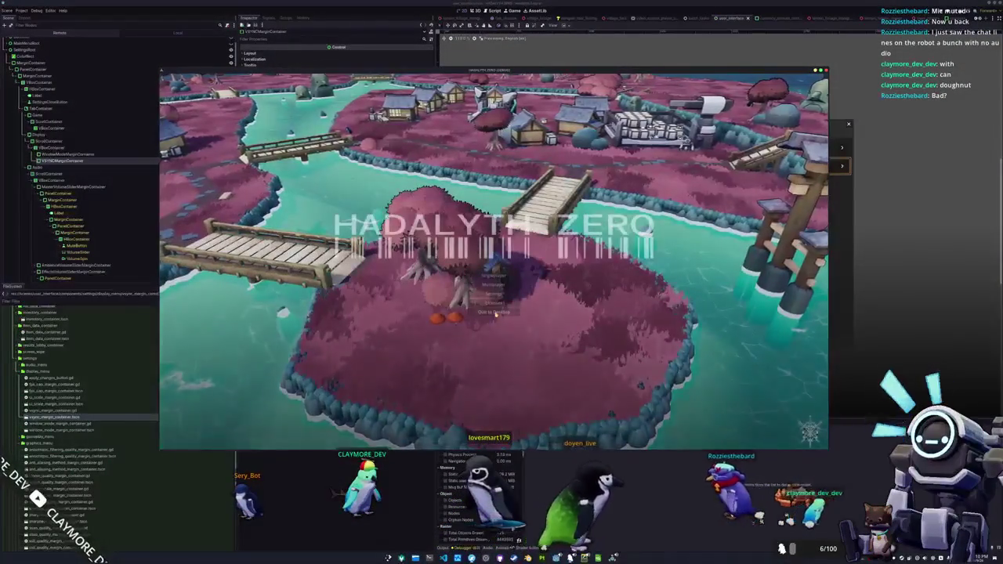
key("F8")
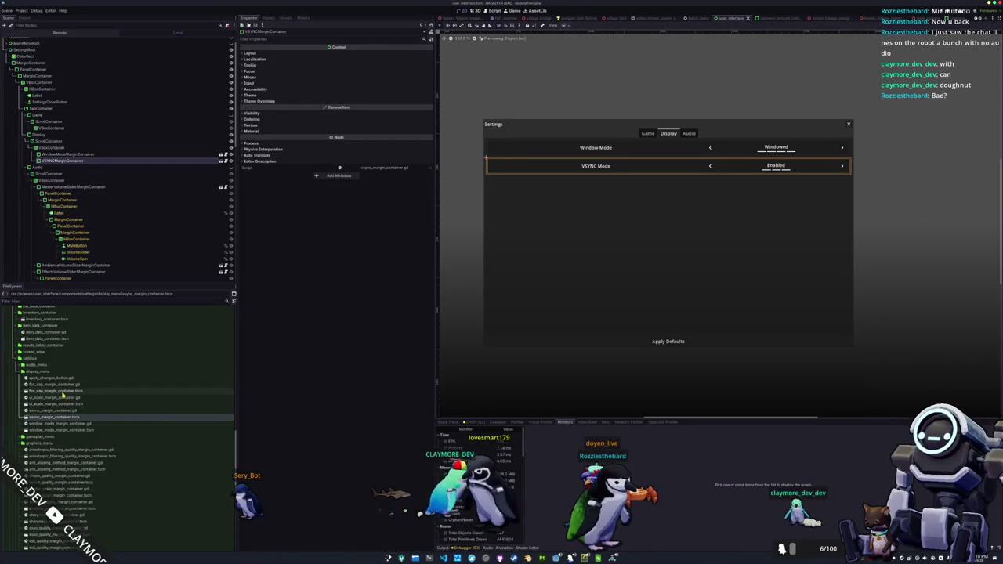
Open fps_cap_margin_container.tscn despite its missing dependency and save it
left_click(53, 392)
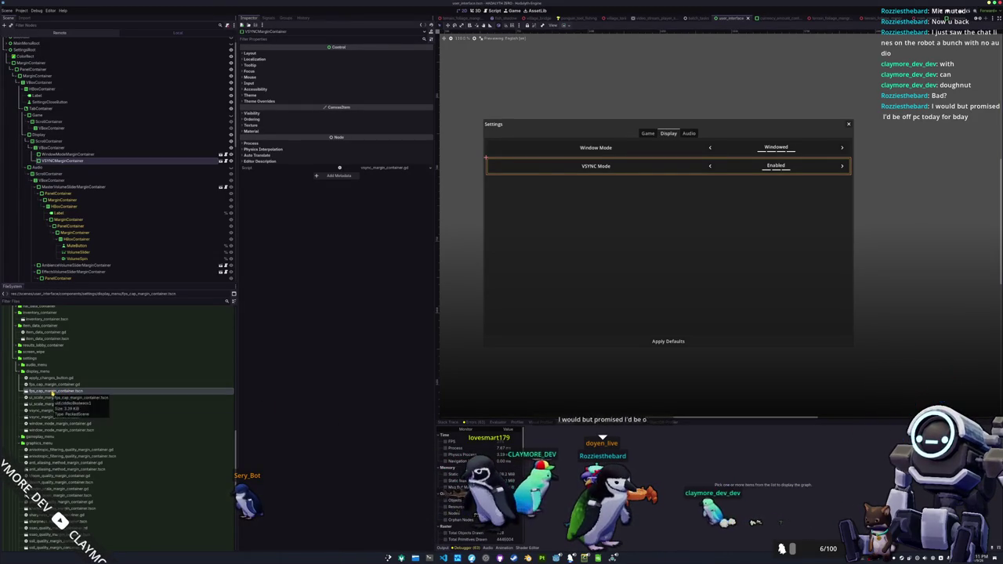
double_click(53, 391)
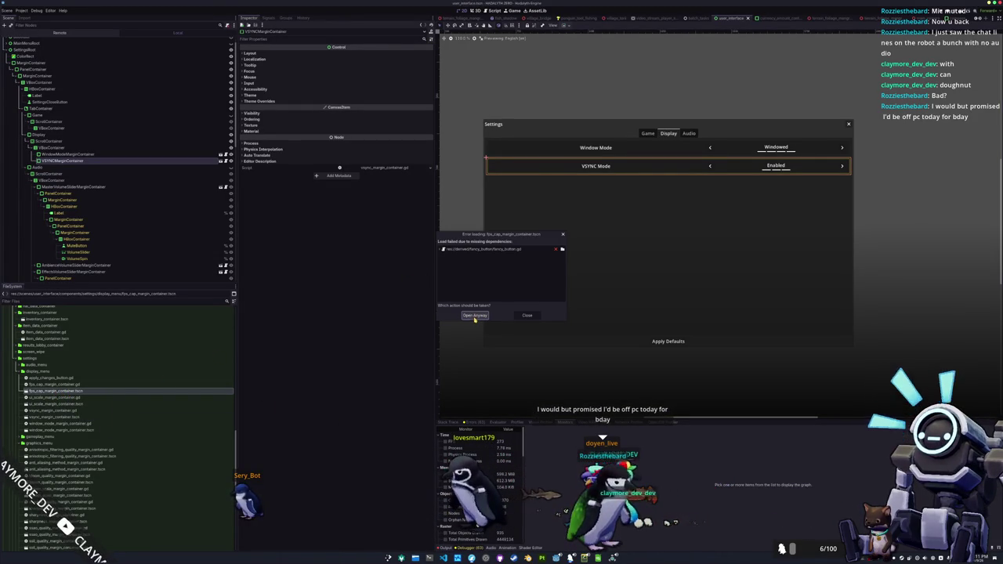
left_click(475, 316)
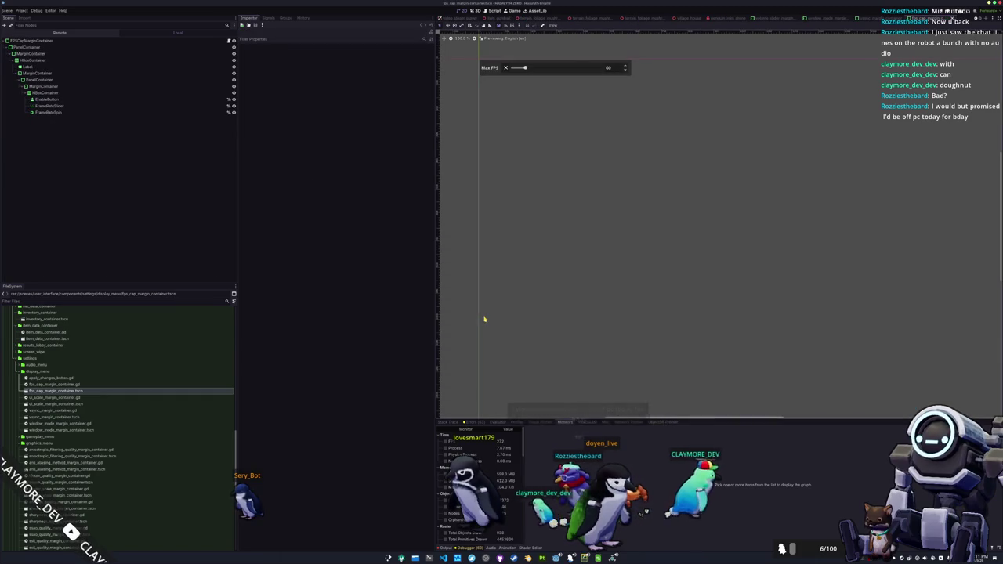
key("ctrl+s")
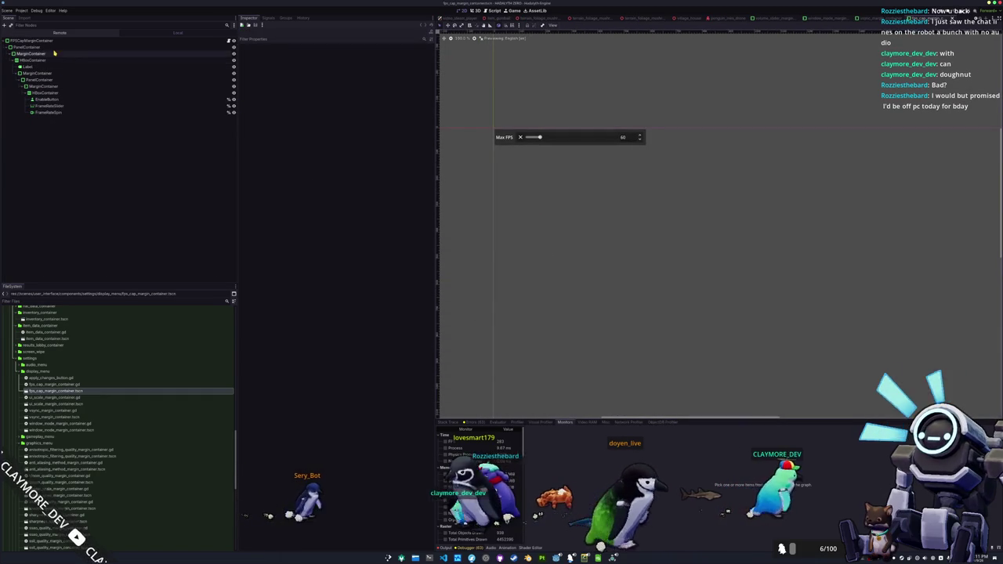
Turn off the top and right margin constant overrides on the inner MarginContainer
scroll(533, 157, "up", 5)
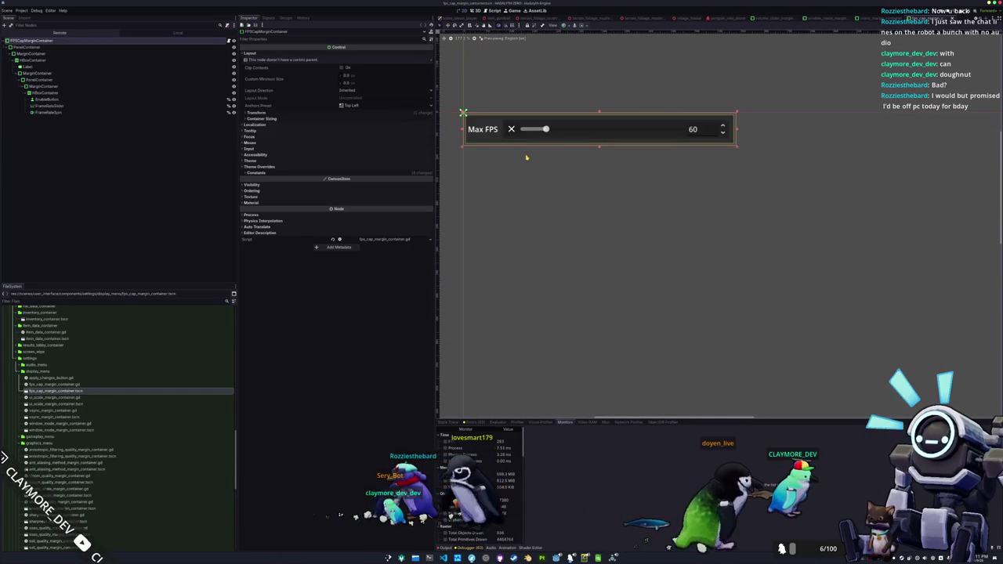
left_click(84, 112)
left_click(87, 104)
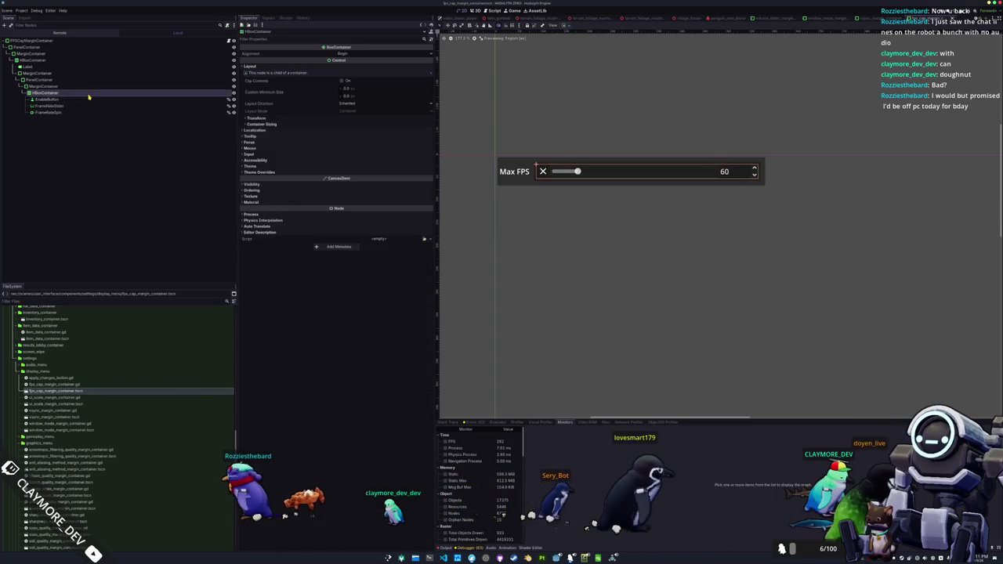
left_click(186, 88)
left_click(254, 164)
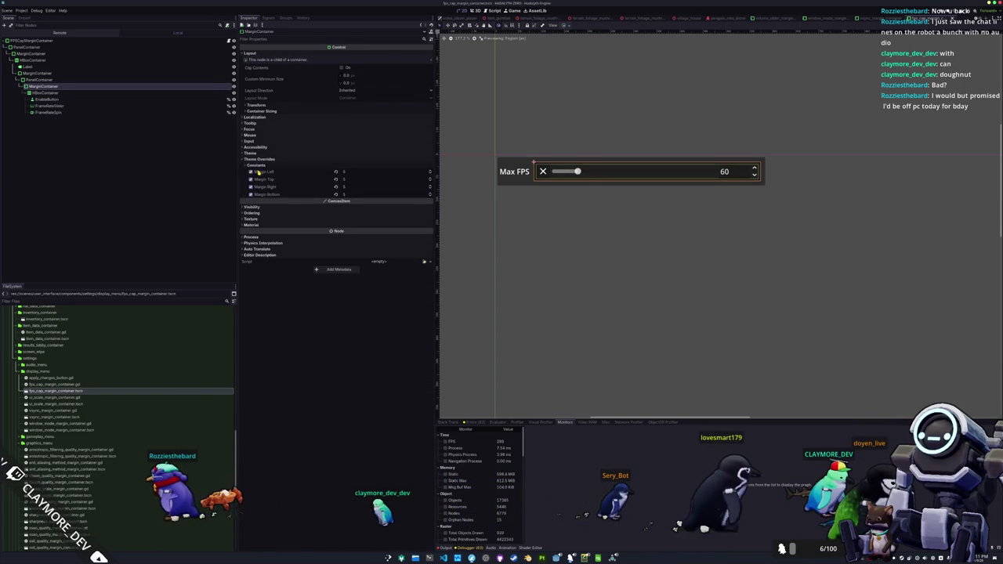
left_click(251, 178)
left_click(251, 187)
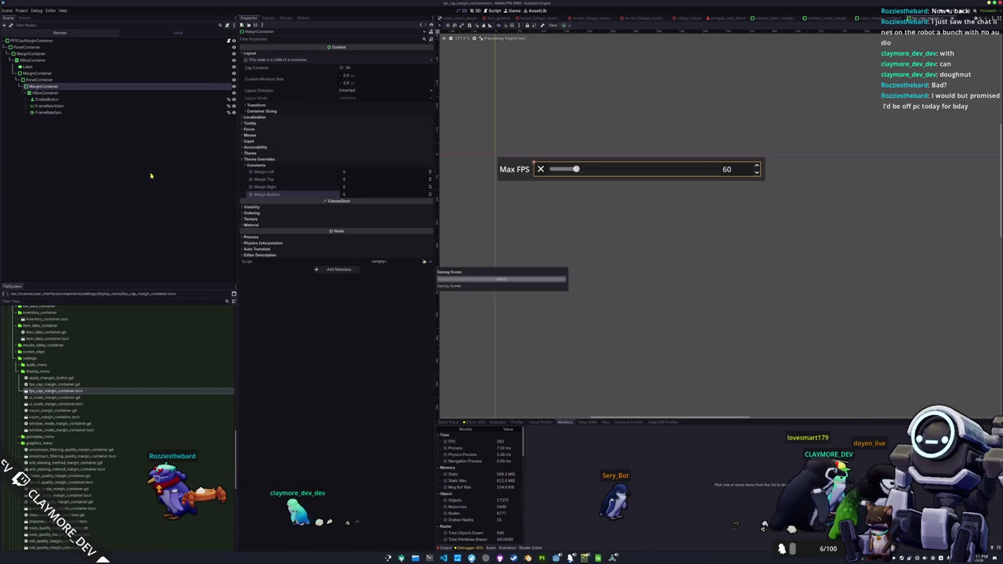
Check the PanelContainer's Self Modulate, save, then review the FrameRateSpin, FrameRateSlider and EnableButton nodes
left_click(46, 80)
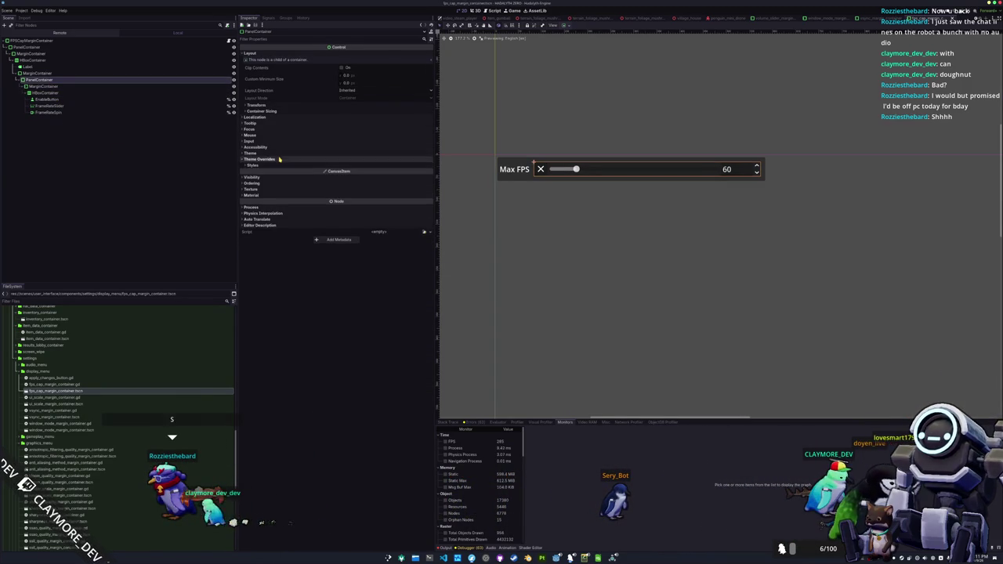
left_click(262, 159)
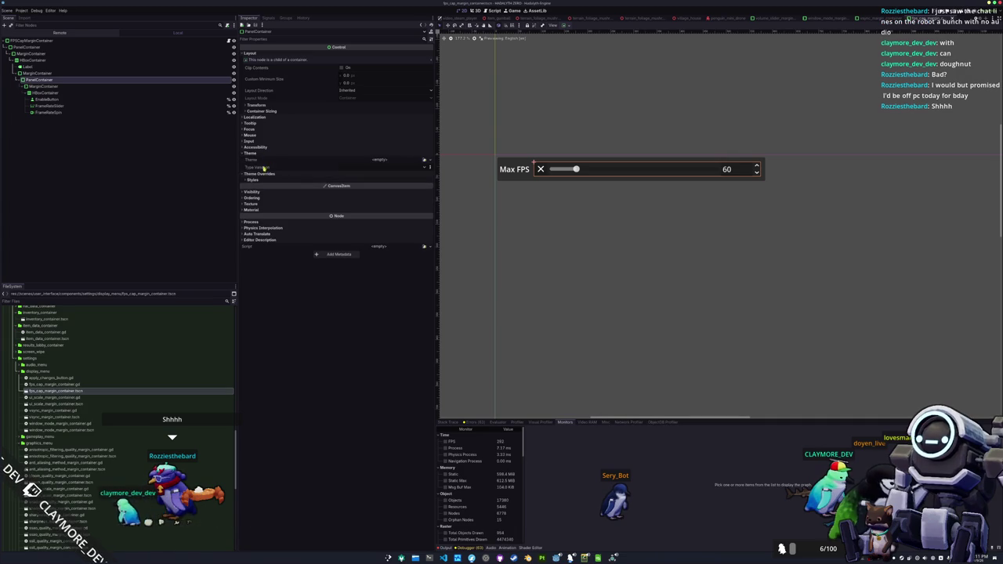
left_click(252, 171)
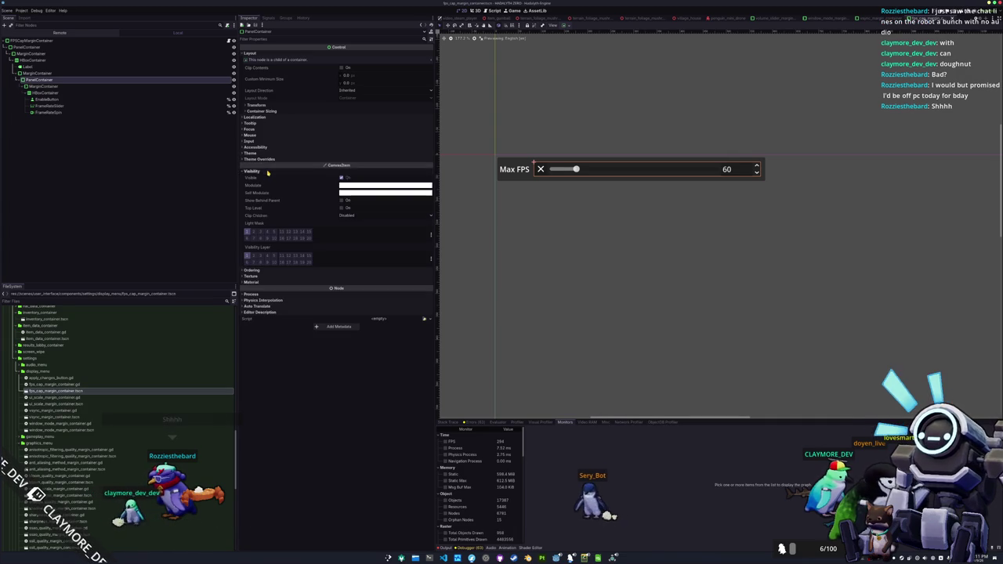
left_click(365, 192)
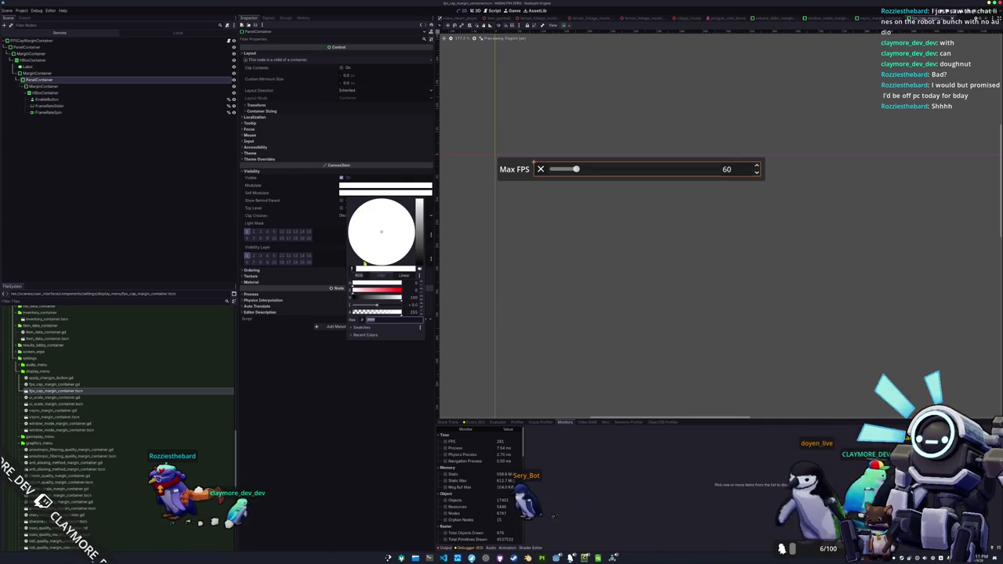
left_click(157, 226)
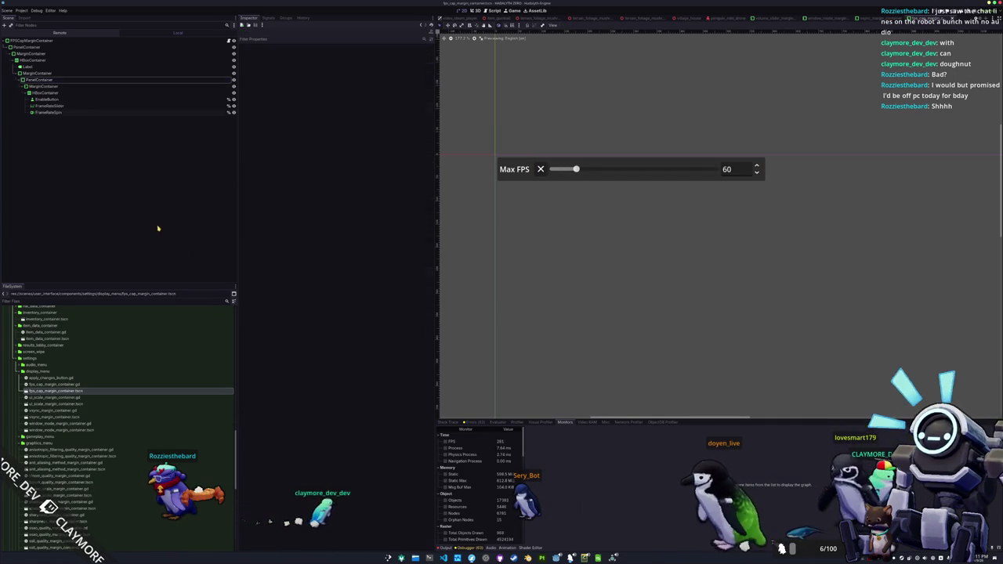
key("ctrl+s")
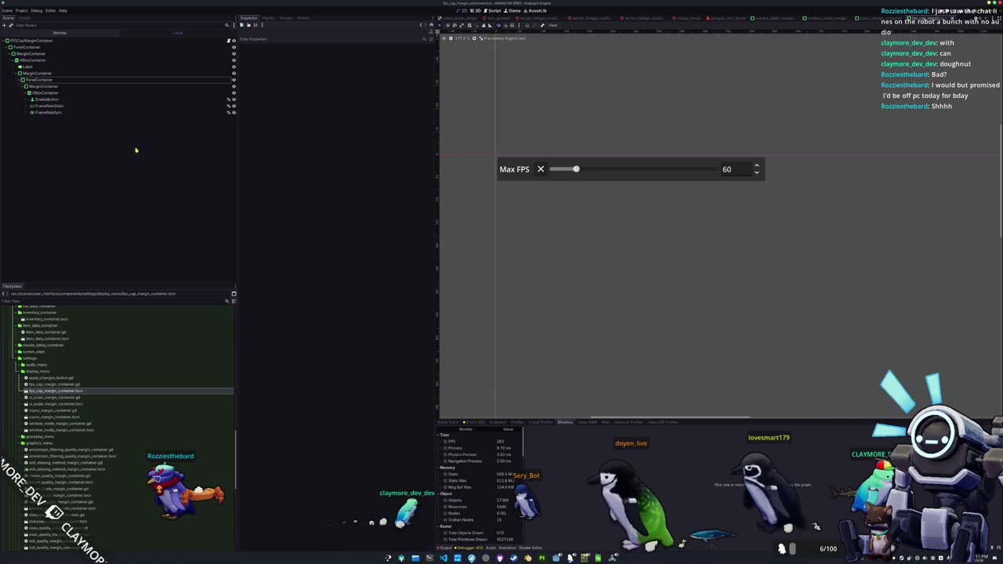
left_click(81, 112)
left_click(82, 106)
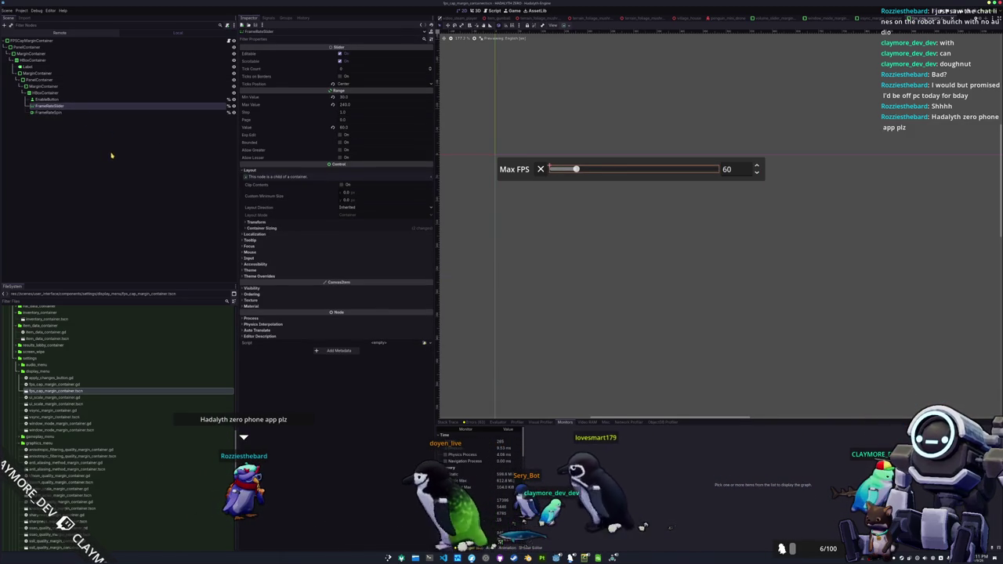
left_click(79, 100)
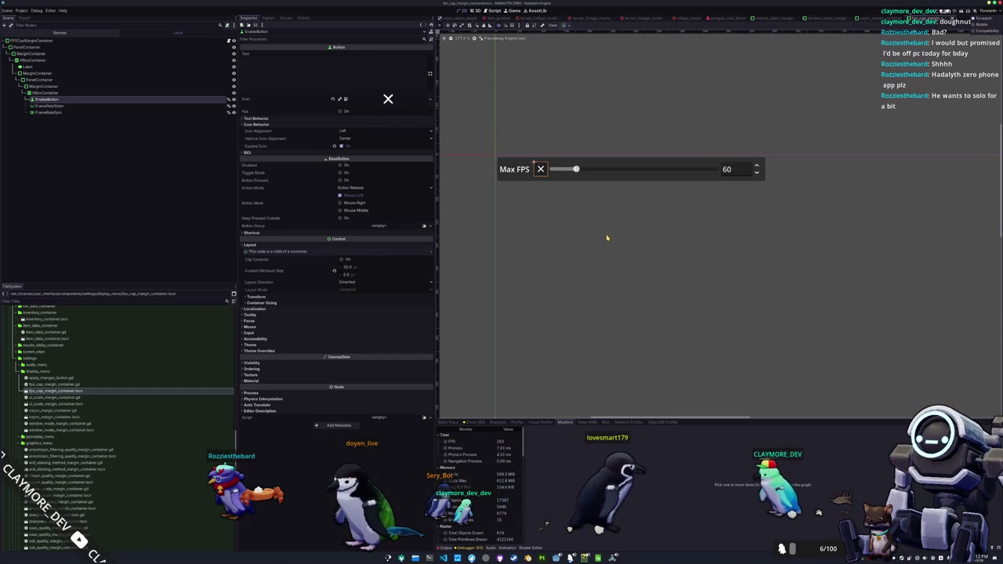
left_click(186, 141)
left_click(203, 41)
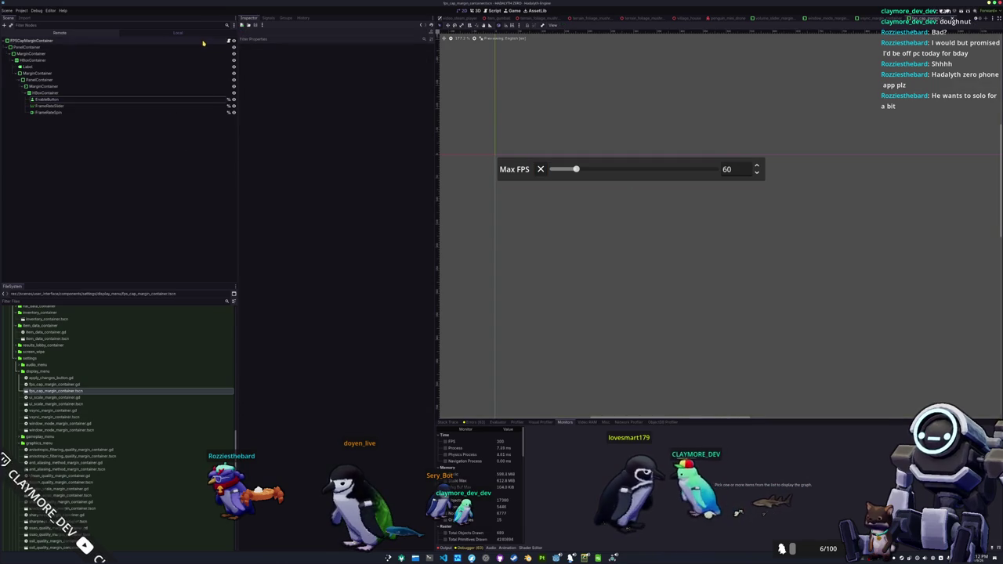
key("ctrl+s")
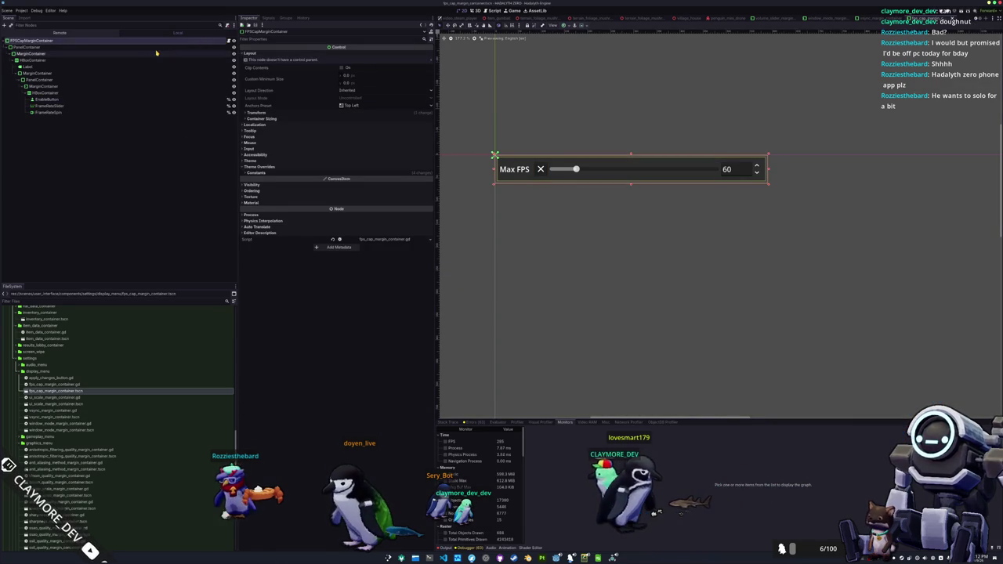
left_click(139, 66)
Replace the label's Max FPS text with the translation key #SETTINGS_MENU_DISPLAY_MAX_FPS
left_click(332, 70)
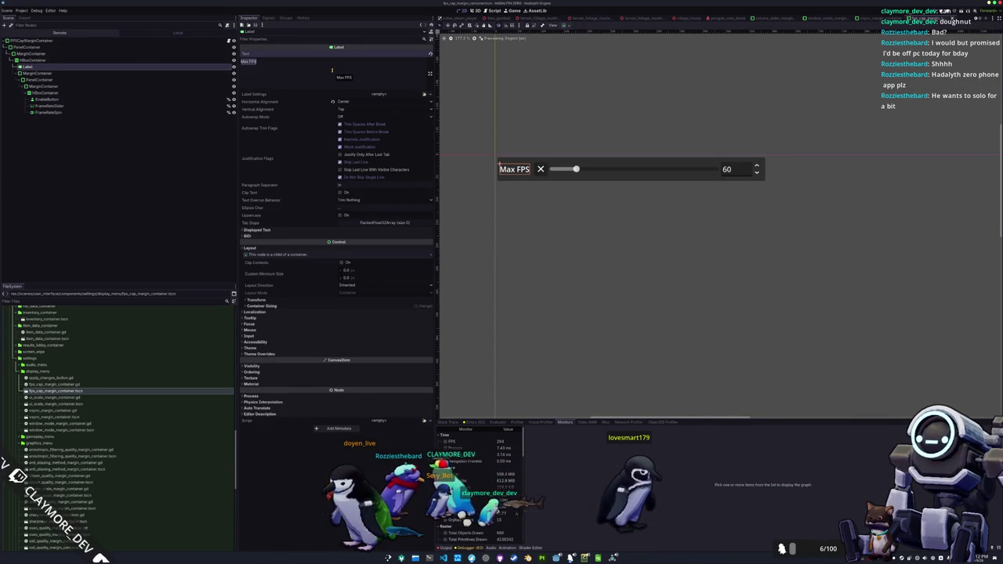
type("#")
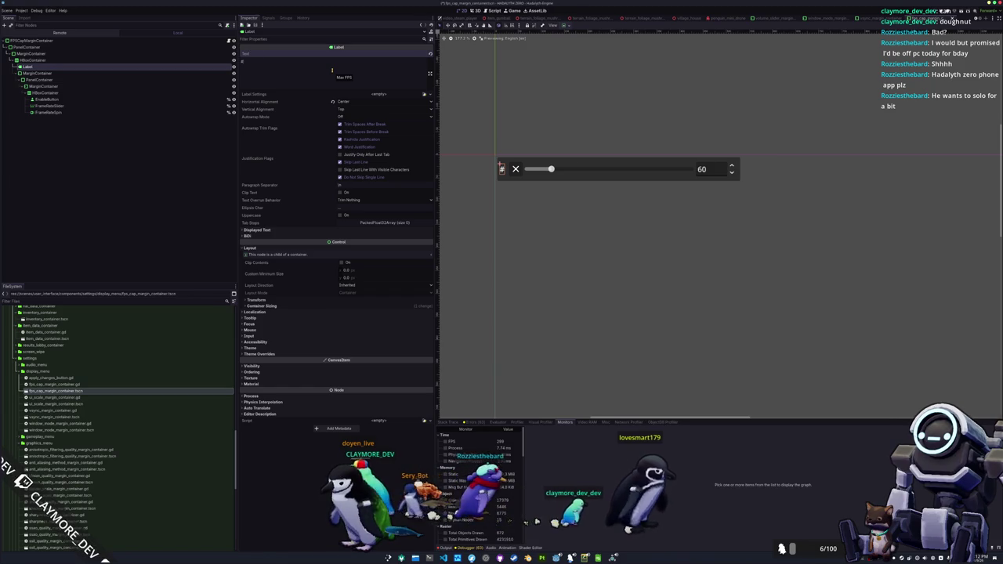
type("SETTINGS_ME")
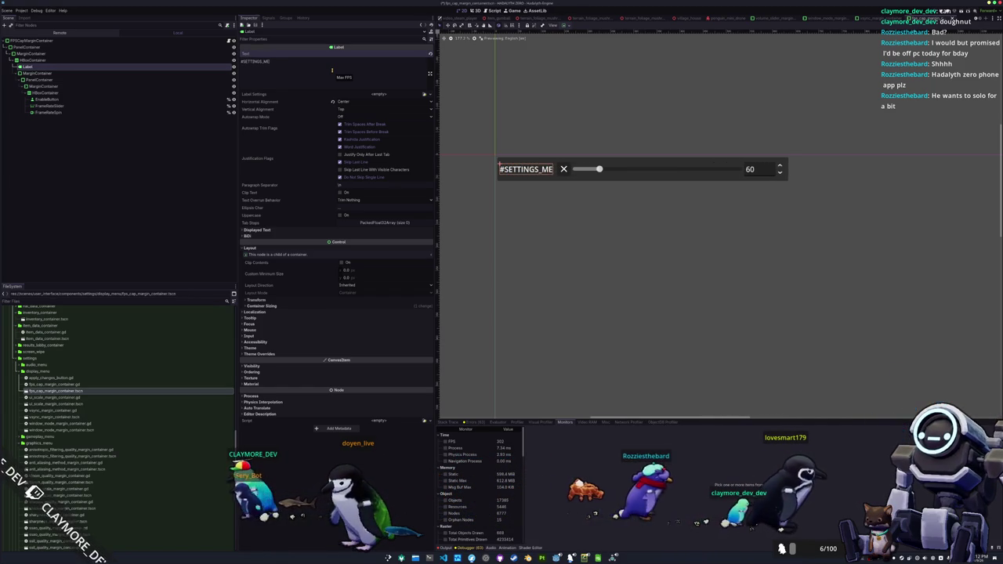
type("NU_DISPLA")
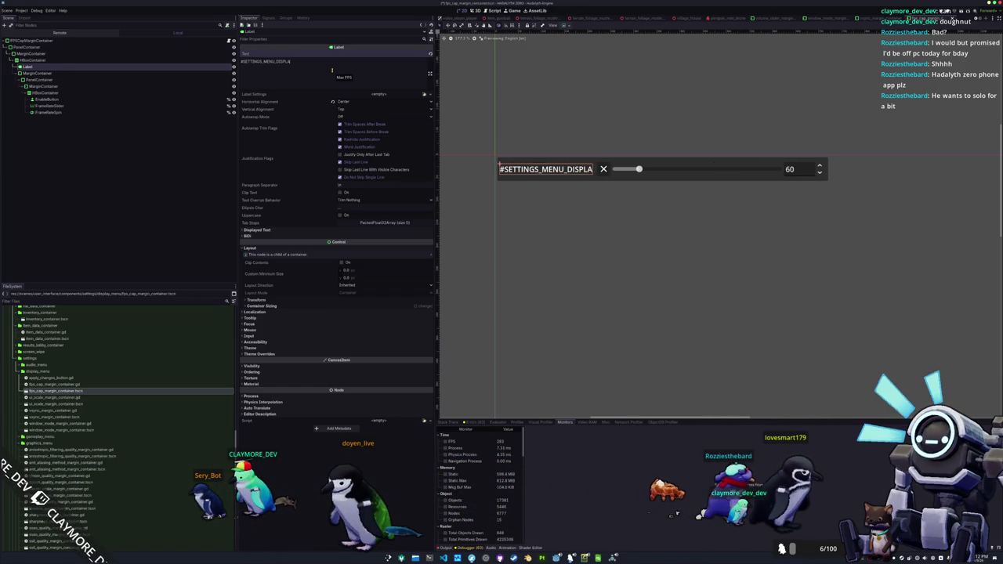
type("Y_MAX_FPS")
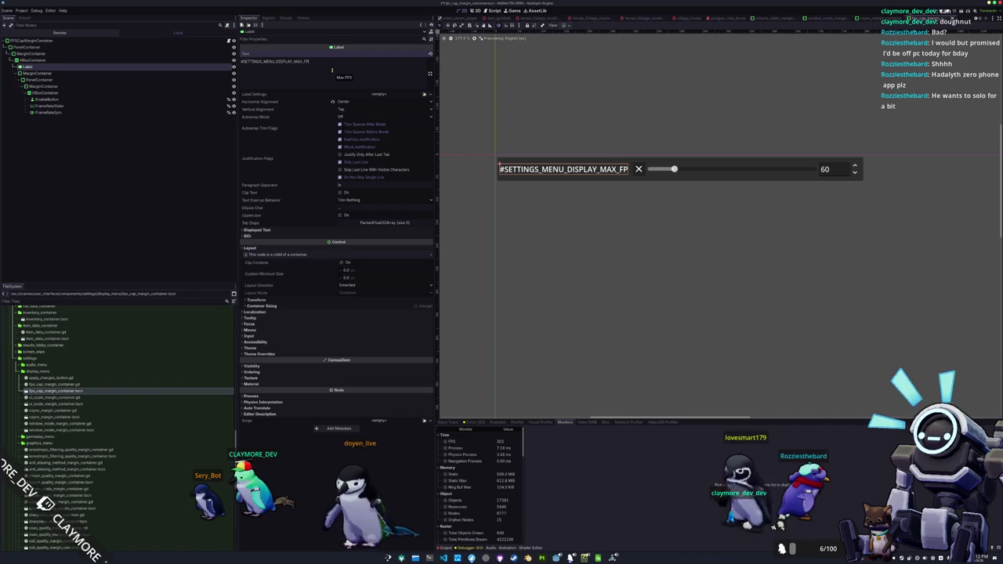
key("ctrl+a")
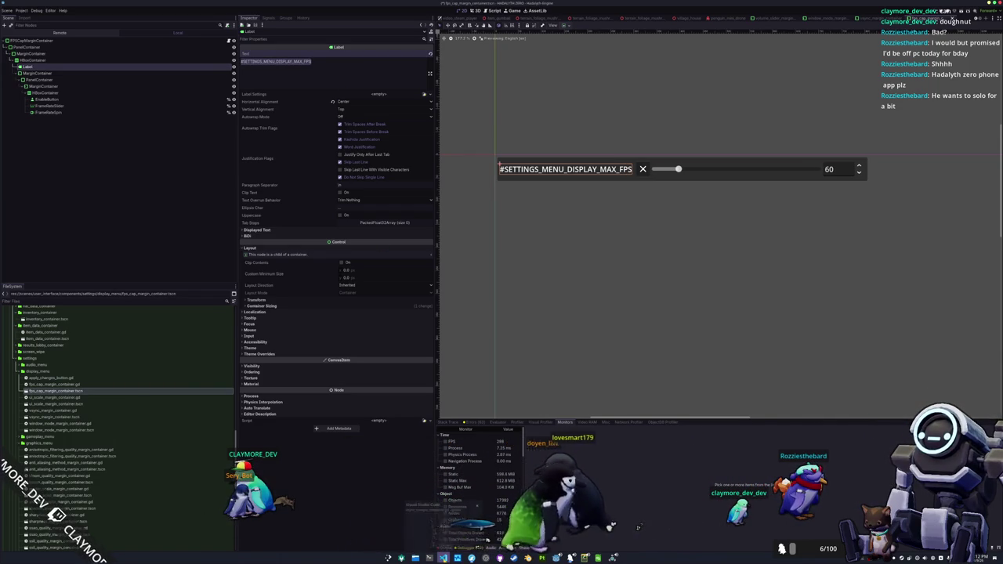
key("alt+Tab")
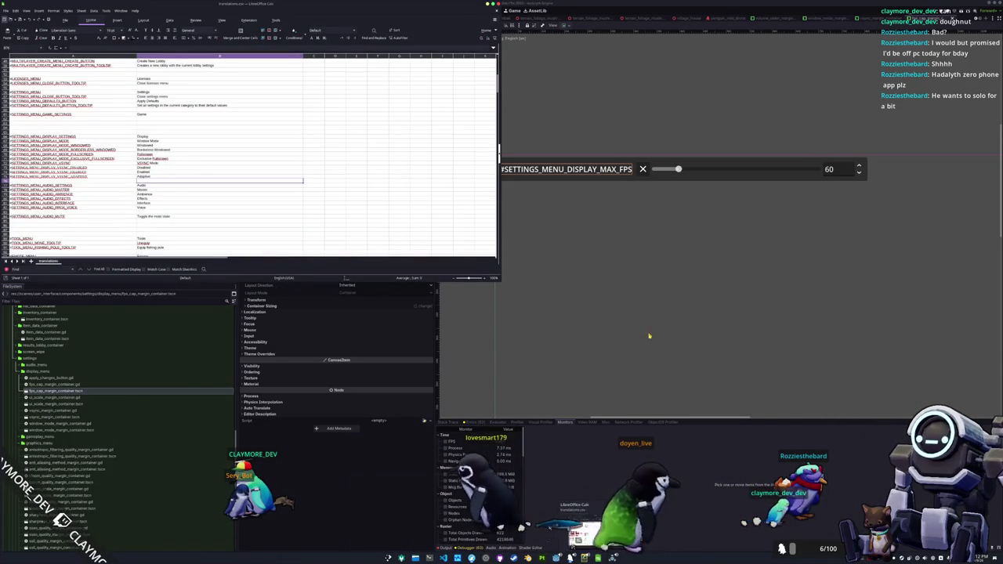
Move the audio entries below the display settings down to row 89
mouse_move(78, 186)
left_mouse_down()
mouse_move(87, 208)
mouse_move(251, 206)
mouse_move(294, 234)
mouse_move(279, 201)
mouse_move(156, 154)
left_mouse_up()
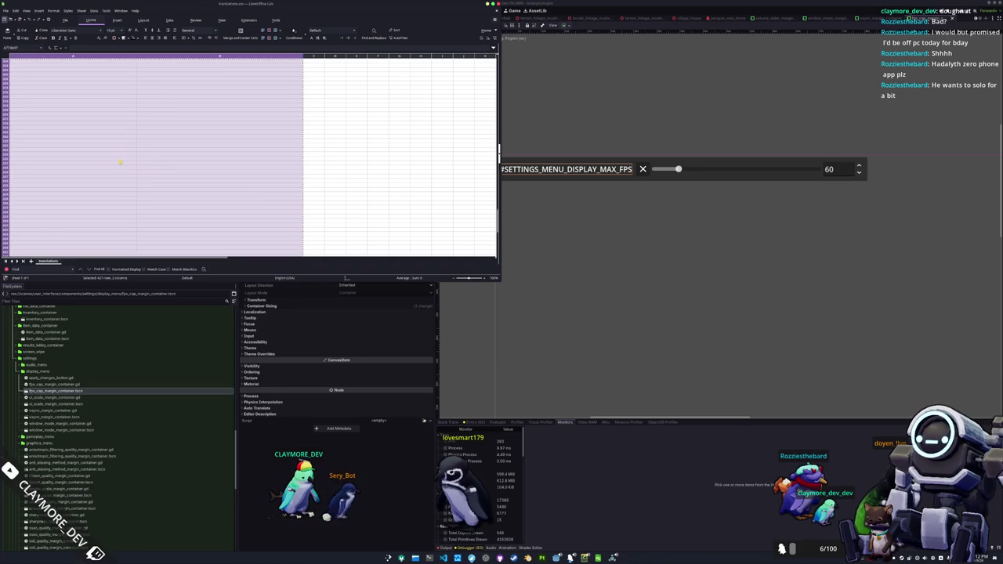
scroll(87, 166, "down", 5)
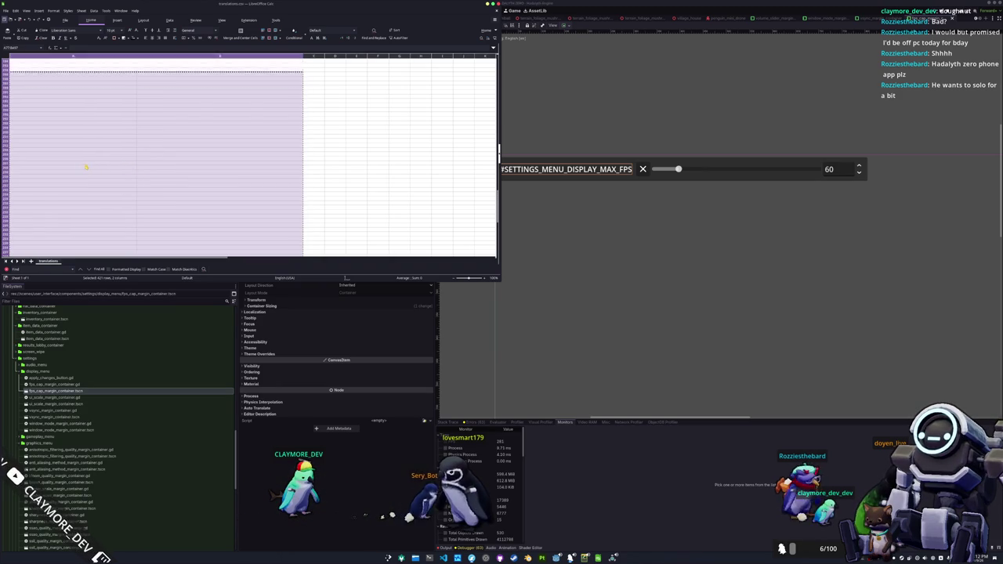
scroll(80, 163, "up", 5)
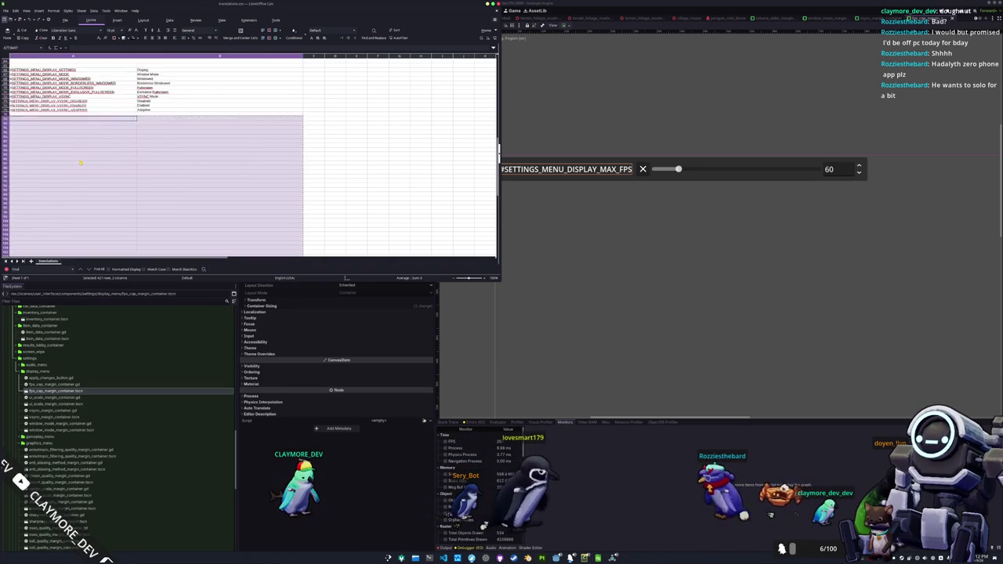
left_click(47, 190)
key("ctrl+v")
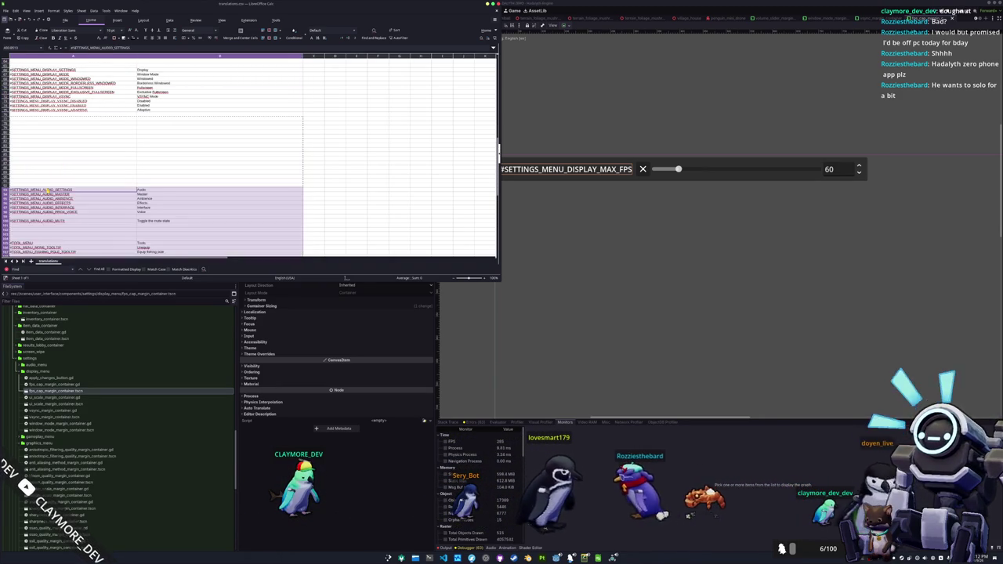
Enter the key #SETTINGS_MENU_DISPLAY_MAX_FPS in the empty row 76
left_click(54, 117)
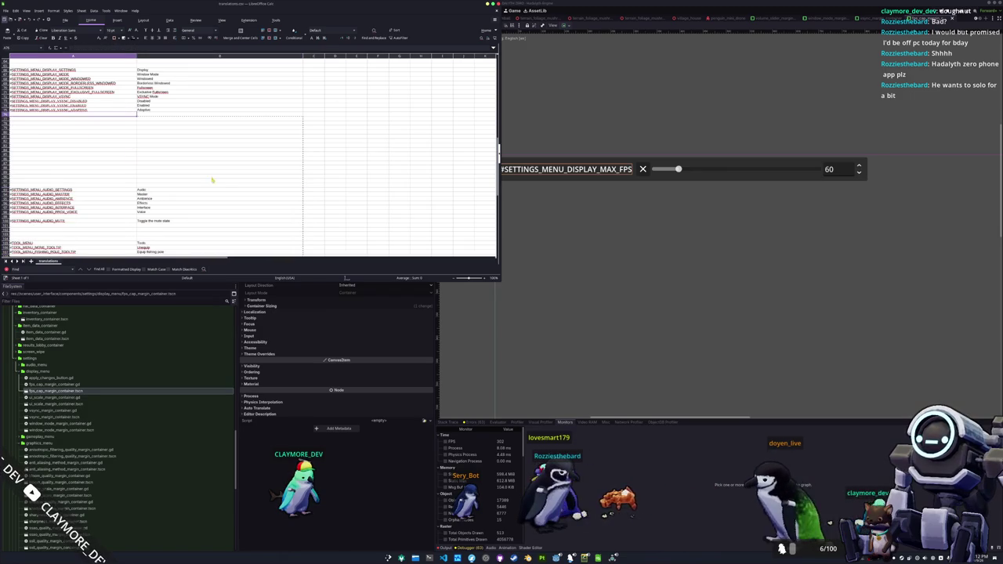
type("#SETTINGS_MENU")
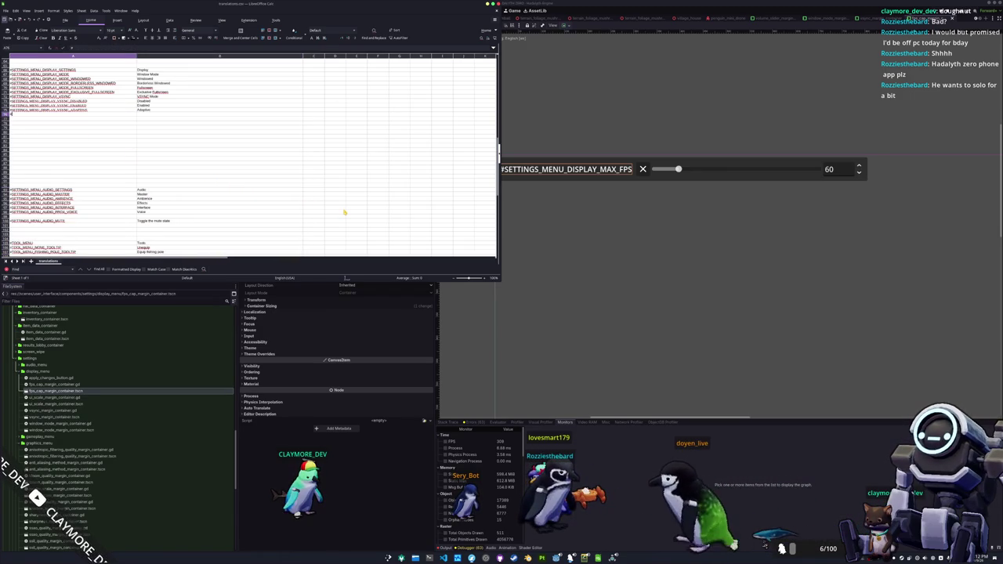
type("_")
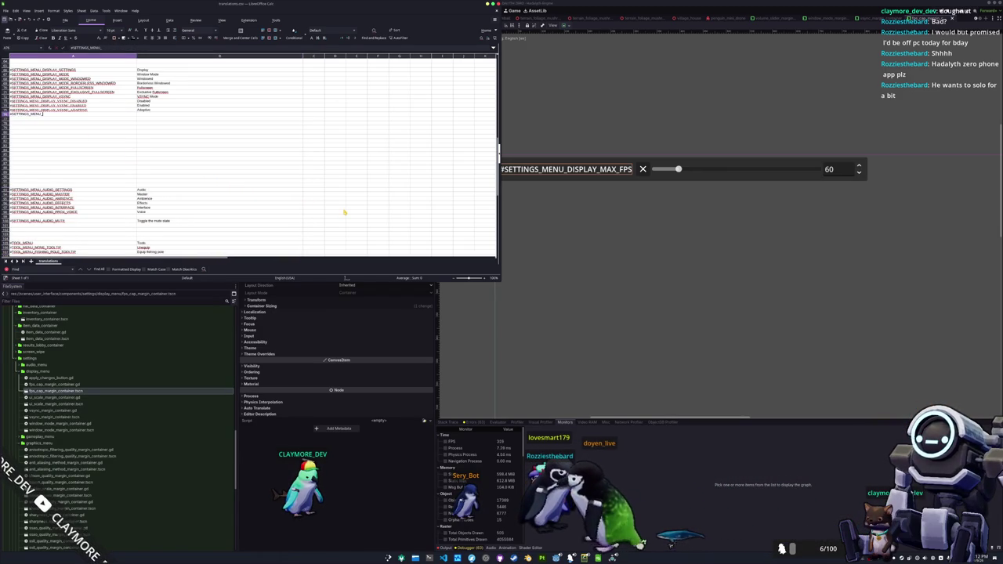
type("DISPLAY_MAX_FPS")
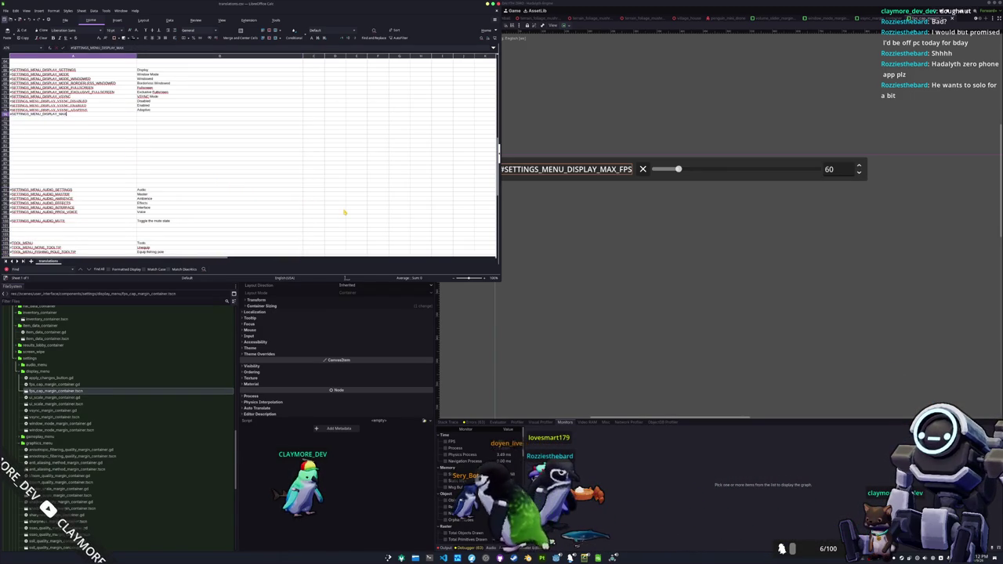
key("Tab")
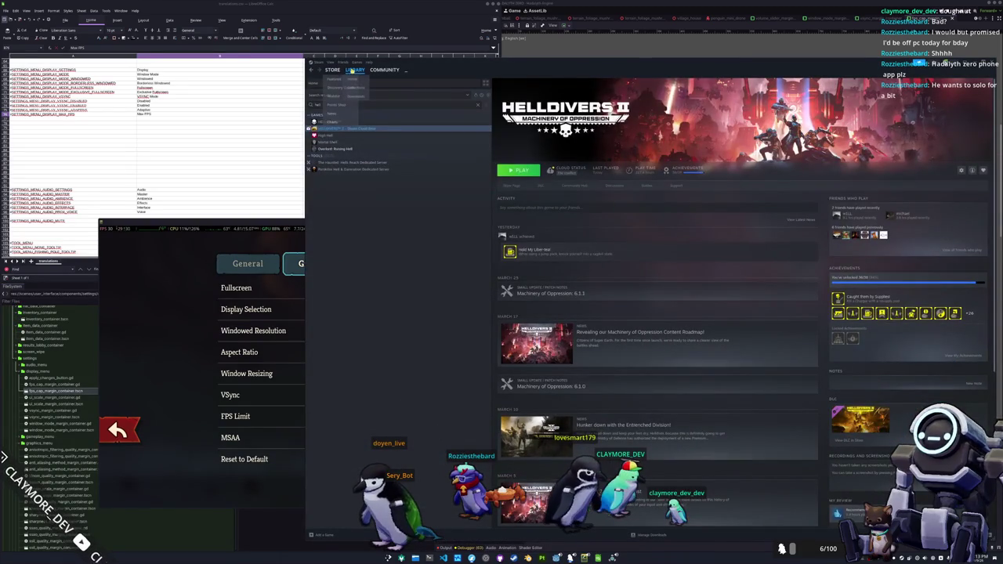
Launch Dome Keeper from the Steam Library home
left_click(355, 70)
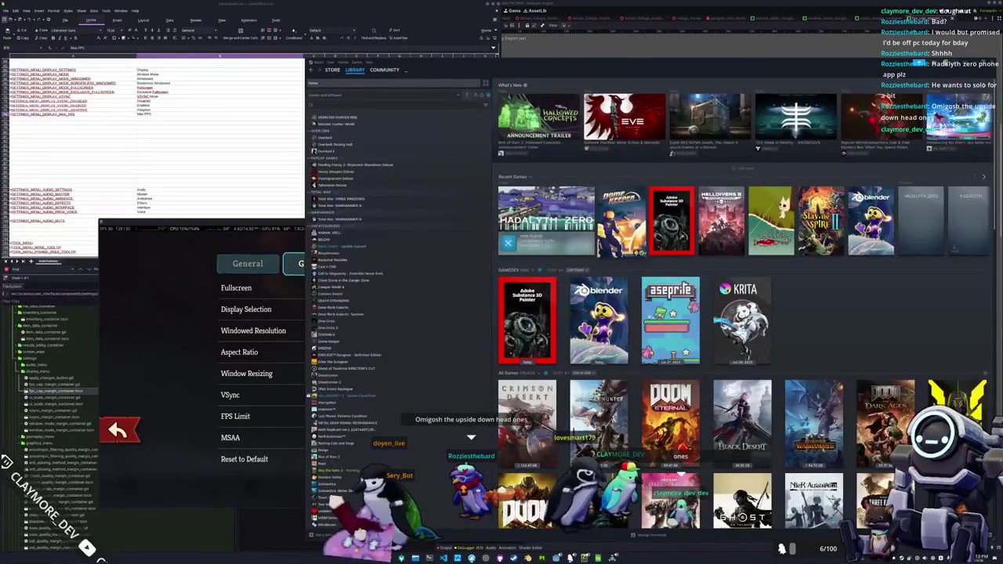
left_click(619, 222)
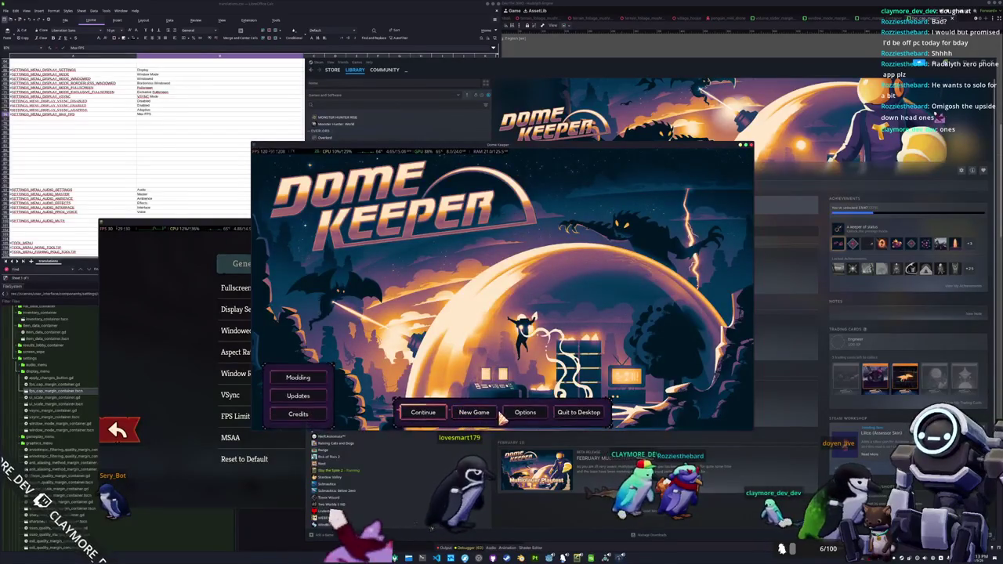
left_click(522, 413)
left_click(440, 206)
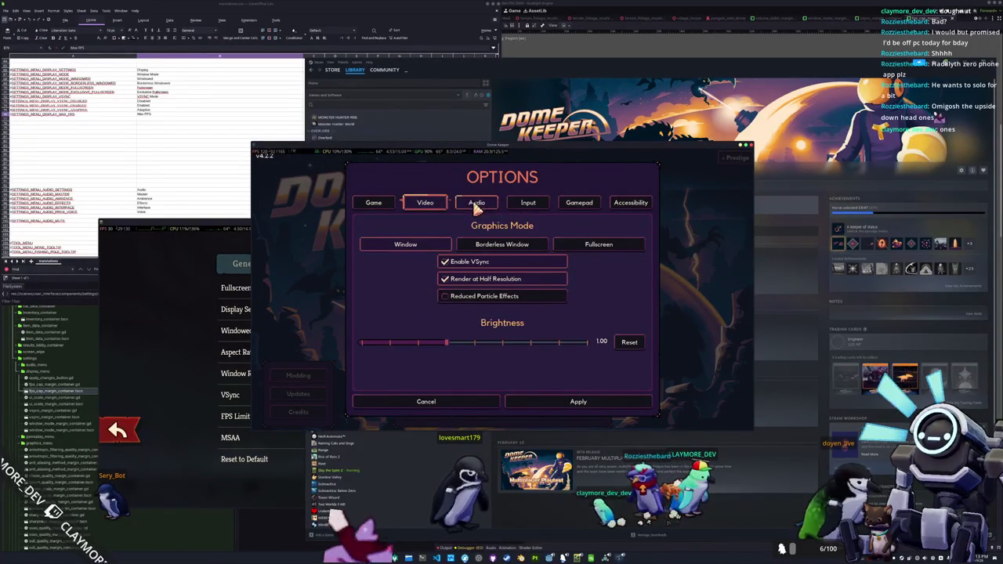
left_click(374, 203)
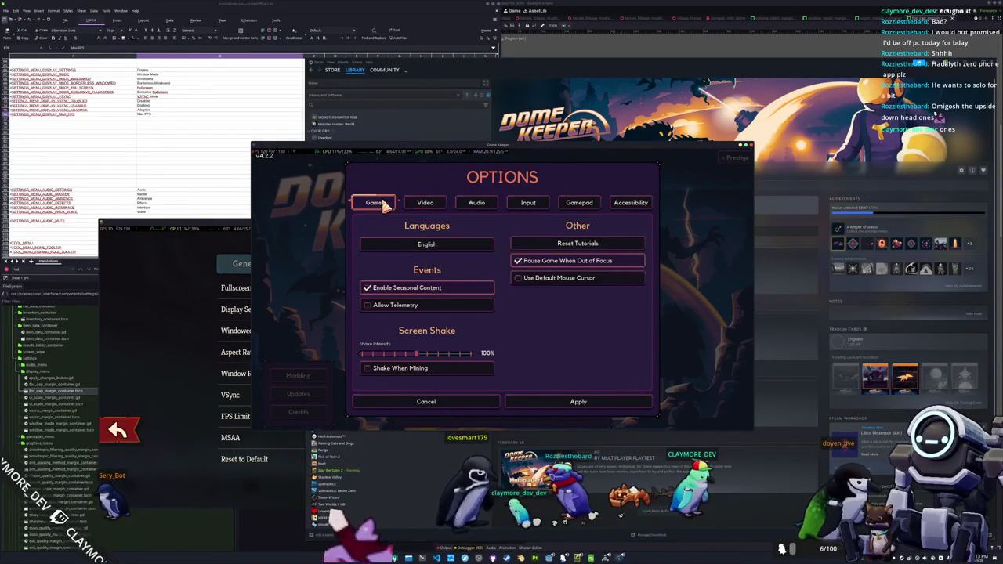
left_click(423, 203)
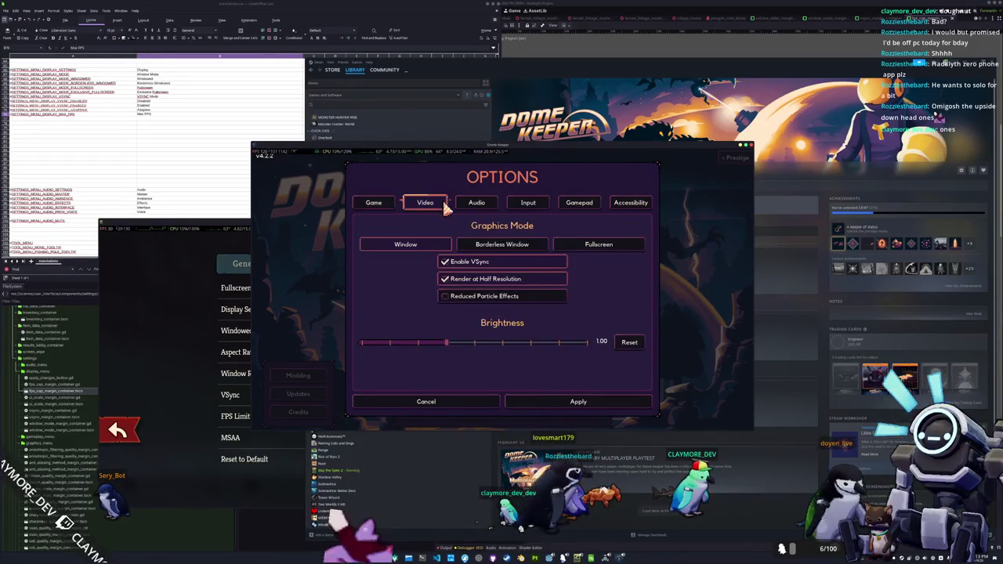
left_click(474, 206)
left_click(523, 204)
left_click(422, 203)
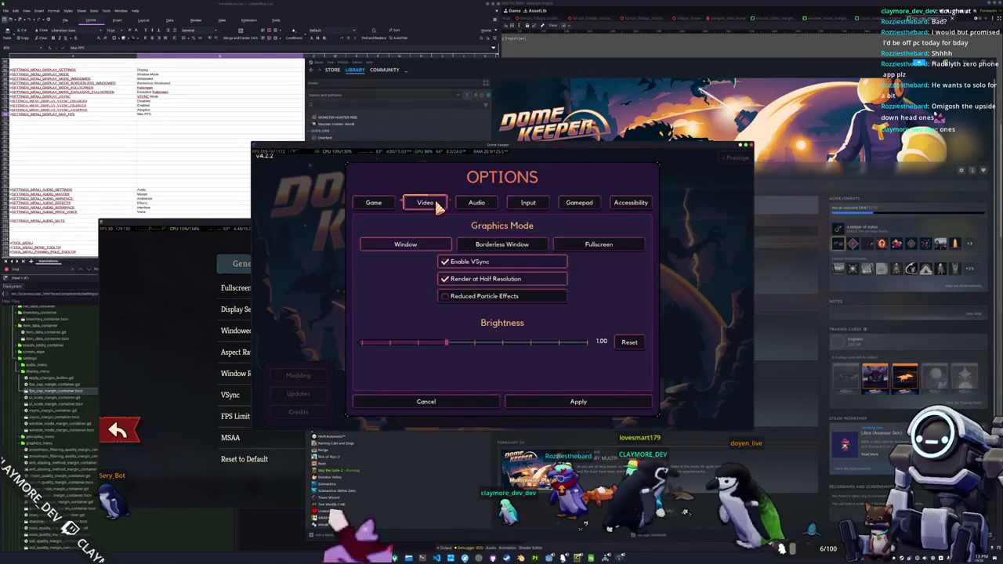
left_click(376, 203)
left_click(425, 203)
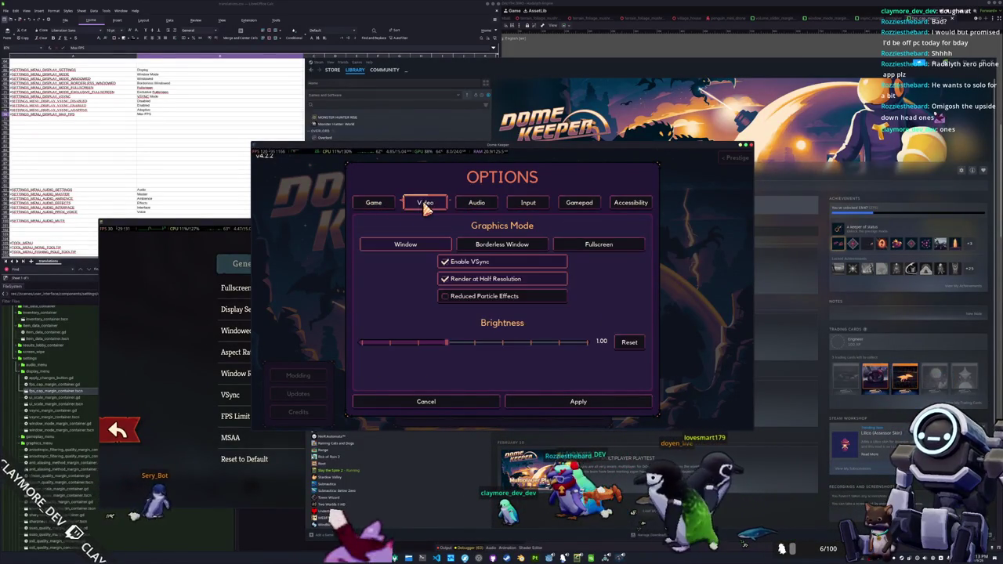
left_click(376, 204)
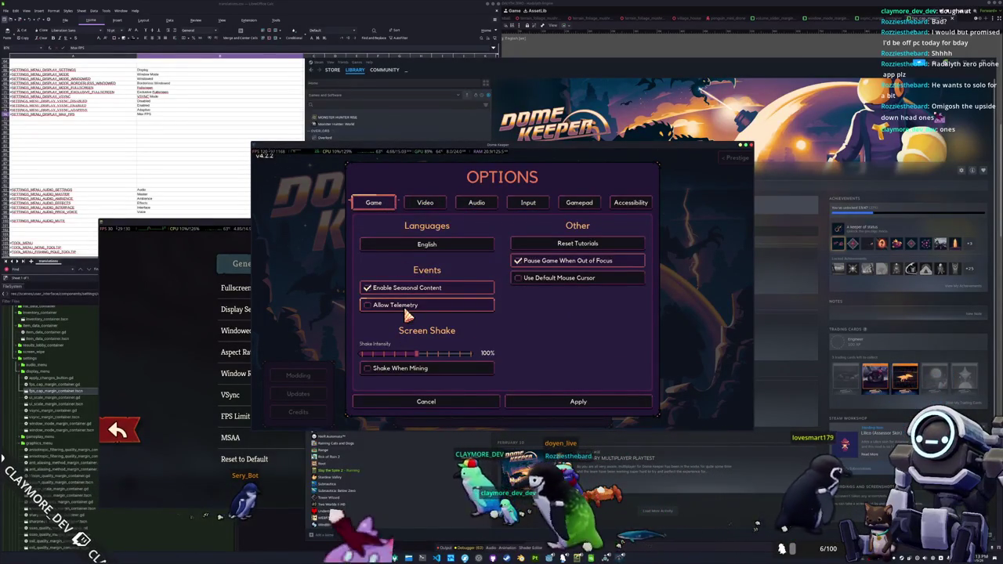
left_click(560, 283)
left_click(560, 287)
left_click(595, 204)
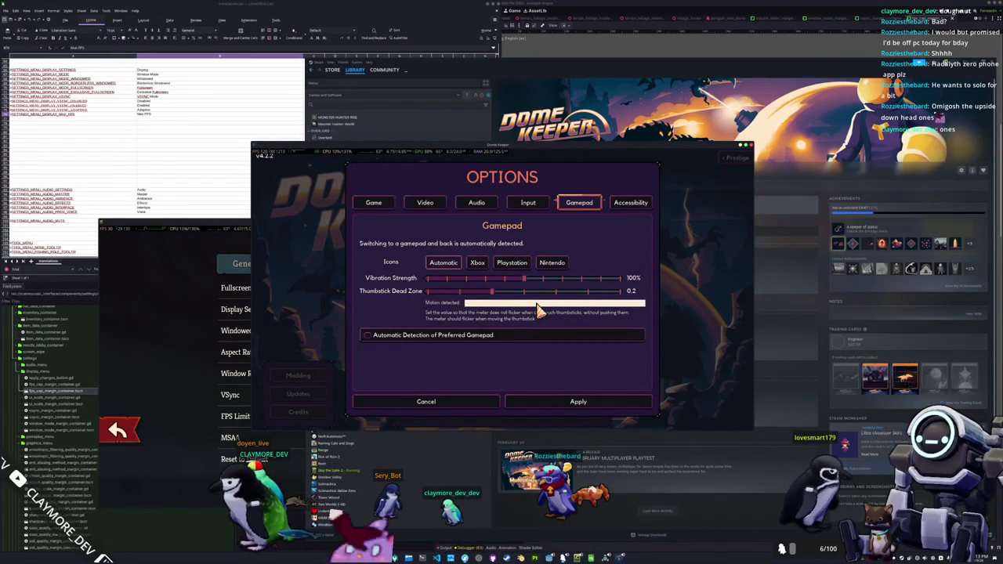
left_click(523, 402)
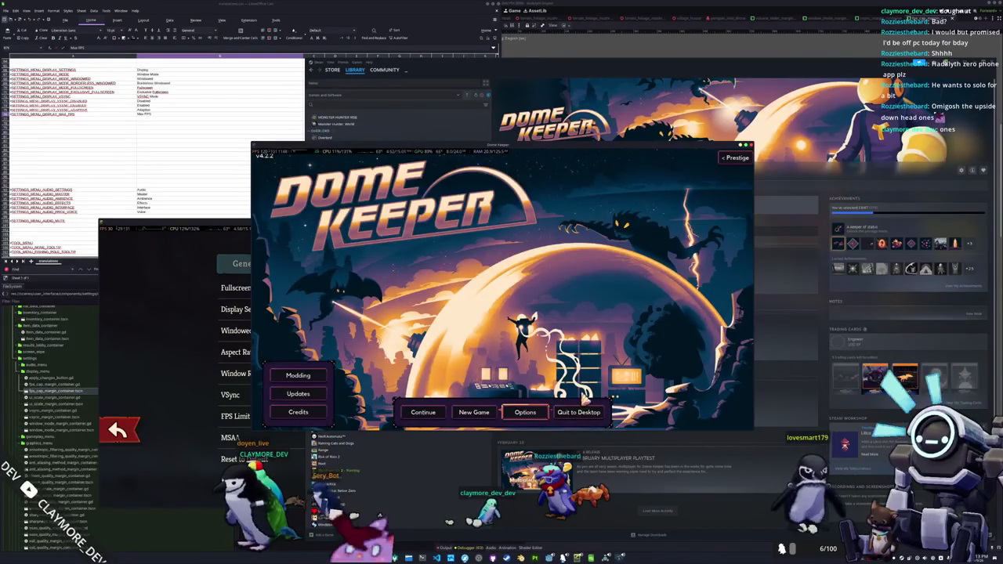
left_click(581, 415)
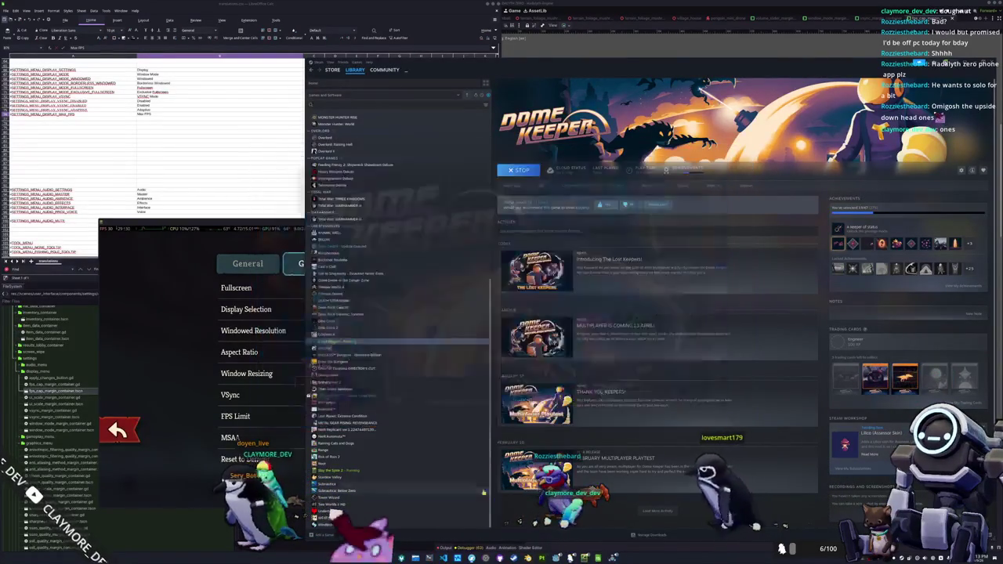
Search the library for 'we' and open the Webfishing game page
type("web")
left_click(326, 122)
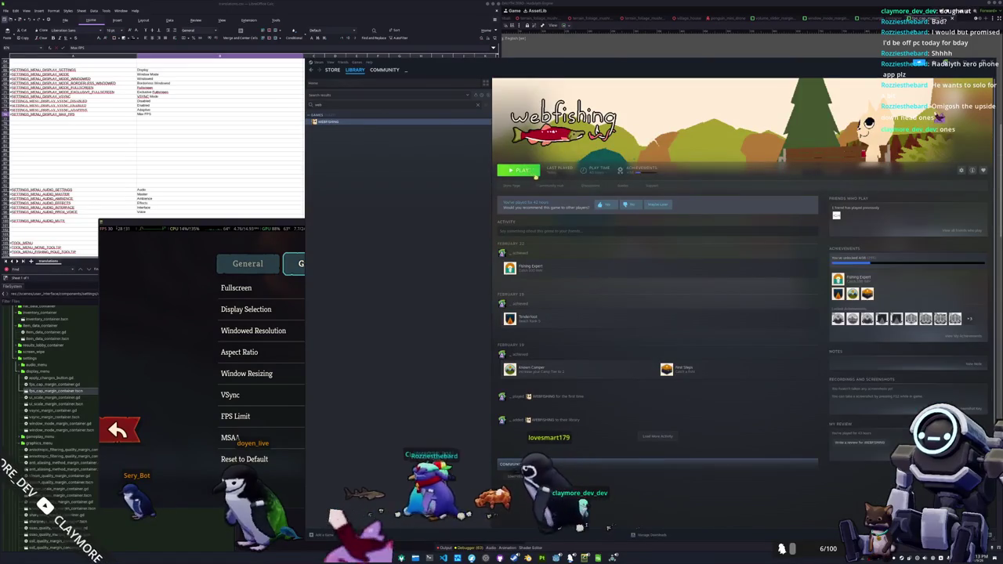
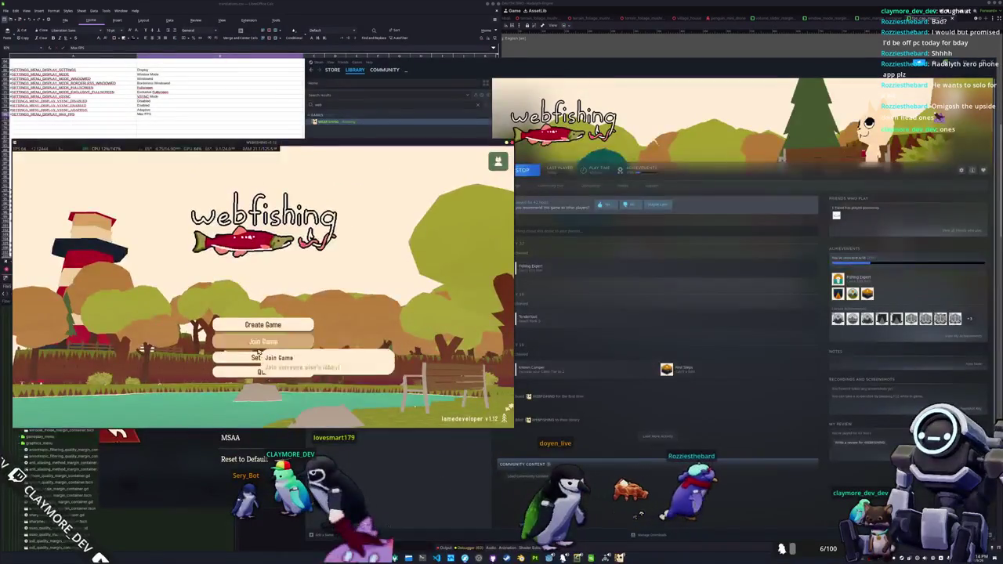
Check the FPS limit choices in the game's display settings without changing them
left_click(279, 356)
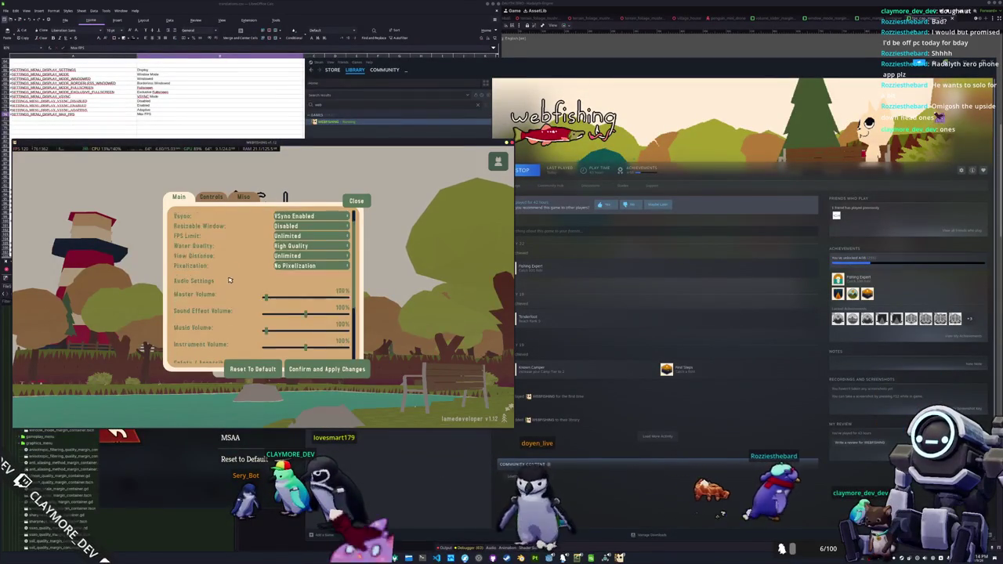
left_click(178, 198)
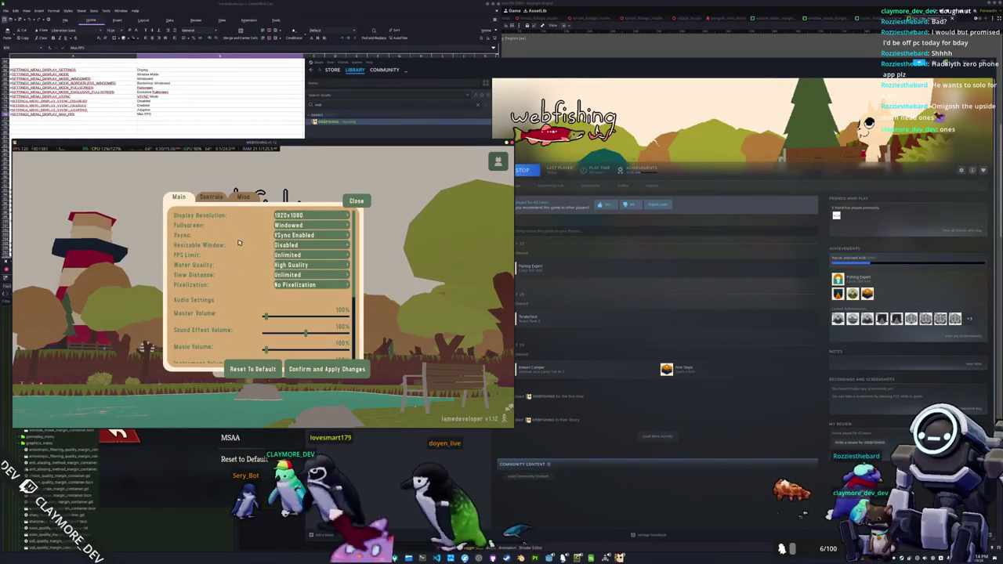
left_click(287, 256)
left_click(287, 256)
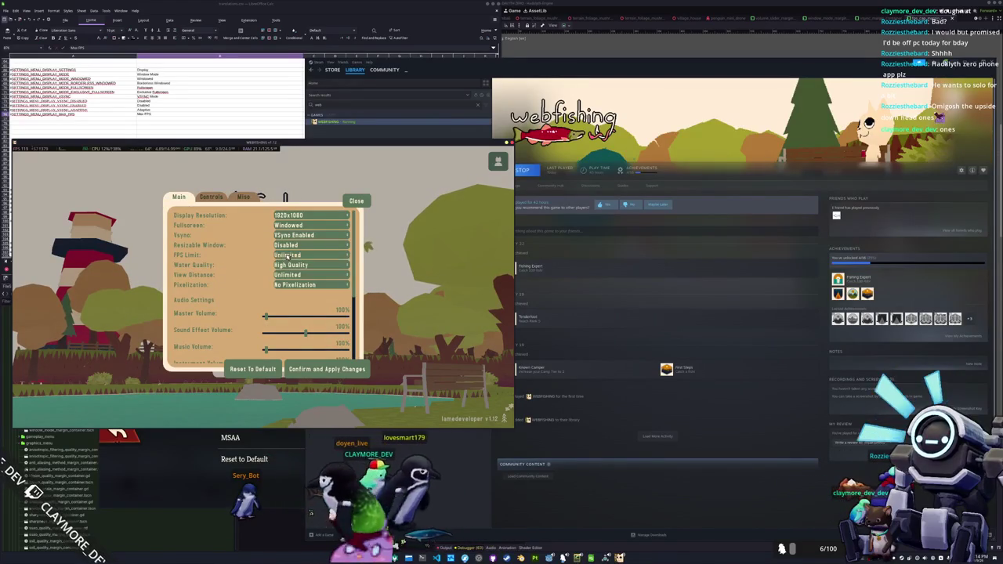
left_click(326, 368)
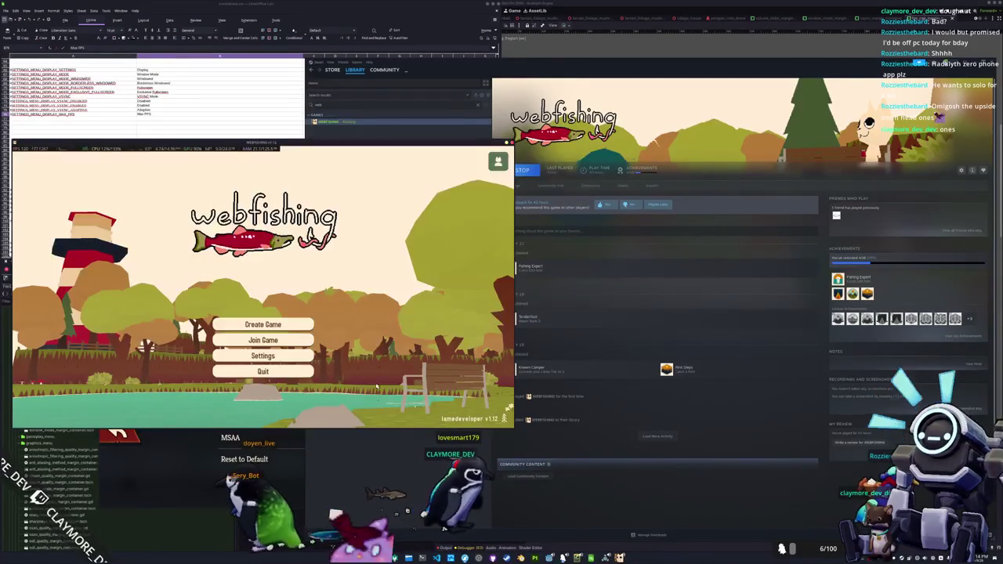
Change the label key's MAX_FPS part to FPS_LIMIT in the Inspector Text field
left_click(360, 481)
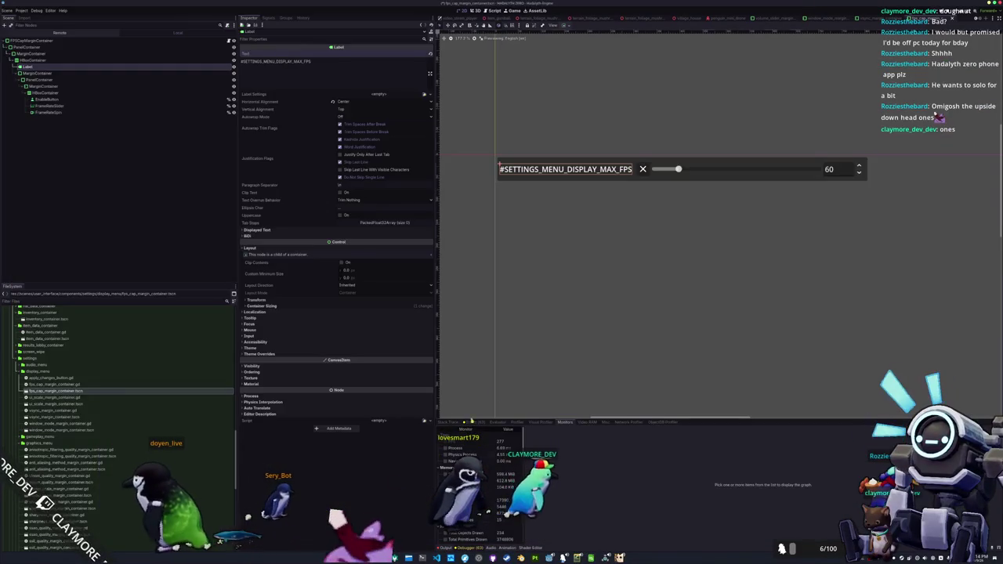
left_click_drag(289, 61, 311, 61)
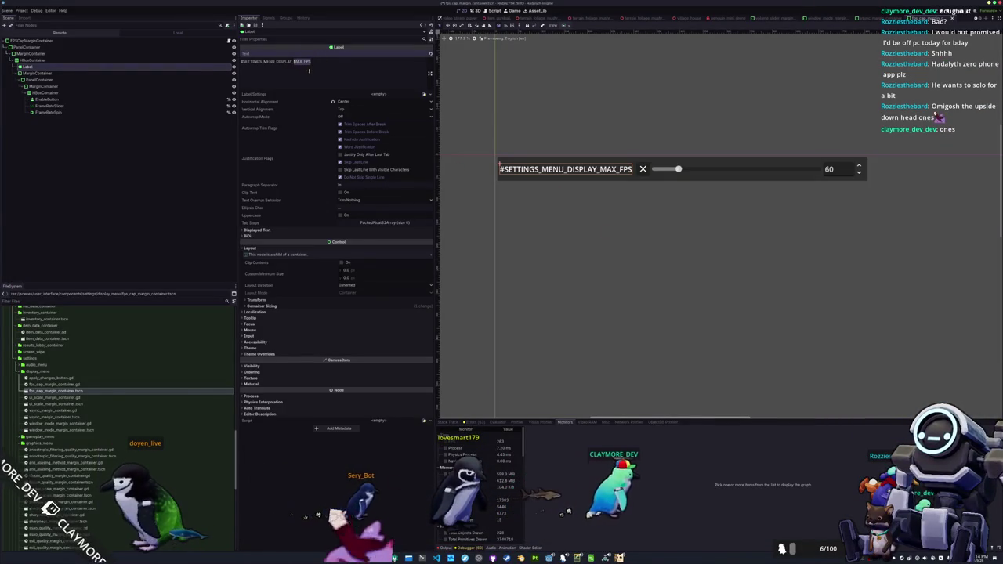
type("F")
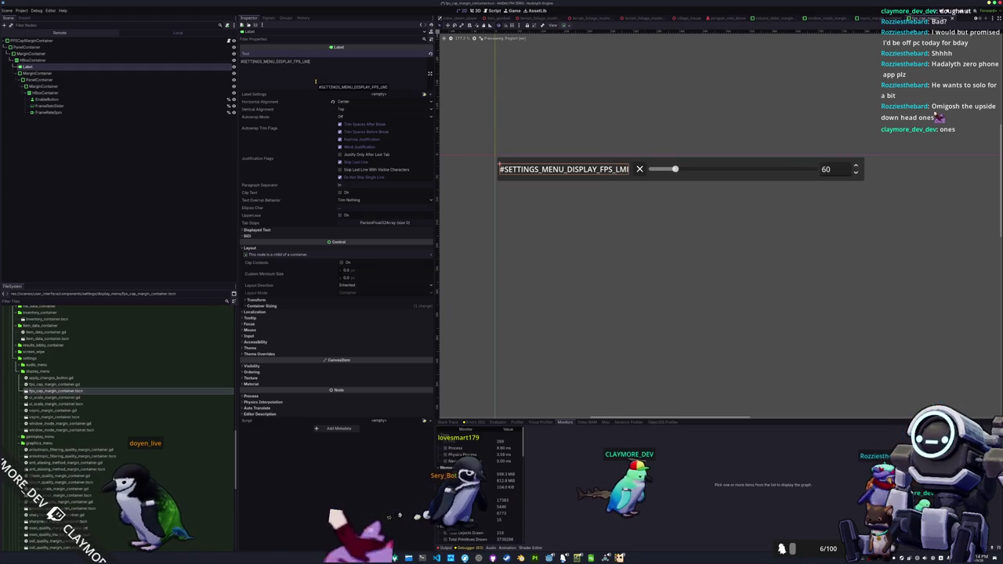
type("MIT")
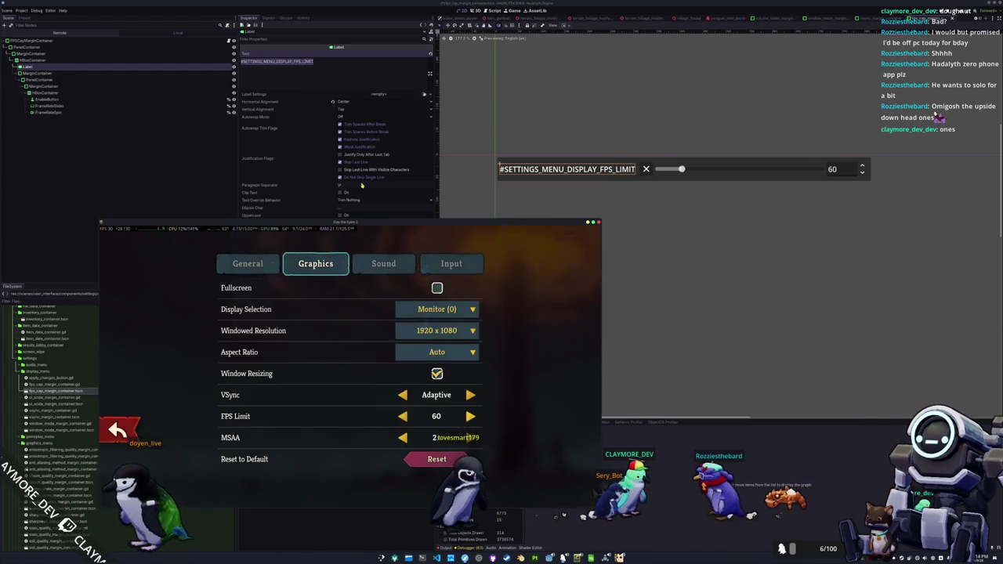
Cycle the FPS limit up through 75 to 500, wrapping back to 30 and on to 59
left_click(471, 416)
left_click(470, 416)
left_click(471, 416)
left_click(470, 416)
left_click(470, 416)
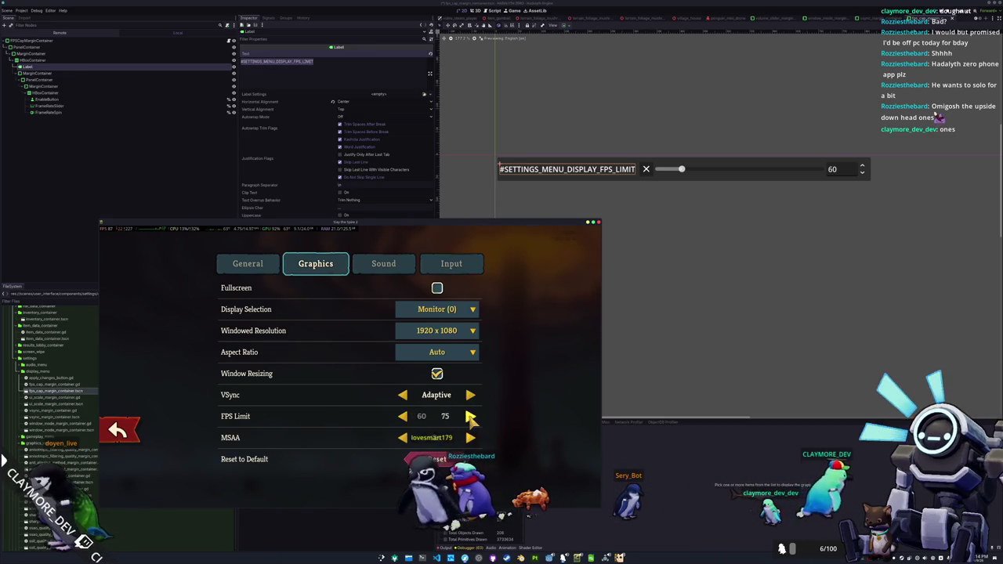
left_click(470, 416)
left_click(470, 417)
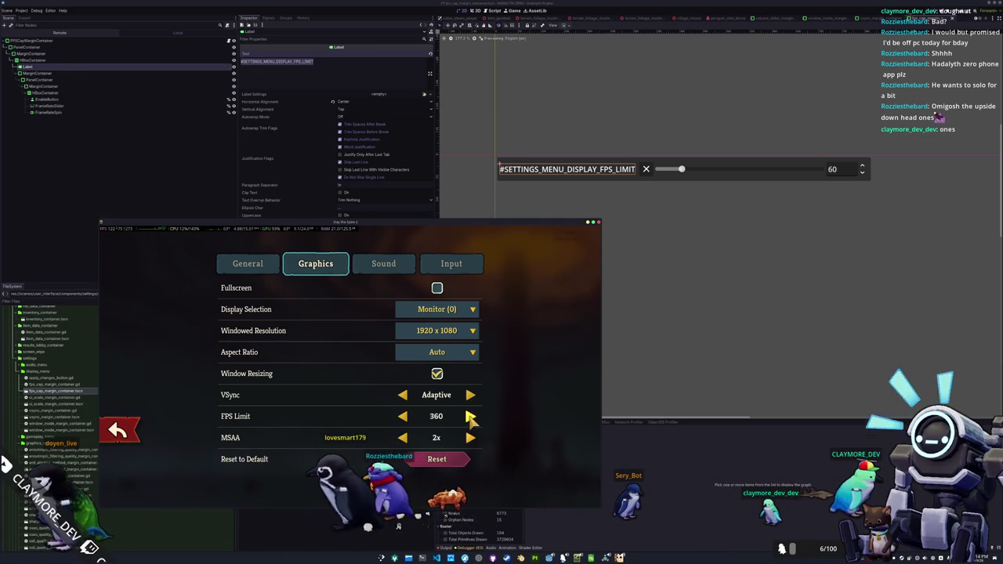
left_click(470, 416)
left_click(470, 416)
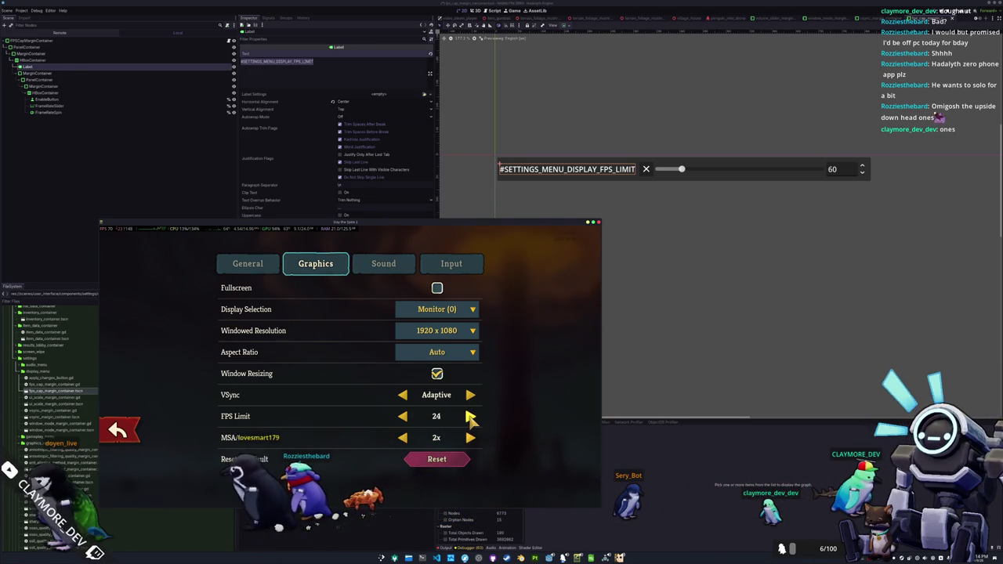
left_click(470, 416)
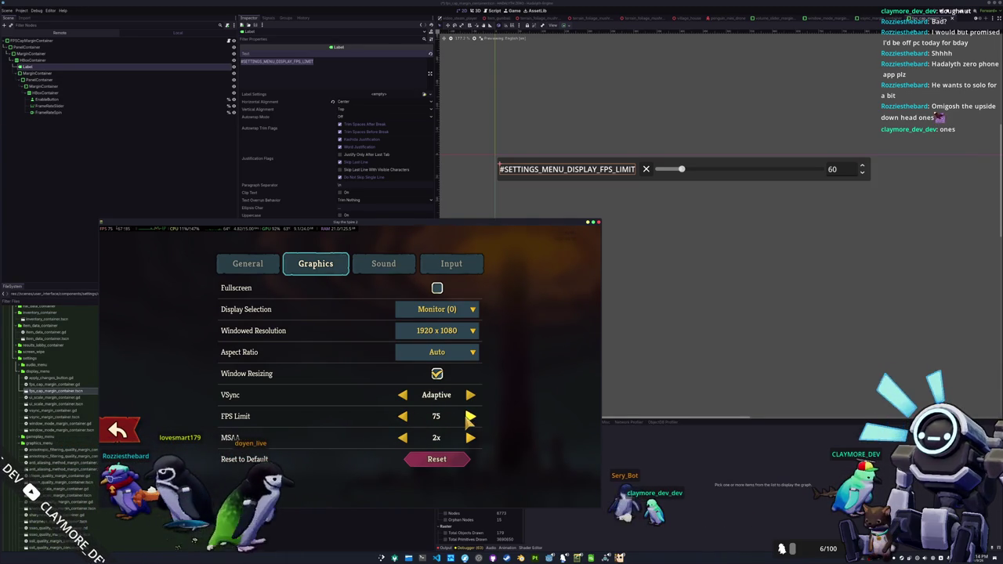
Step the FPS limit up from 75 through 165 and 240 to 360
left_click(470, 416)
left_click(470, 417)
left_click(470, 416)
left_click(470, 416)
left_click(471, 416)
left_click(470, 416)
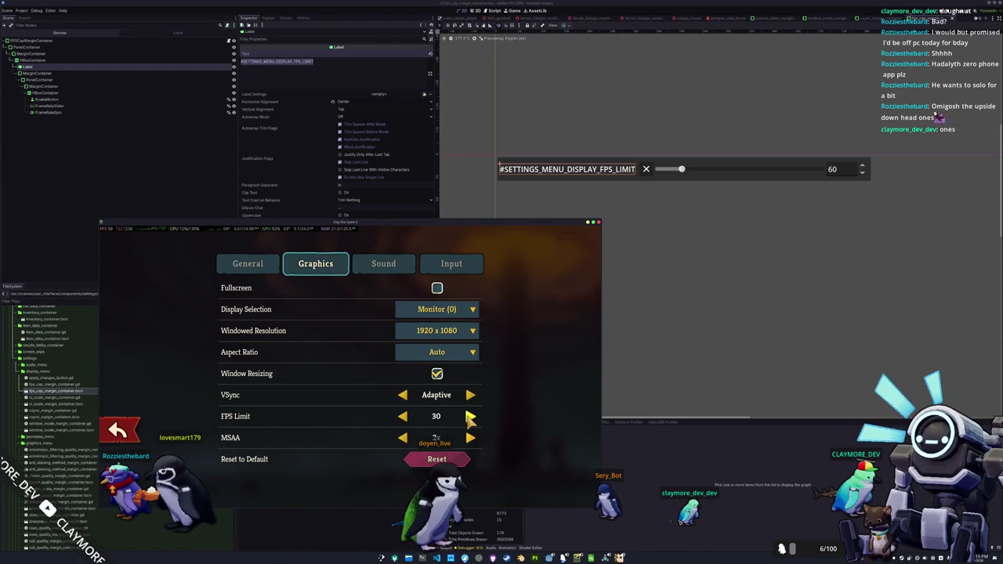
Toggle the limit between 24 and 30, leave it at 59, and close the game with F8
left_click(402, 416)
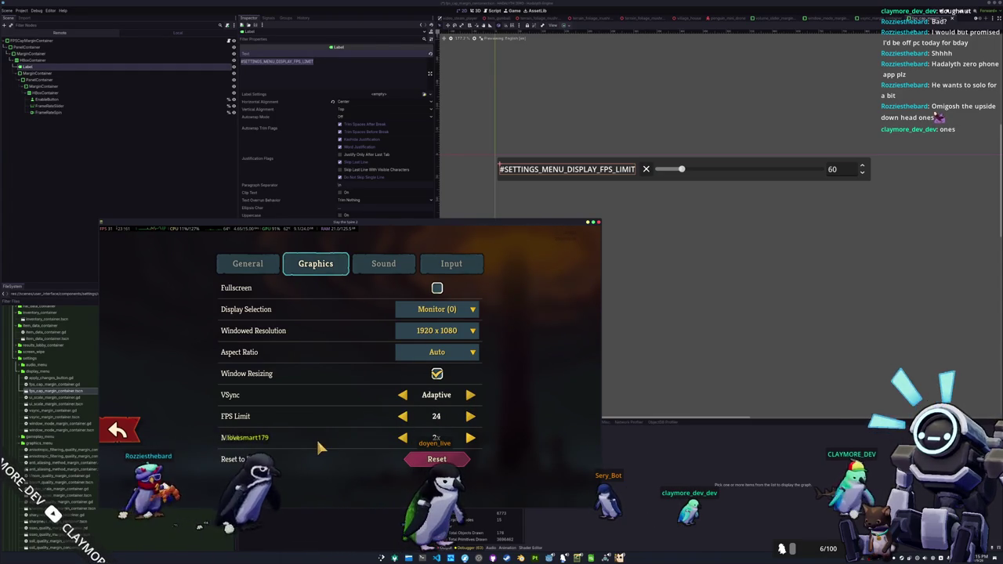
left_click(469, 416)
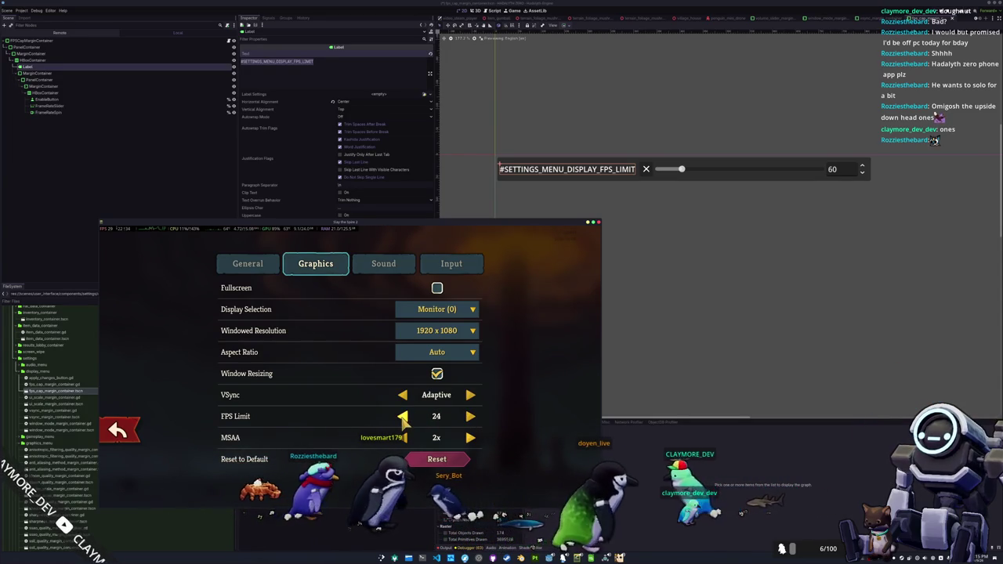
left_click(403, 416)
left_click(468, 417)
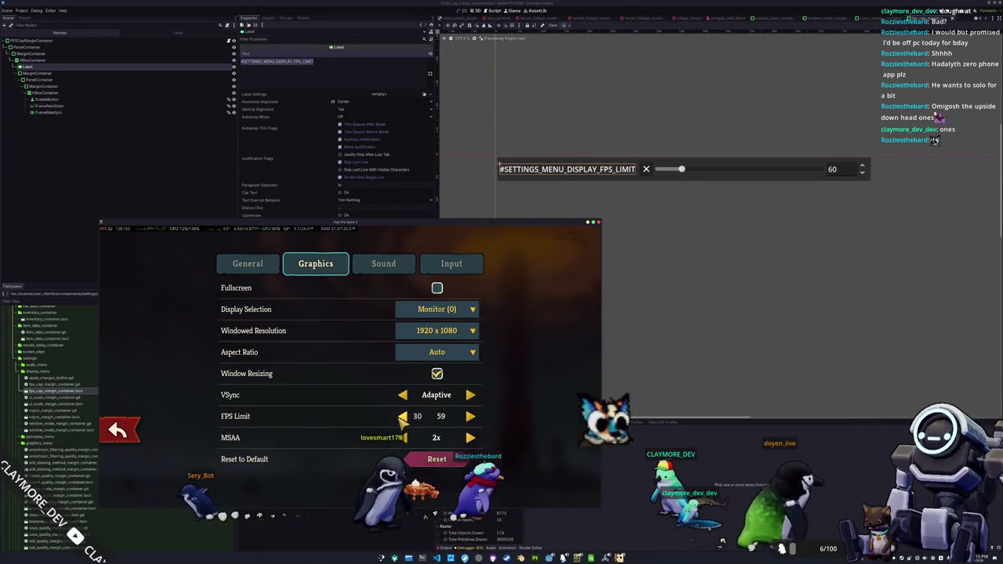
left_click(469, 417)
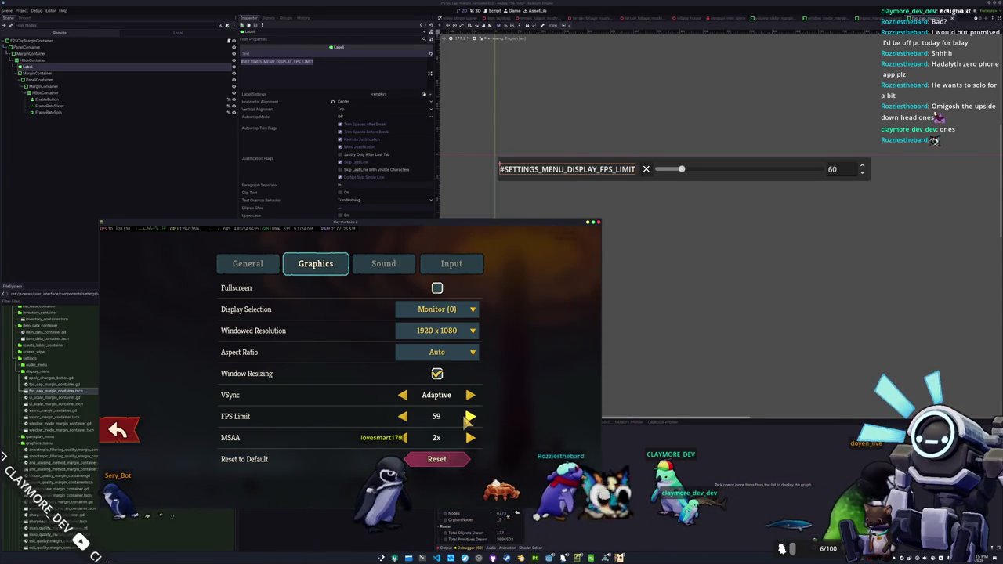
key("F8")
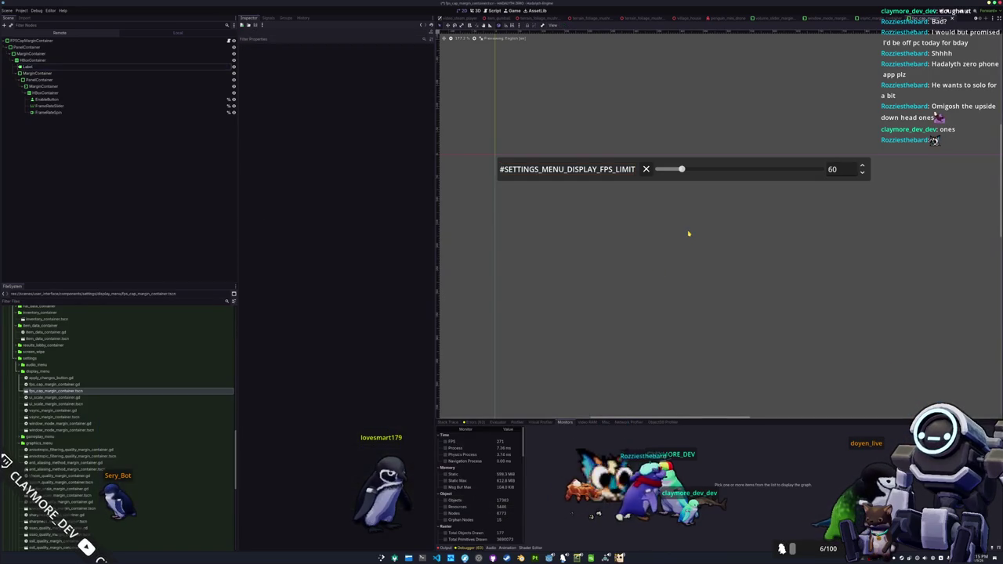
Edit row 76 to key #SETTINGS_MENU_DISPLAY_FPS_LIMIT with text 'FPS Limit', then return to Godot
key("alt+Tab")
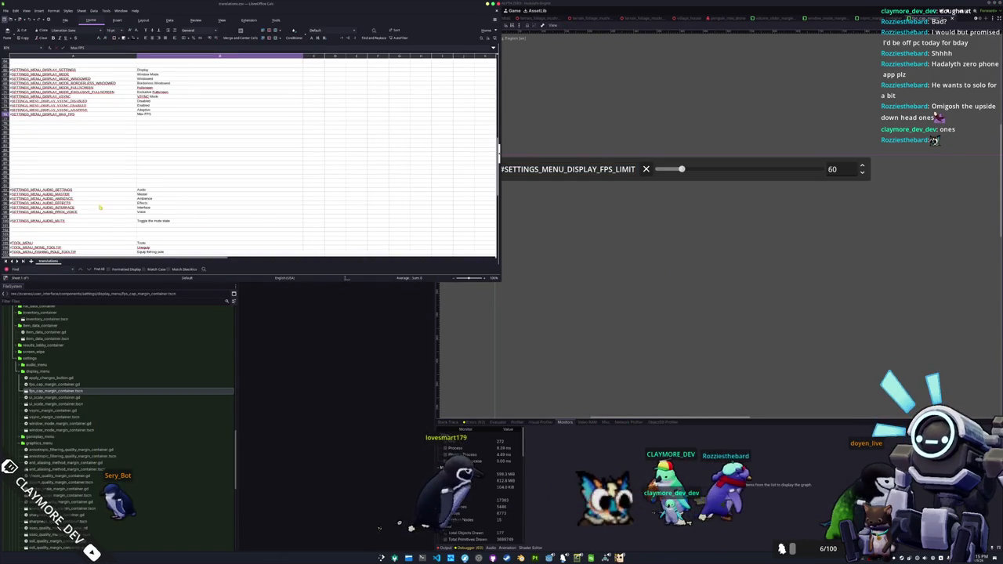
left_click(160, 114)
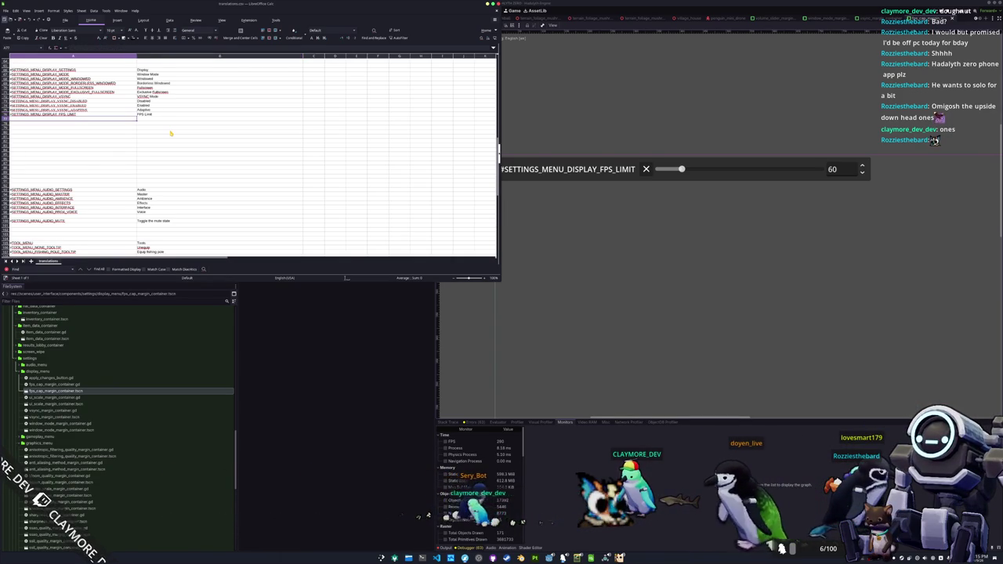
key("alt+Tab")
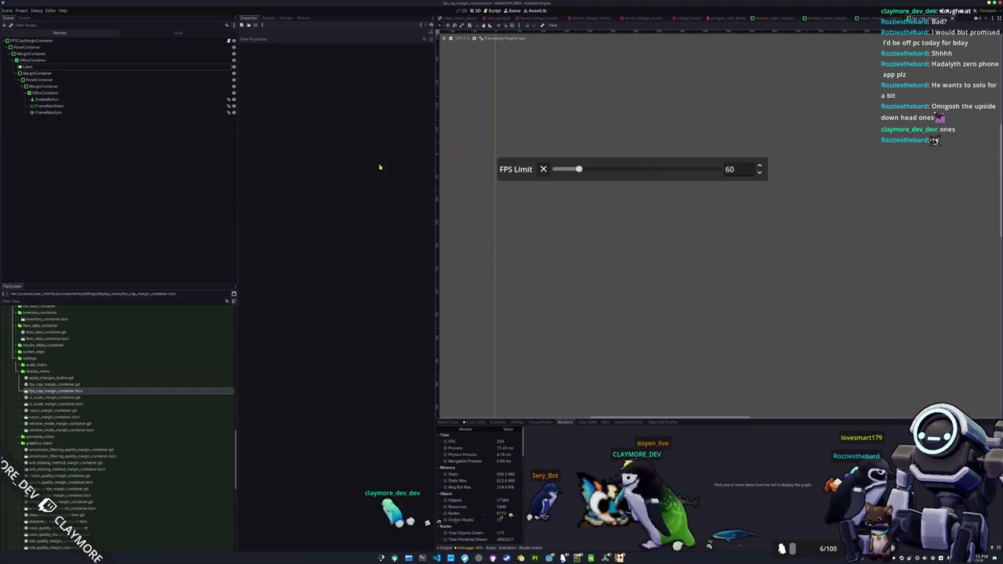
Give EnableButton the tooltip #SETTINGS_MENU_DISPLAY_FPS_LIMIT_TOGGLE_TOOLTIP and copy that key
left_click(543, 172)
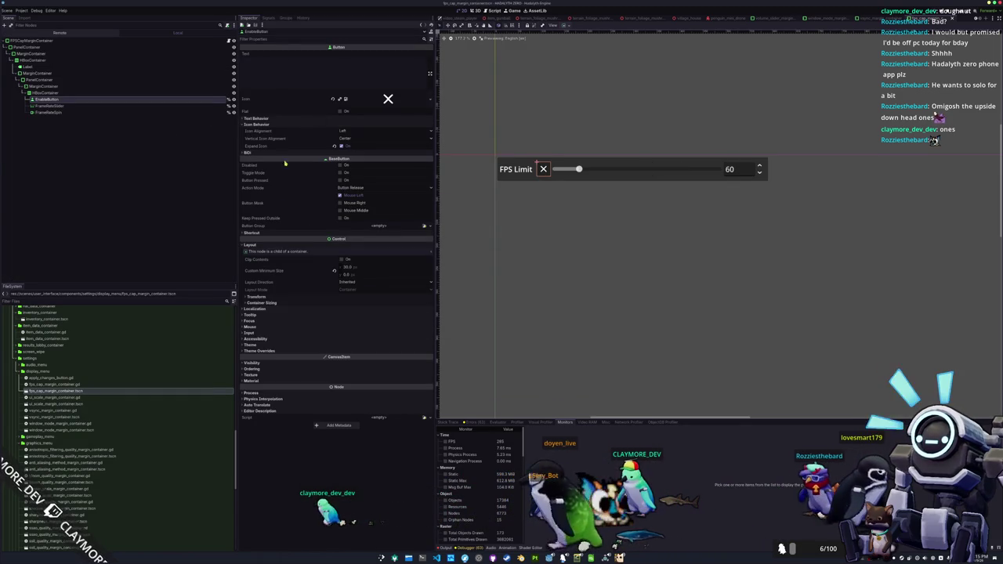
left_click(274, 315)
type("#SETTINGS_MENU_DISPLAY_FPS_LIMIT_TOGGLE_TOOLTI")
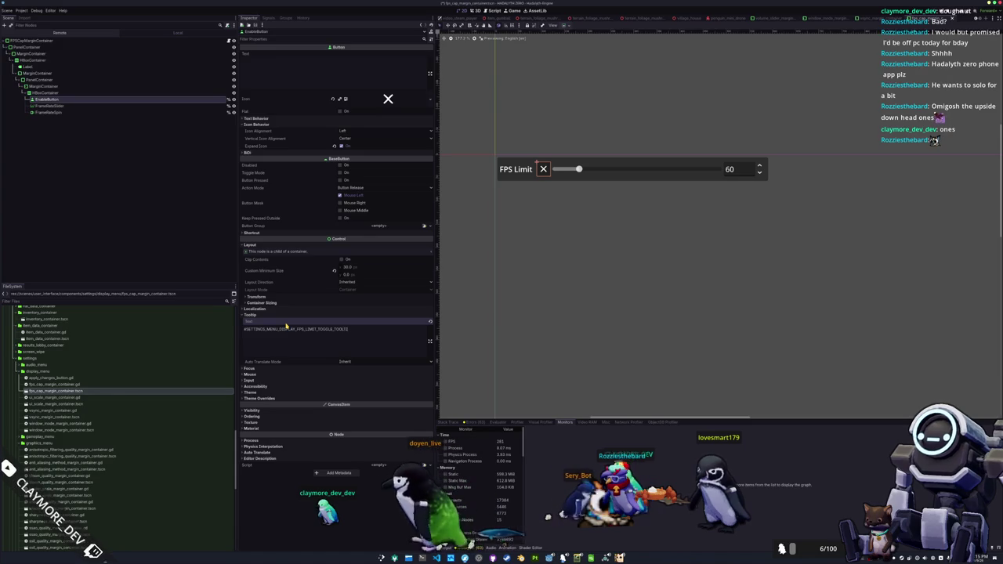
triple_click(286, 328)
key("ctrl+c")
key("alt+Tab")
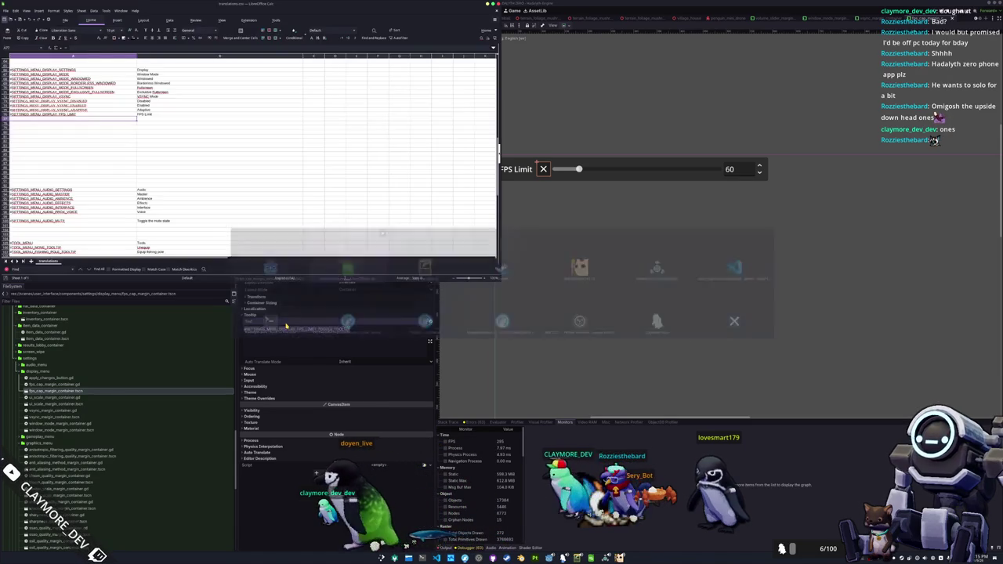
Paste the toggle tooltip key into a new Display row with text 'Toggle the fps limit state'
key("ctrl+v")
key("Tab")
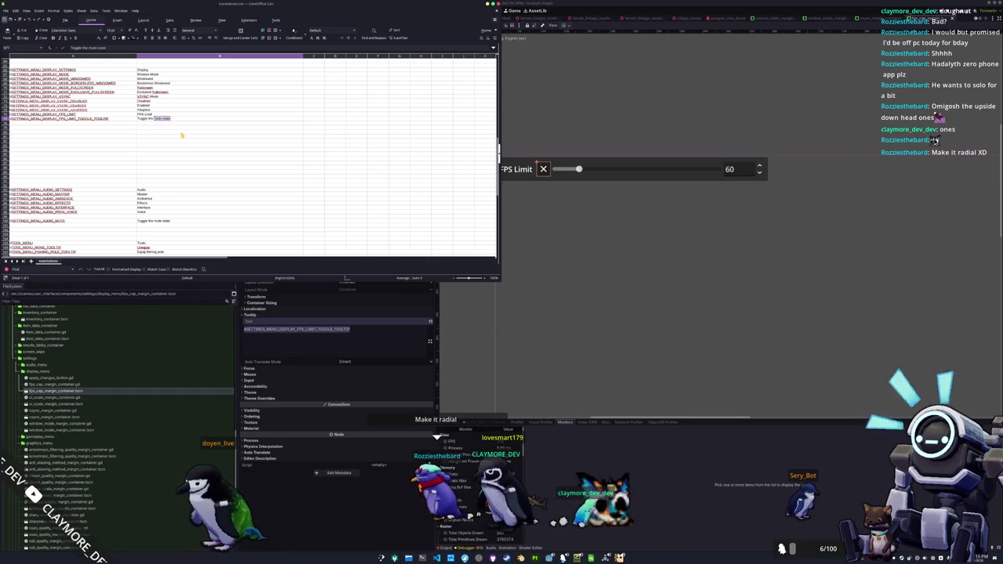
type("fps limi")
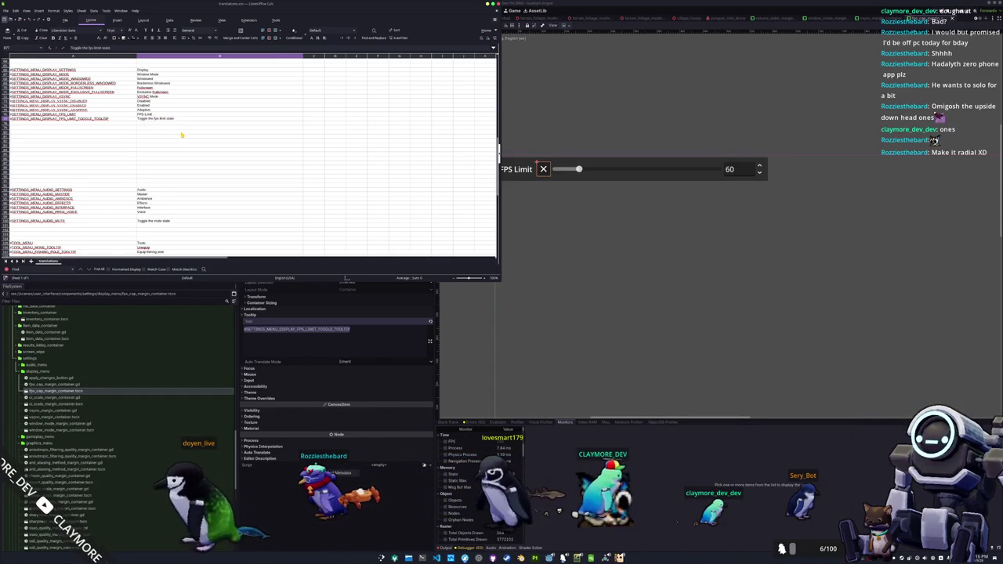
key("shift+Tab")
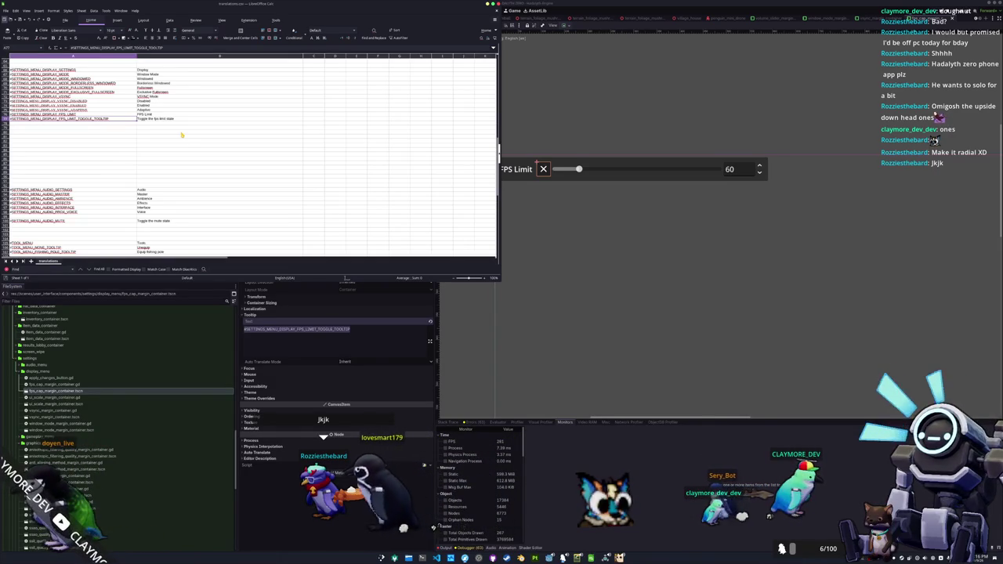
scroll(202, 168, "up", 2)
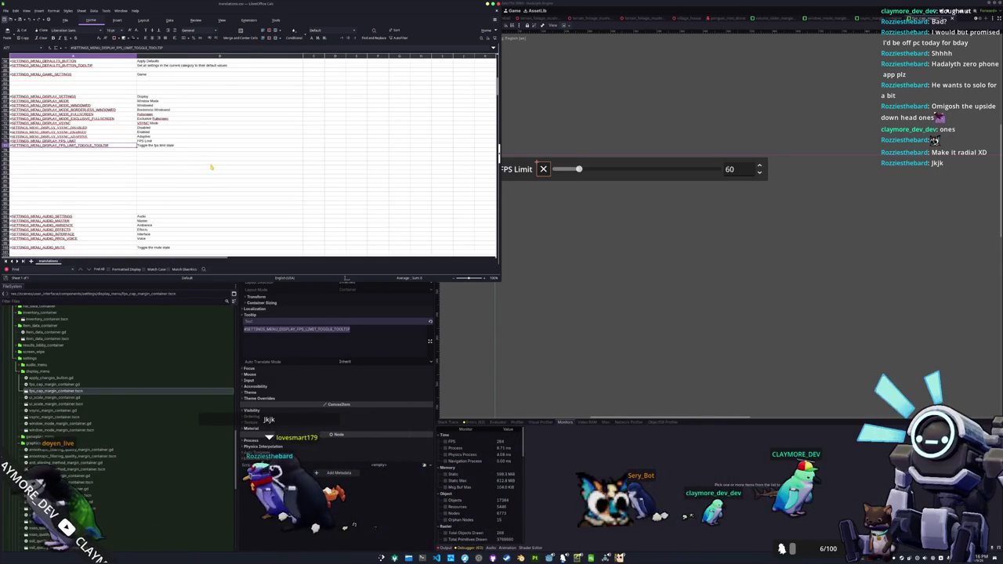
key("alt+Tab")
Inspect EnableButton, FrameRateSlider and FrameRateSpin, then select the root container and switch to its script
left_click(196, 106)
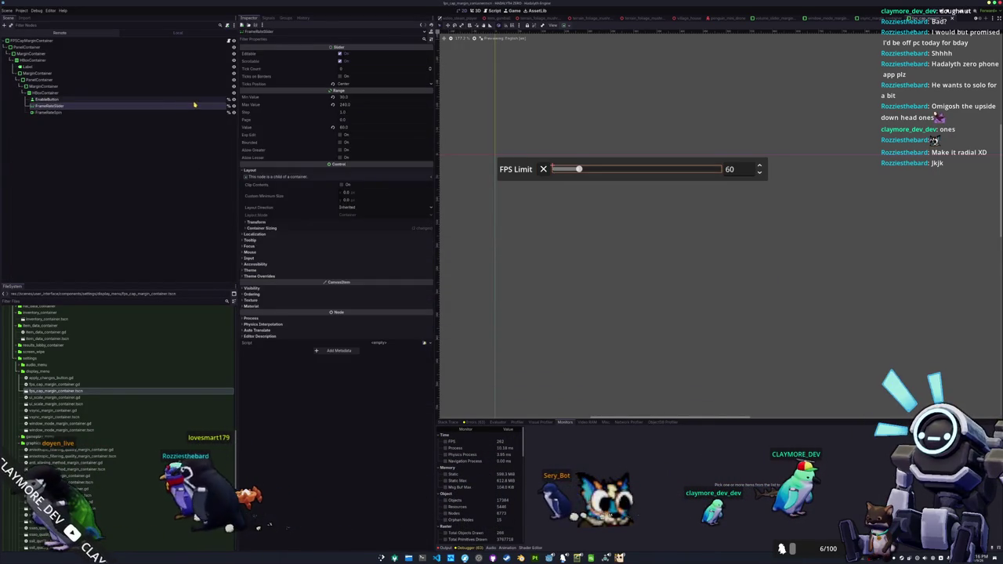
left_click(194, 101)
left_click(191, 106)
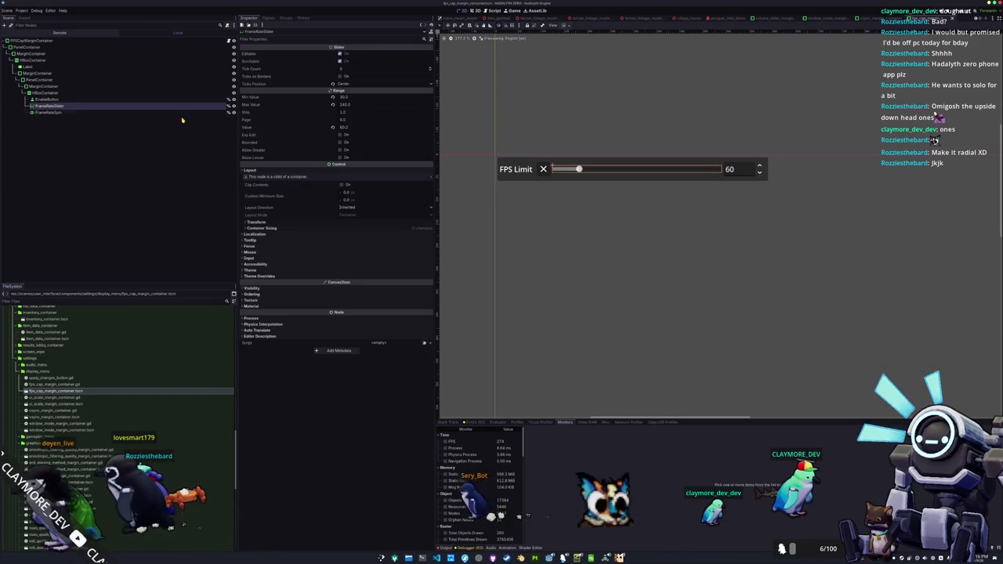
left_click(185, 113)
key("Up")
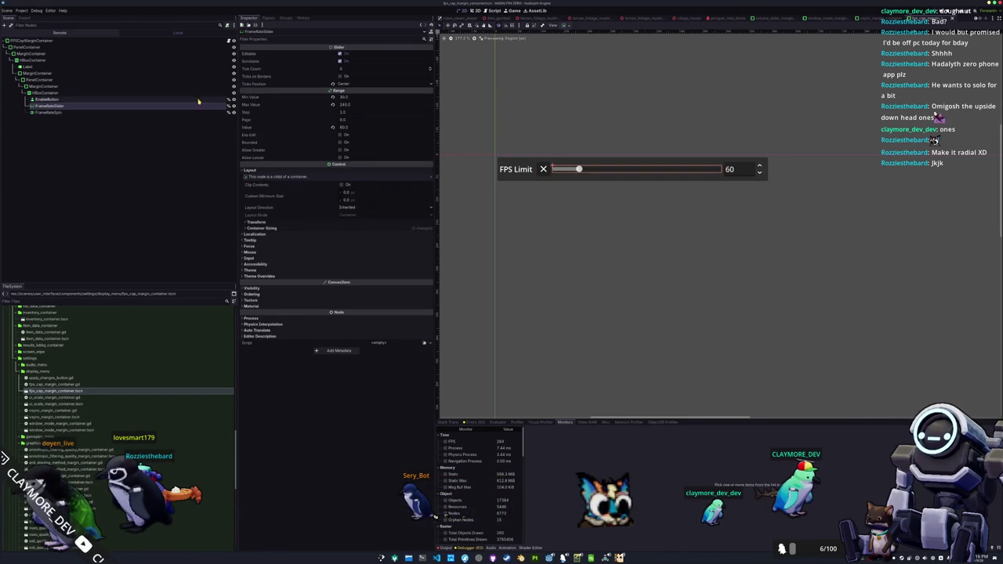
key("Up")
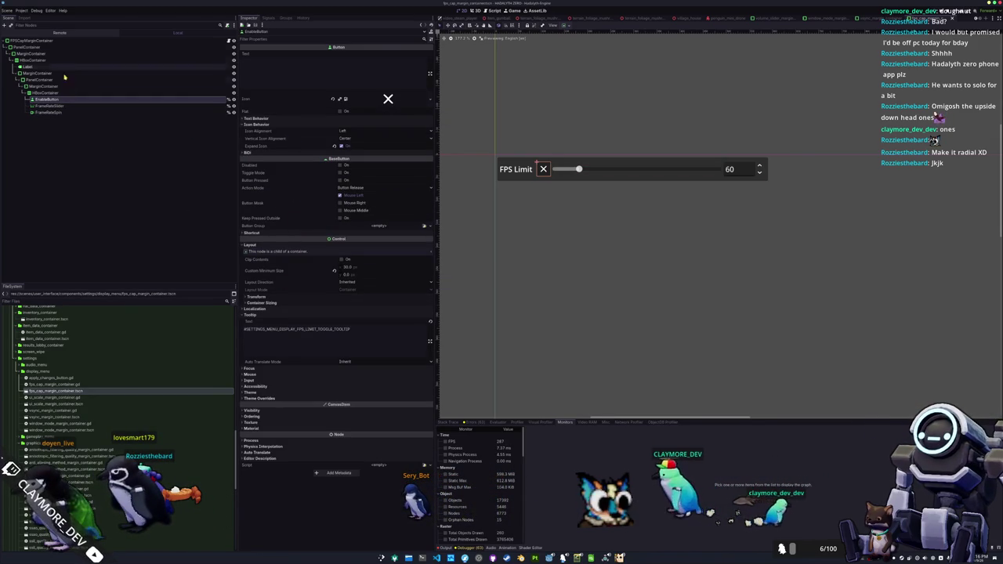
left_click(232, 42)
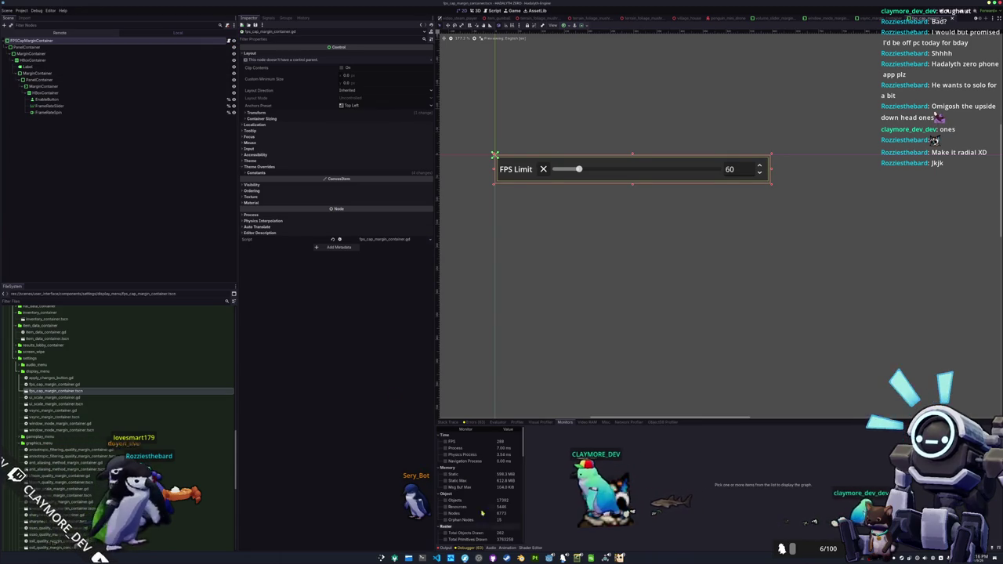
key("alt+Tab")
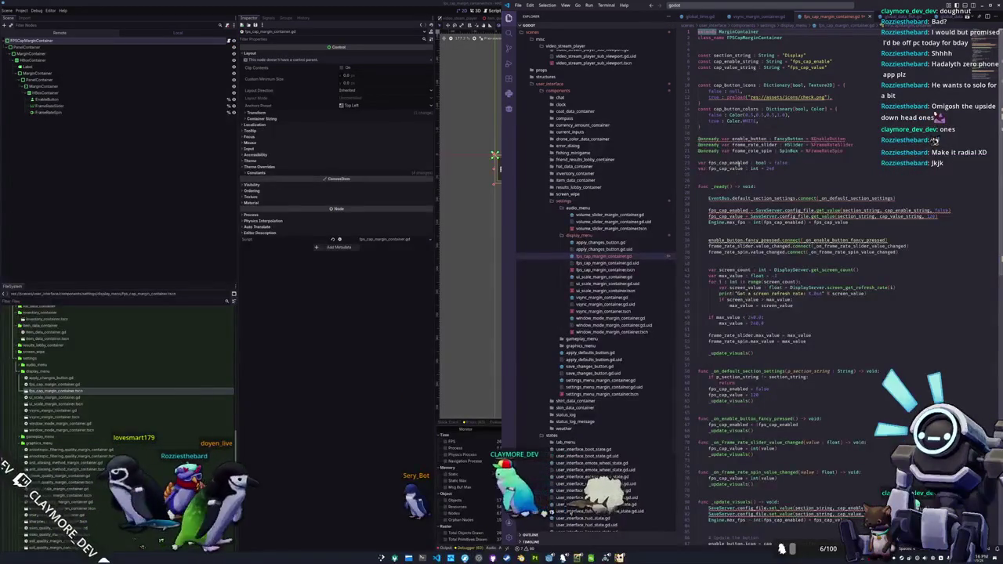
Look over cap_button_icons in fps_cap_margin_container.gd, then go back to the Godot scene
left_click(392, 313)
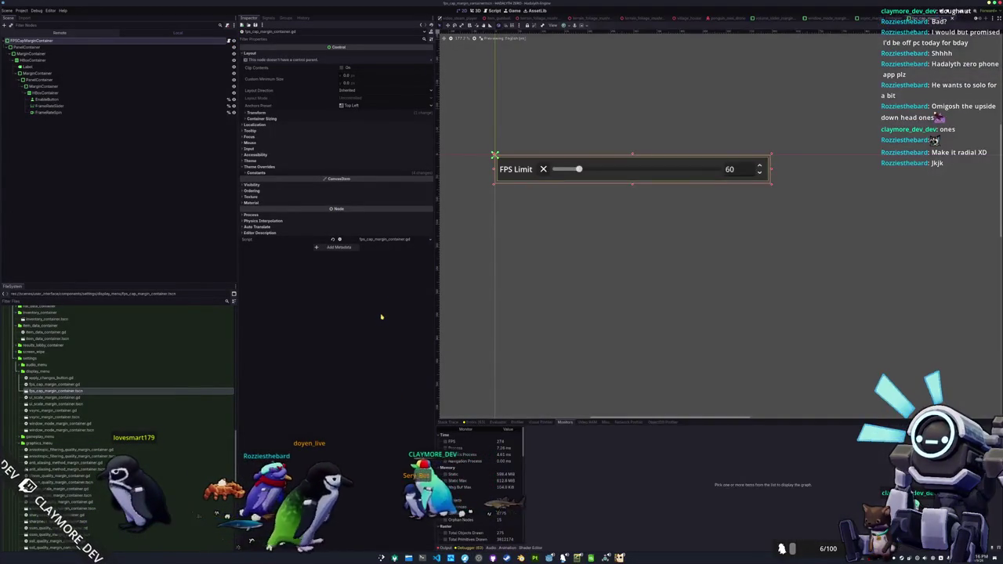
key("alt+Tab")
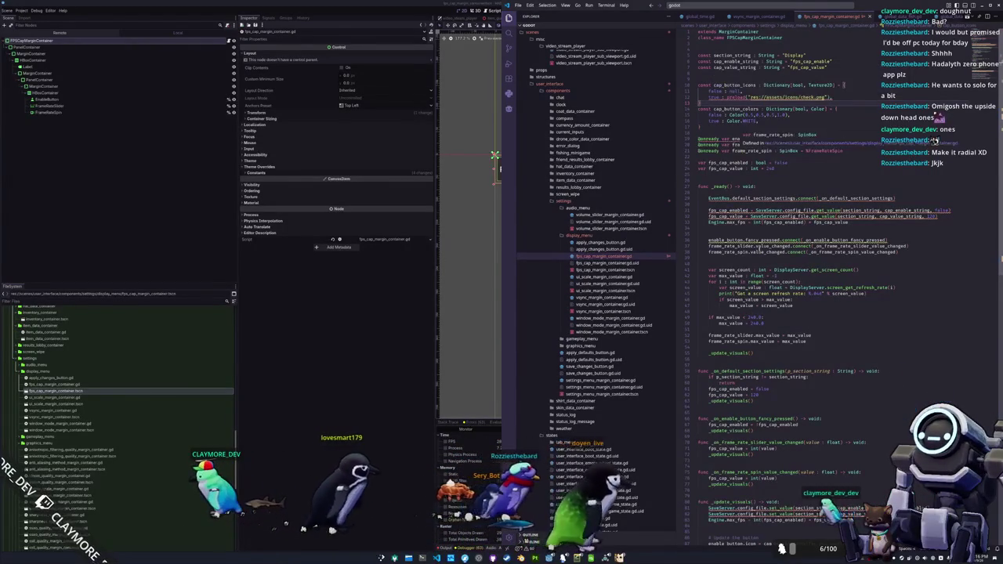
mouse_move(774, 245)
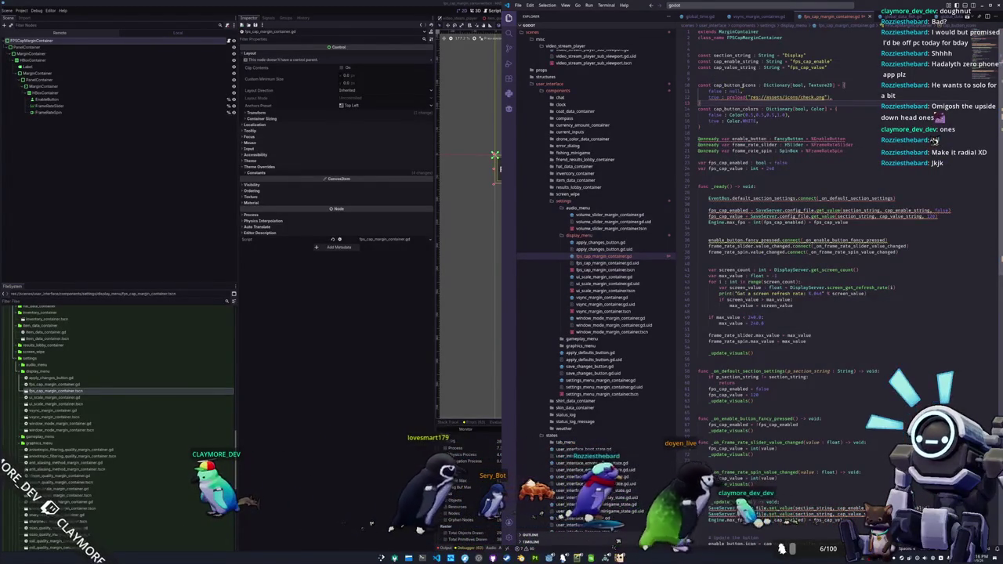
double_click(735, 85)
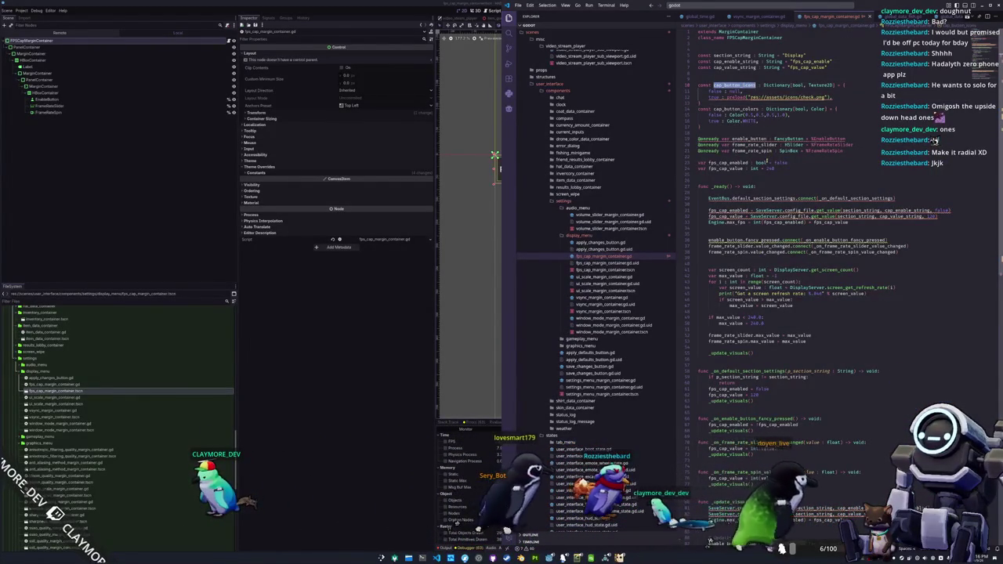
scroll(759, 138, "down", 1)
scroll(807, 132, "up", 1)
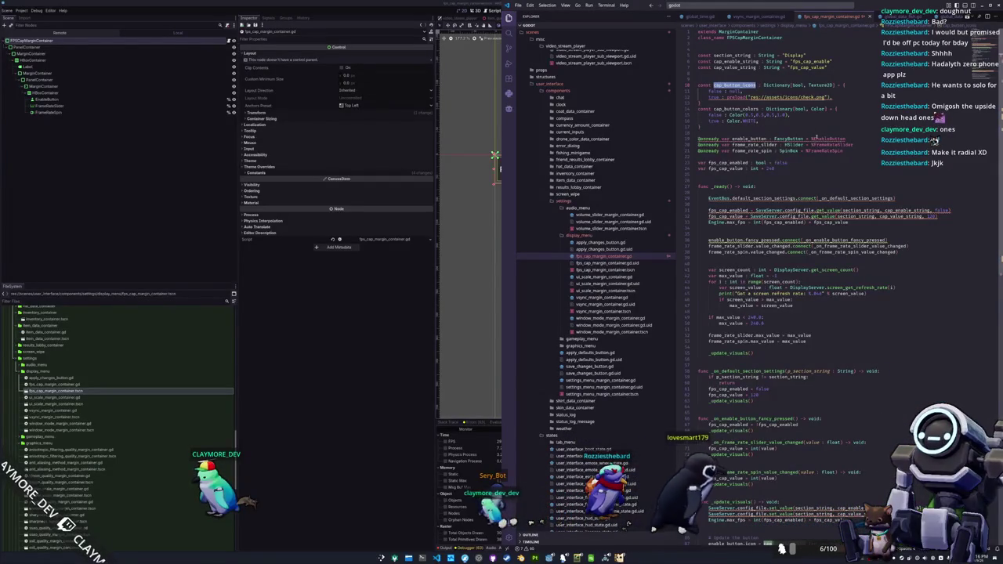
key("alt+Tab")
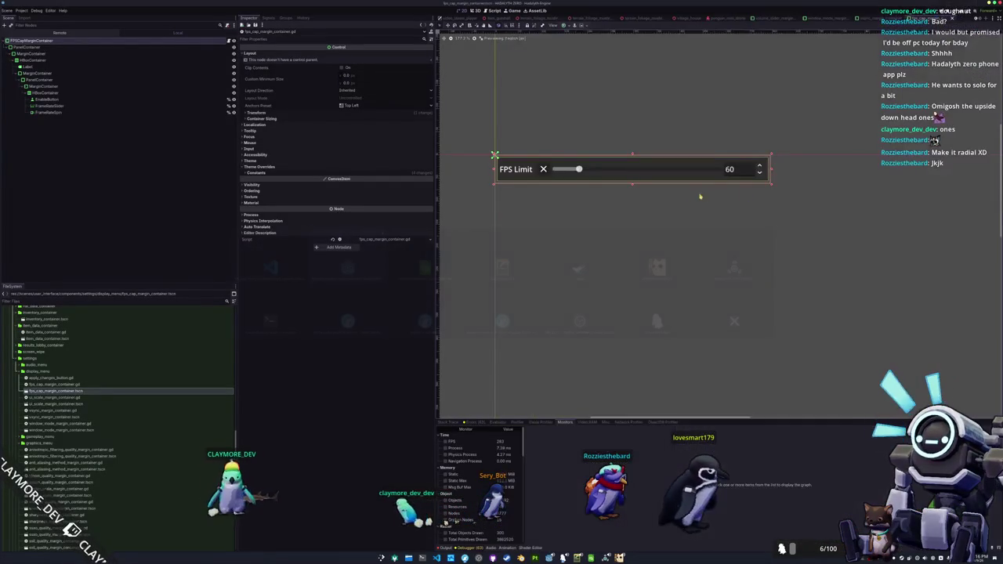
left_click(542, 168)
left_click(346, 99)
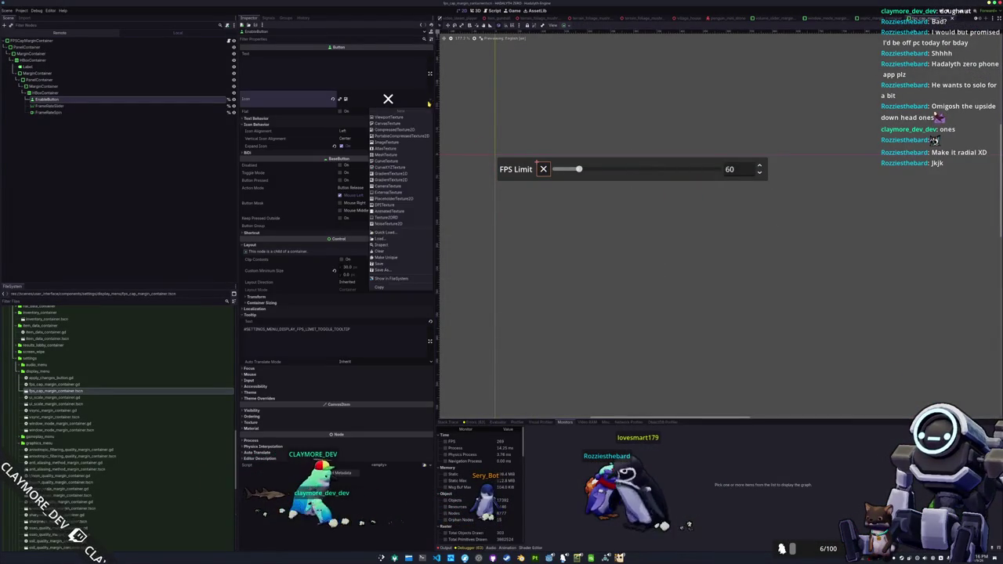
left_click(386, 232)
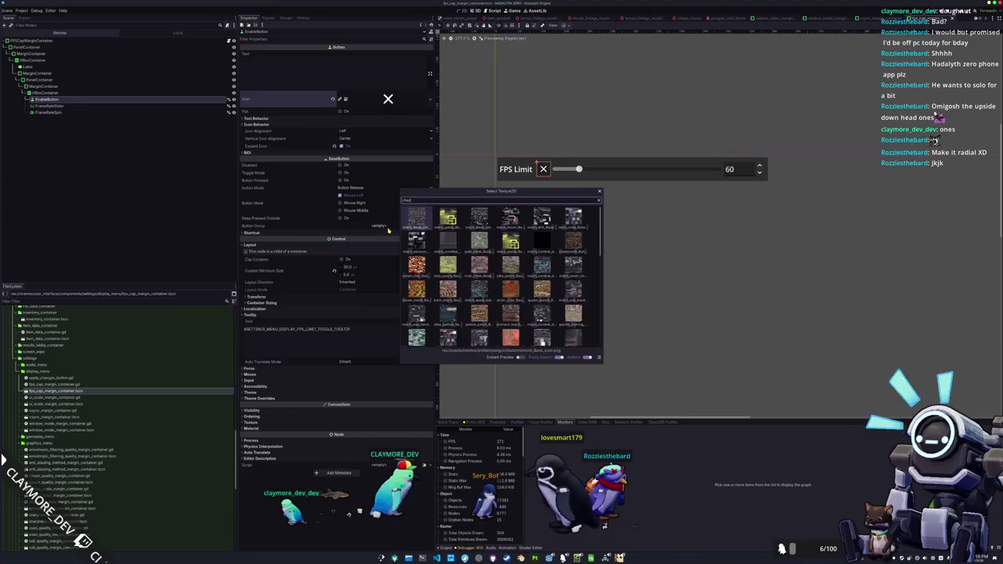
key("Escape")
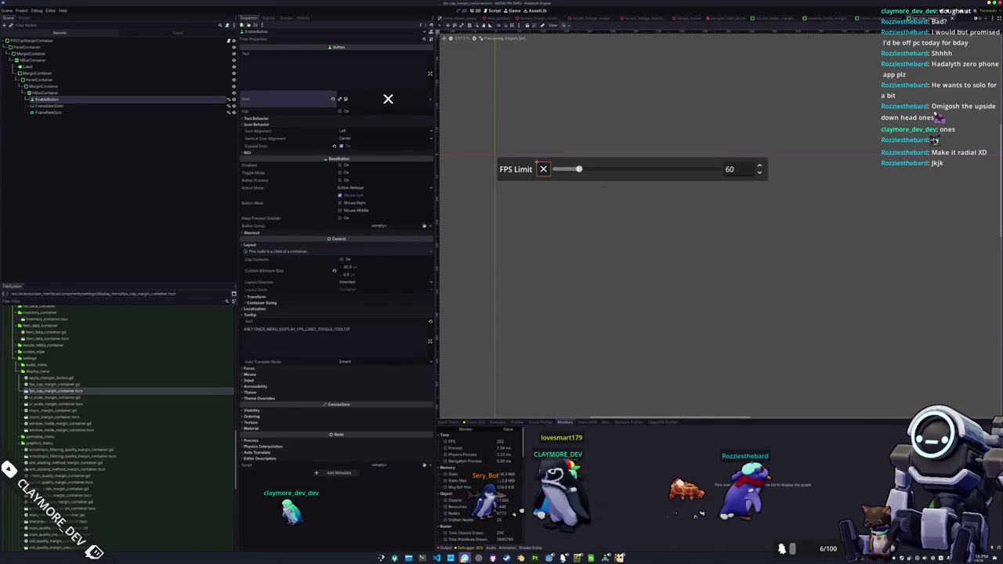
Search Material Symbols for 'check' and save the Check icon as a PNG
key("alt+Tab")
left_click(609, 238)
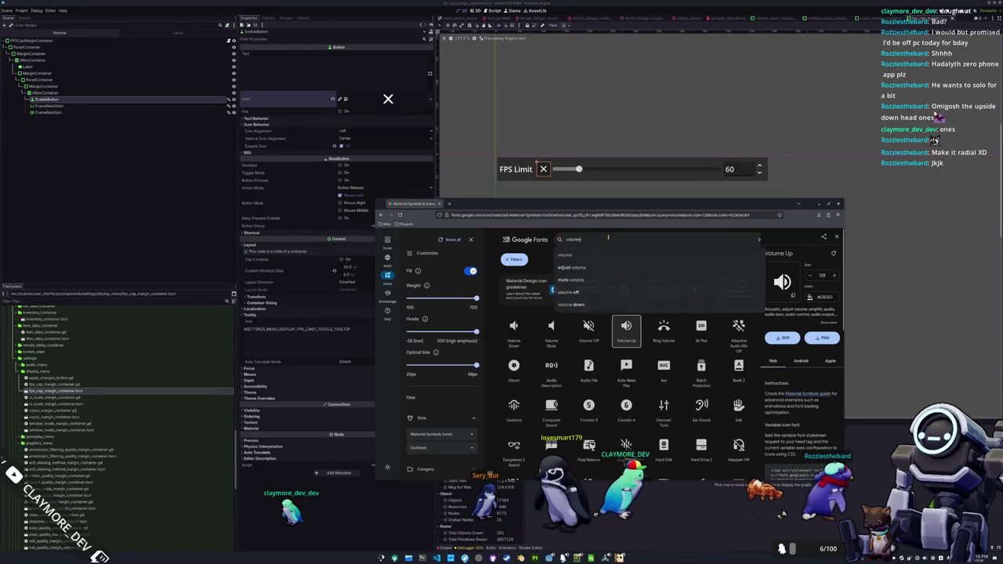
type("check")
key("Return")
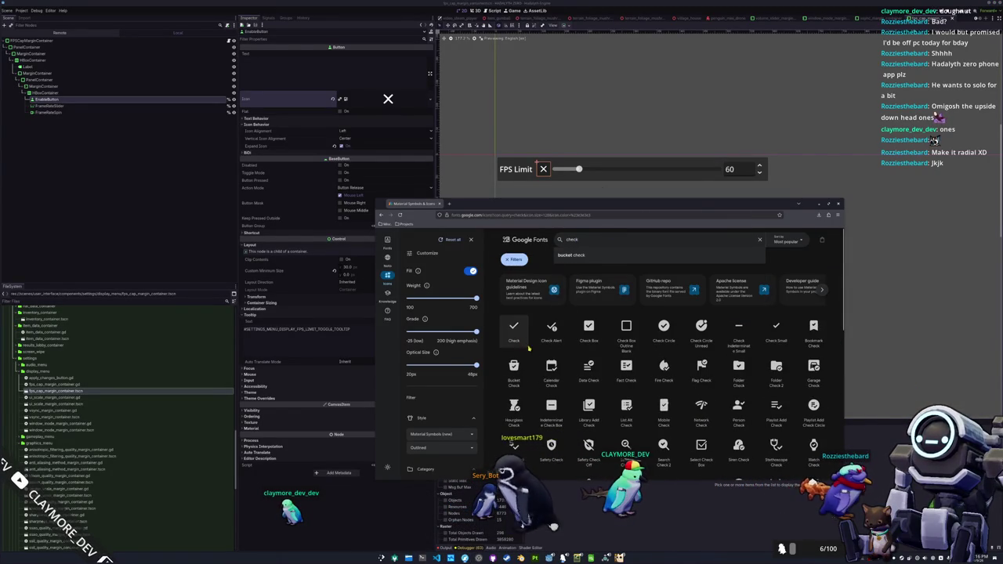
left_click(514, 329)
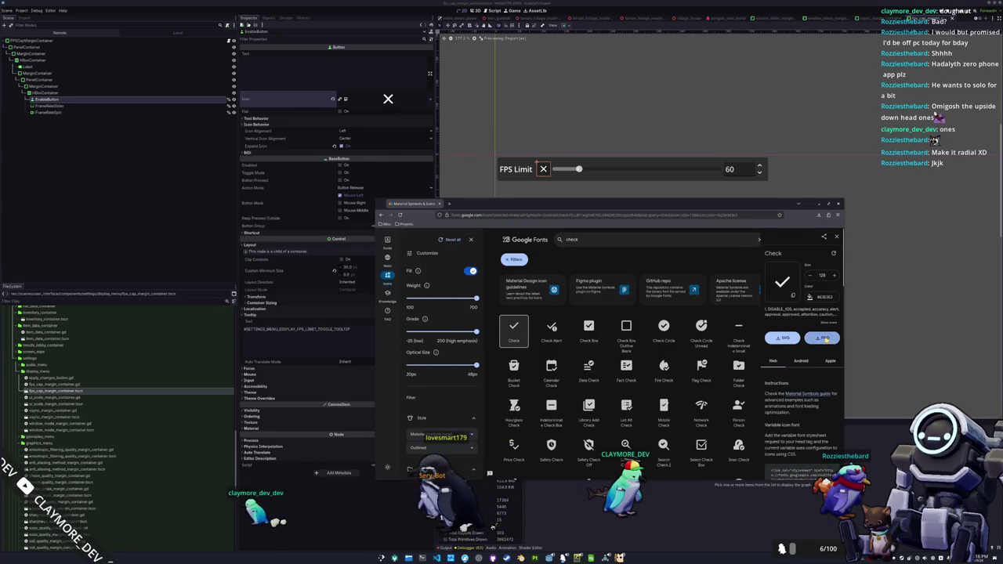
left_click(825, 339)
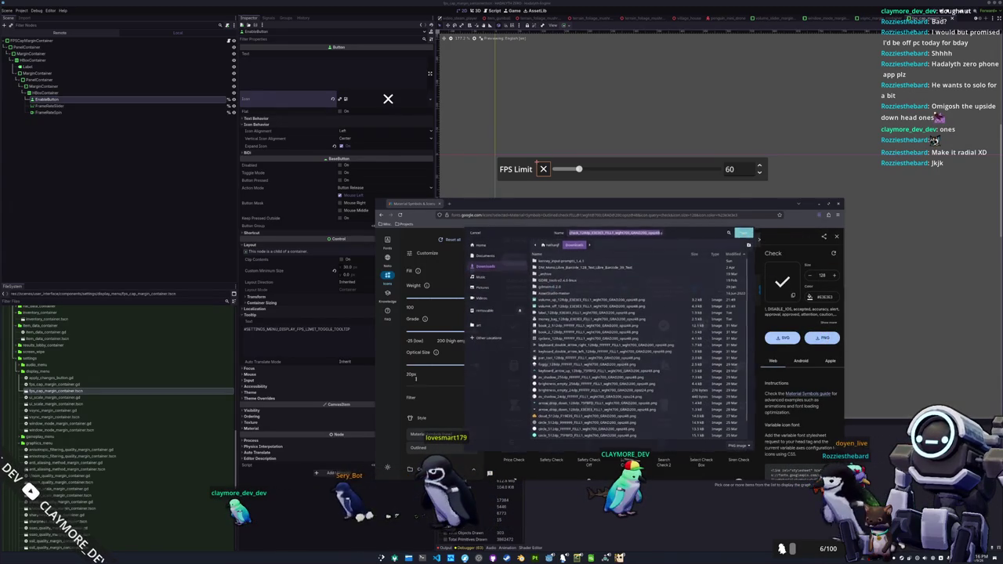
key("Return")
scroll(107, 463, "down", 5)
scroll(78, 407, "up", 10)
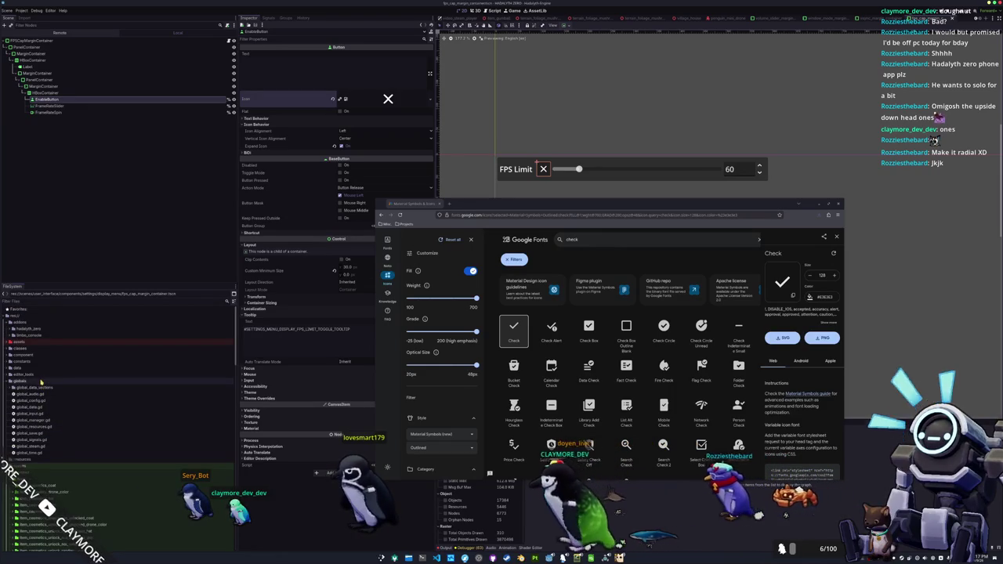
Open the assets icons folder in Godot's FileSystem dock
scroll(39, 384, "down", 3)
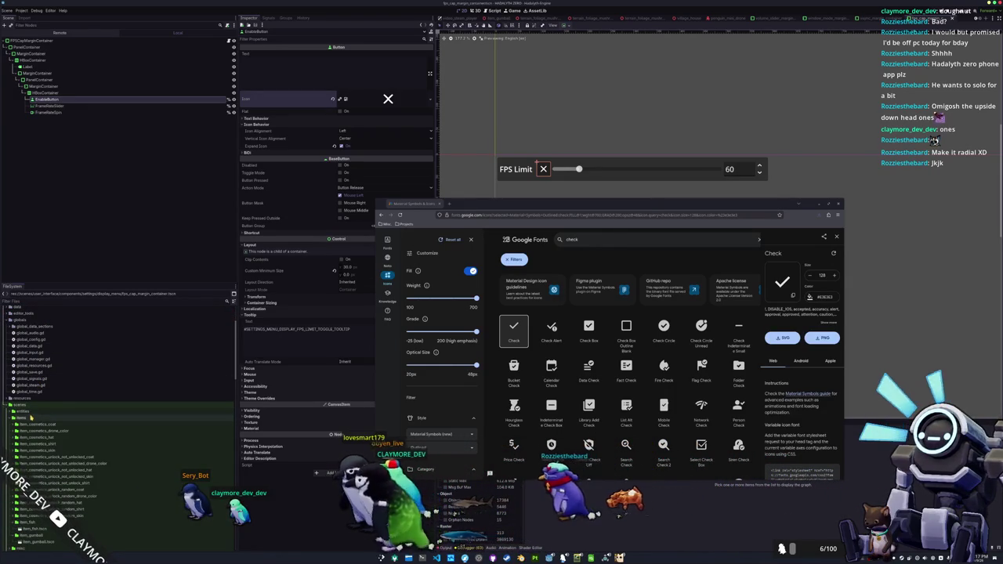
scroll(31, 417, "up", 2)
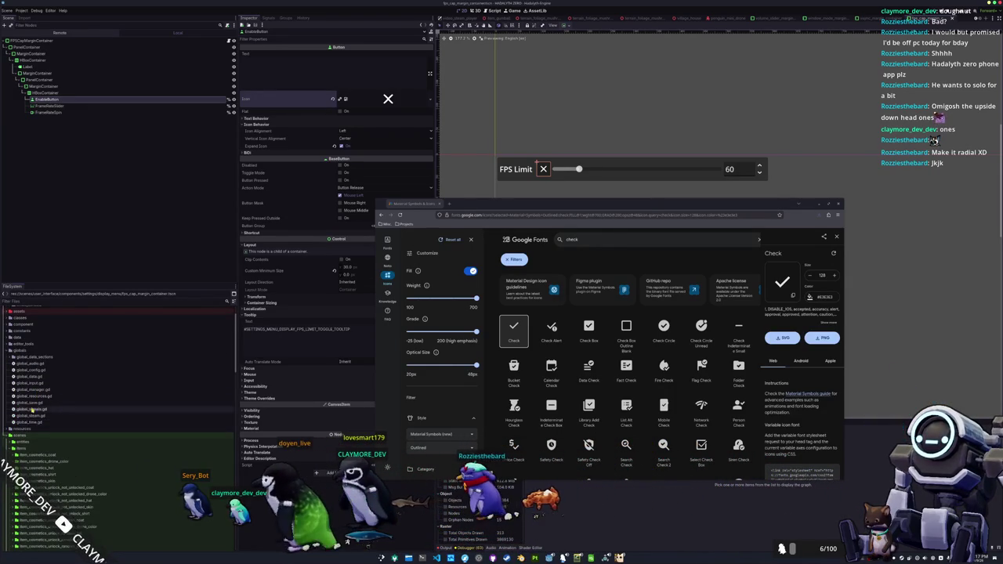
scroll(26, 430, "up", 2)
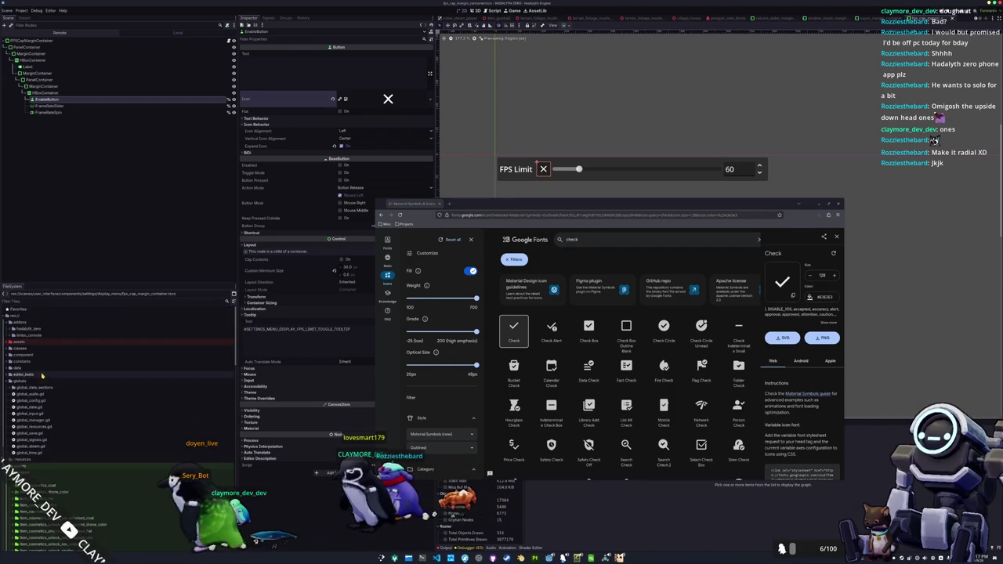
left_click(43, 345)
double_click(43, 346)
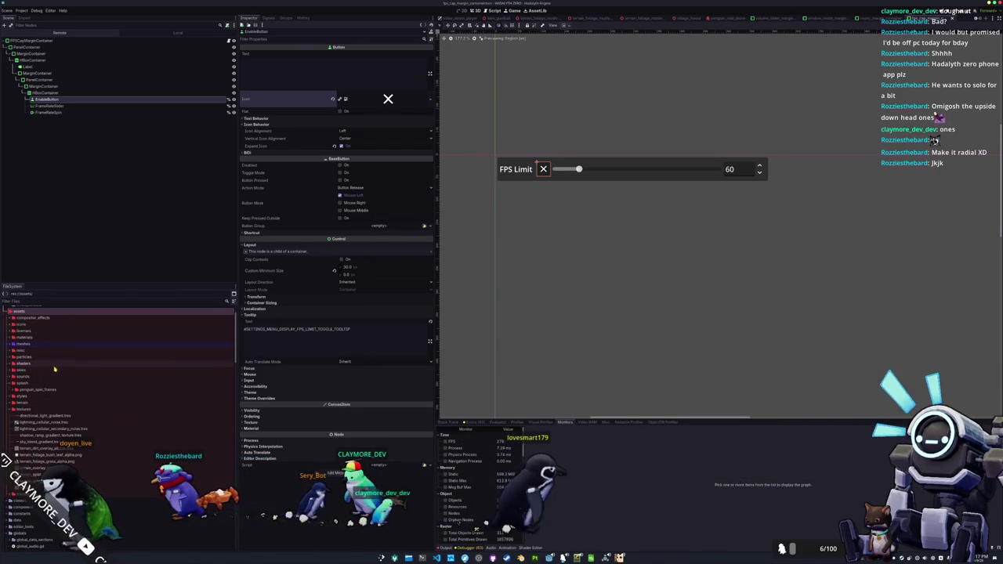
scroll(58, 390, "down", 2)
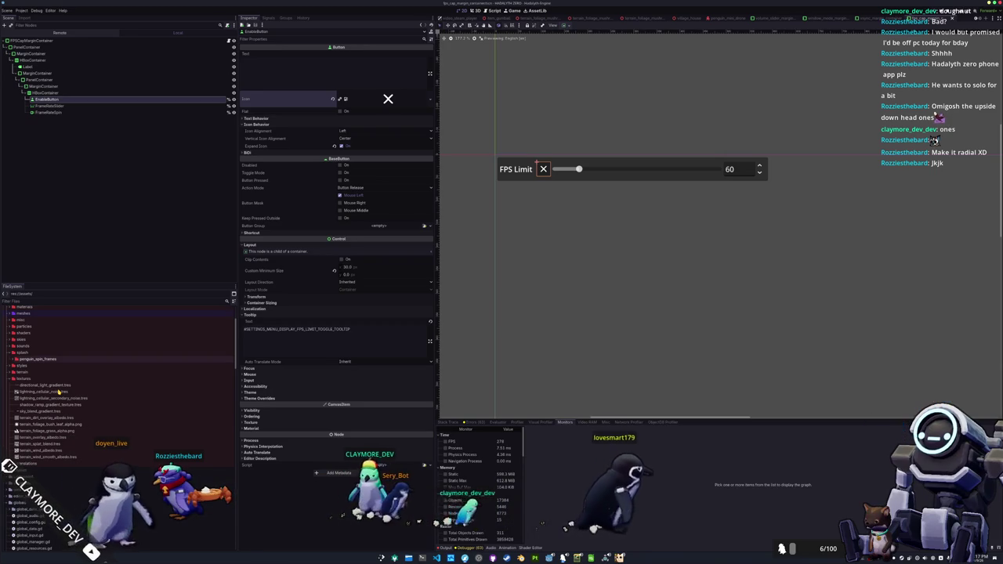
scroll(58, 391, "up", 5)
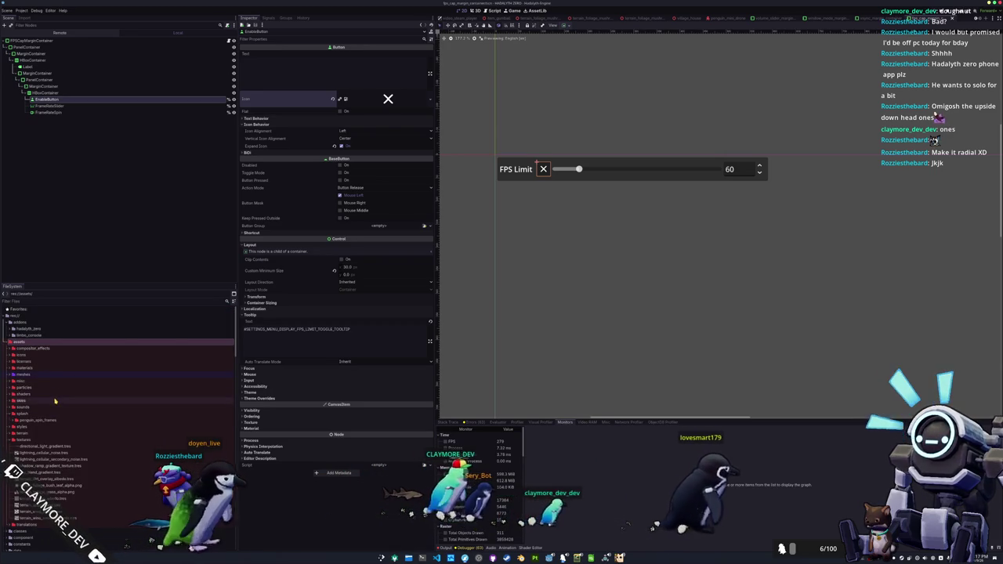
double_click(47, 355)
scroll(47, 376, "down", 3)
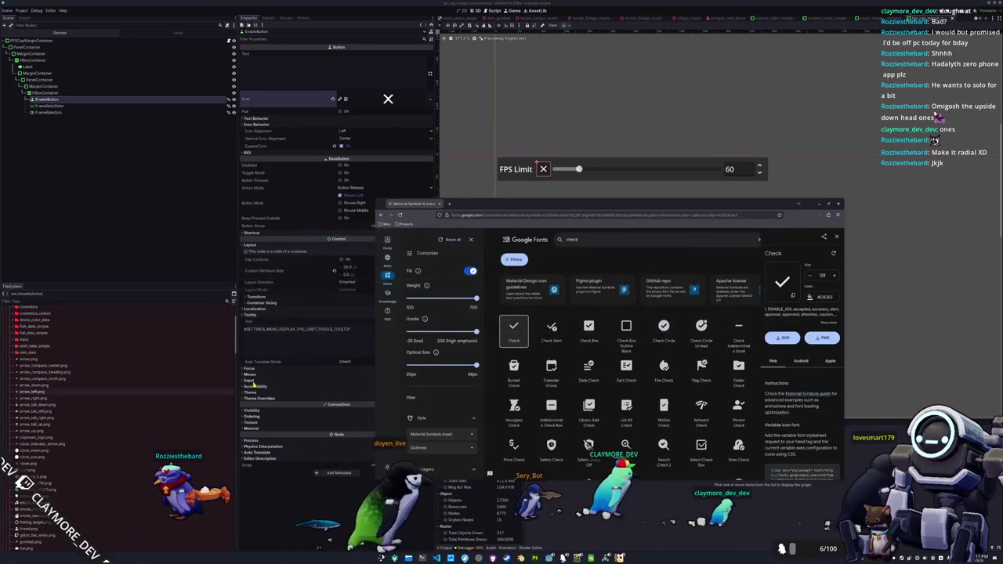
Import the downloaded Check icon there as check.png, then switch to the FPS cap script
left_click_drag(752, 228, 66, 408)
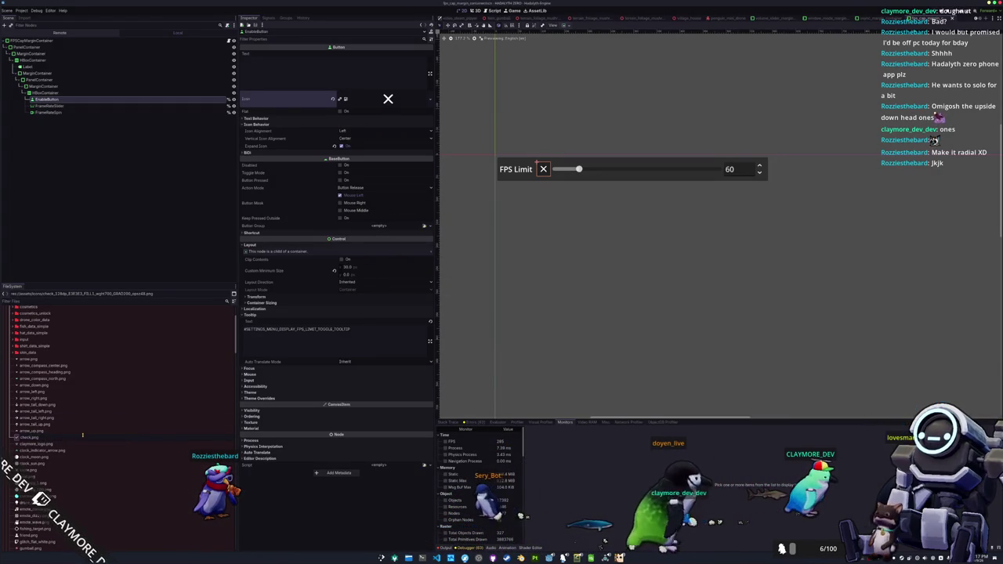
key("Return")
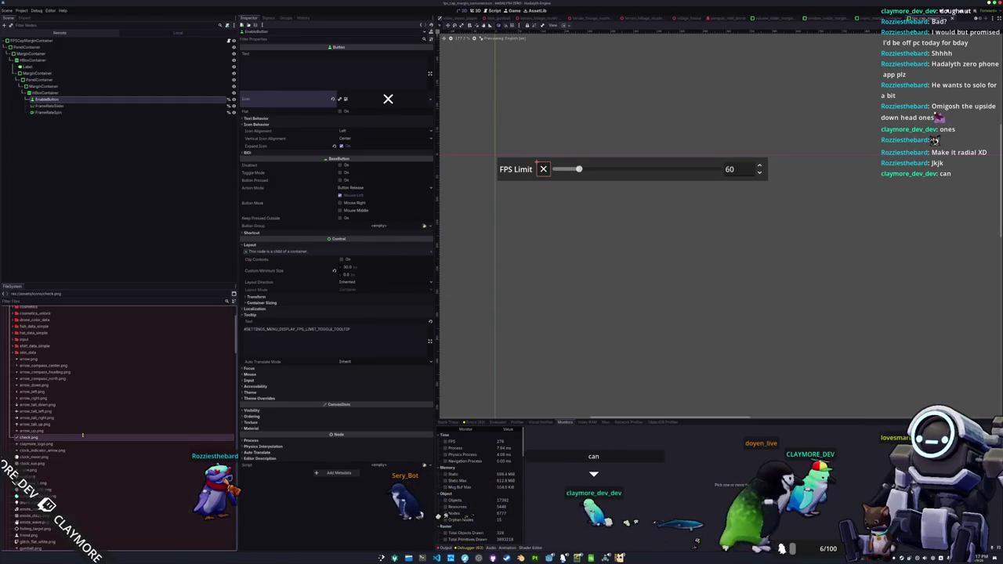
key("alt+Tab")
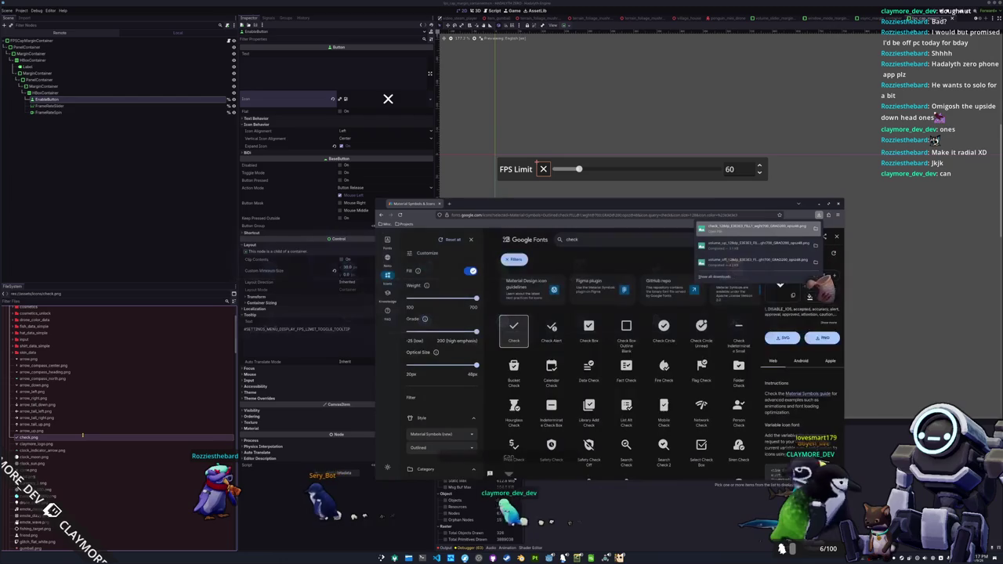
key("alt+Tab")
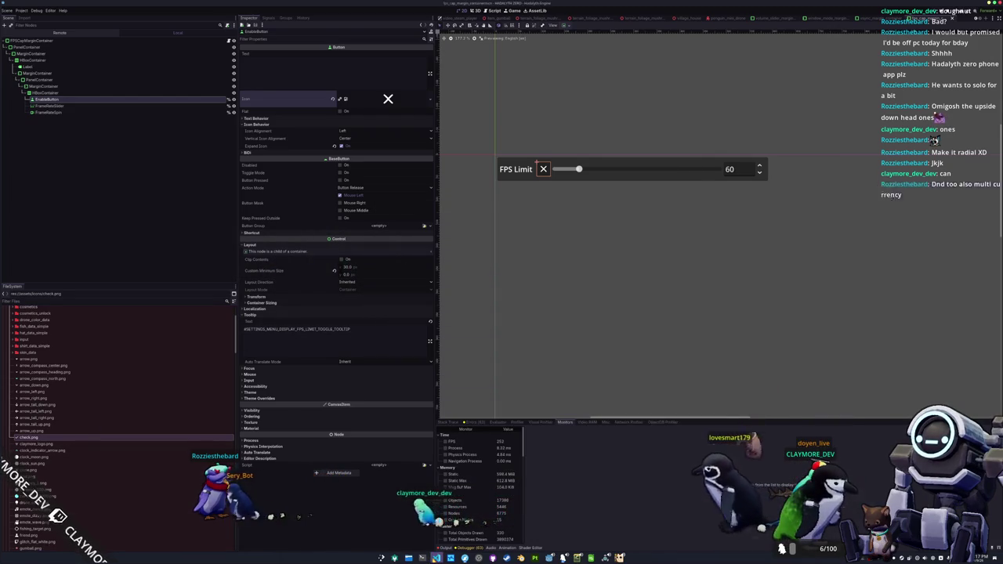
key("alt+Tab")
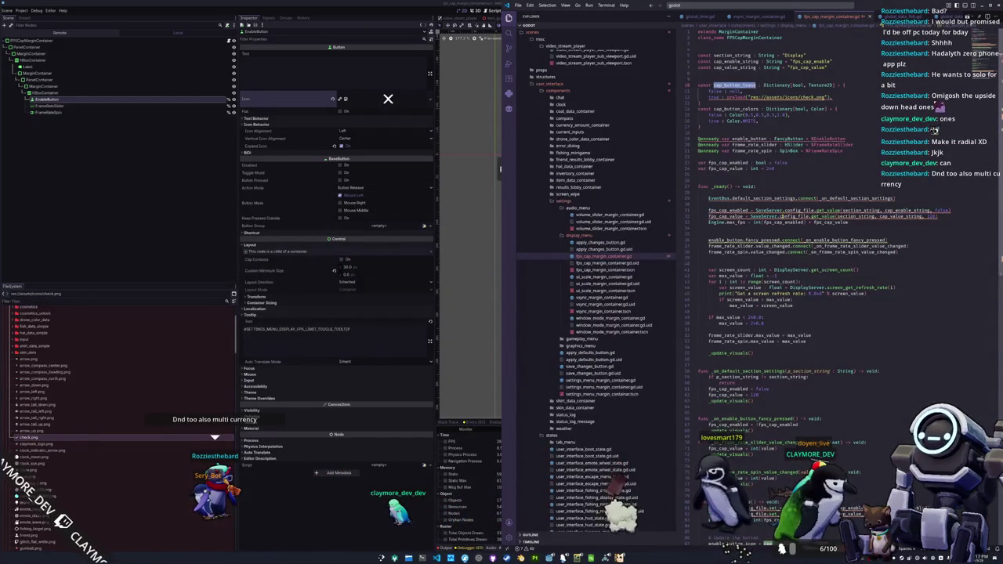
mouse_move(824, 97)
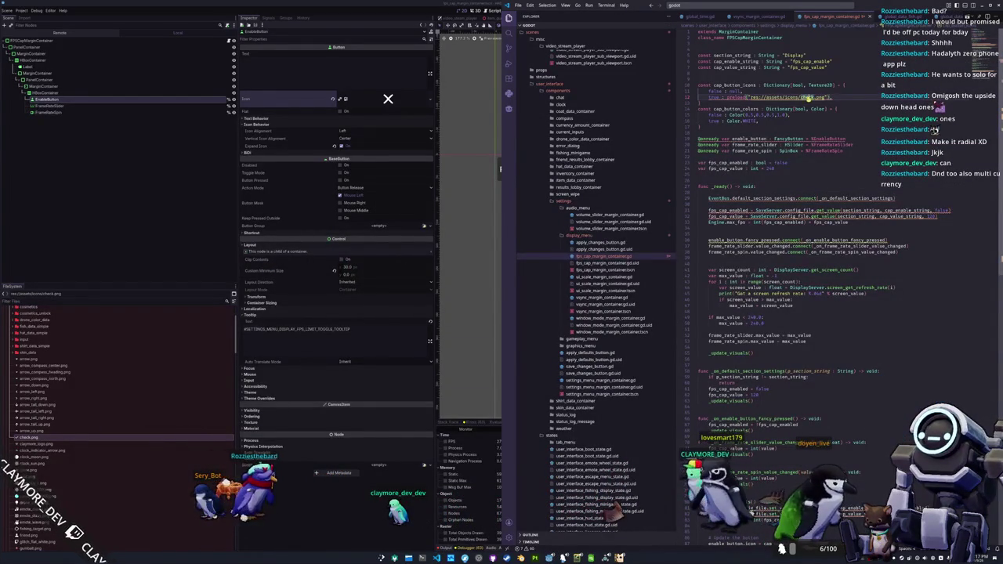
double_click(792, 55)
type("DISPLAY")
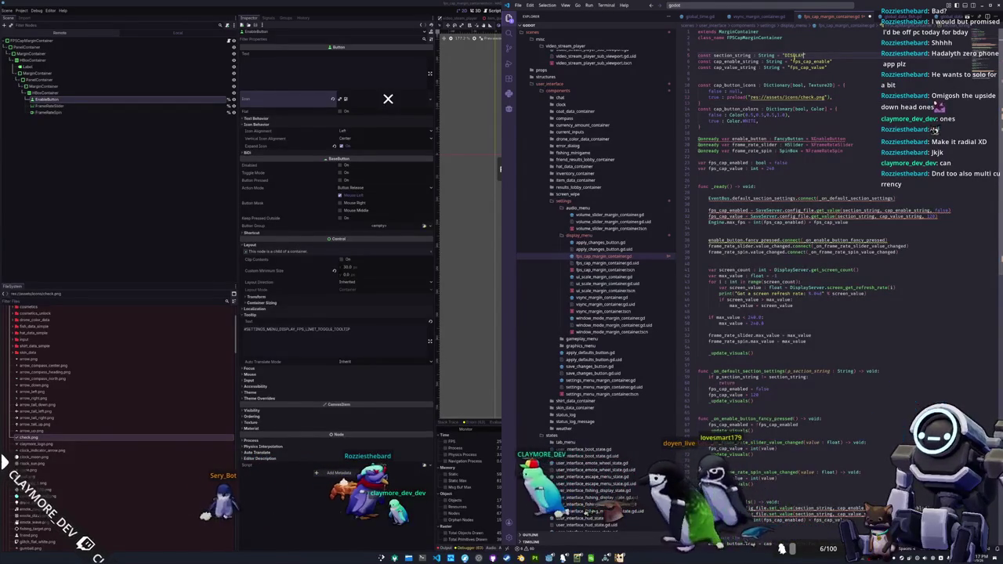
key("ctrl+shift+k")
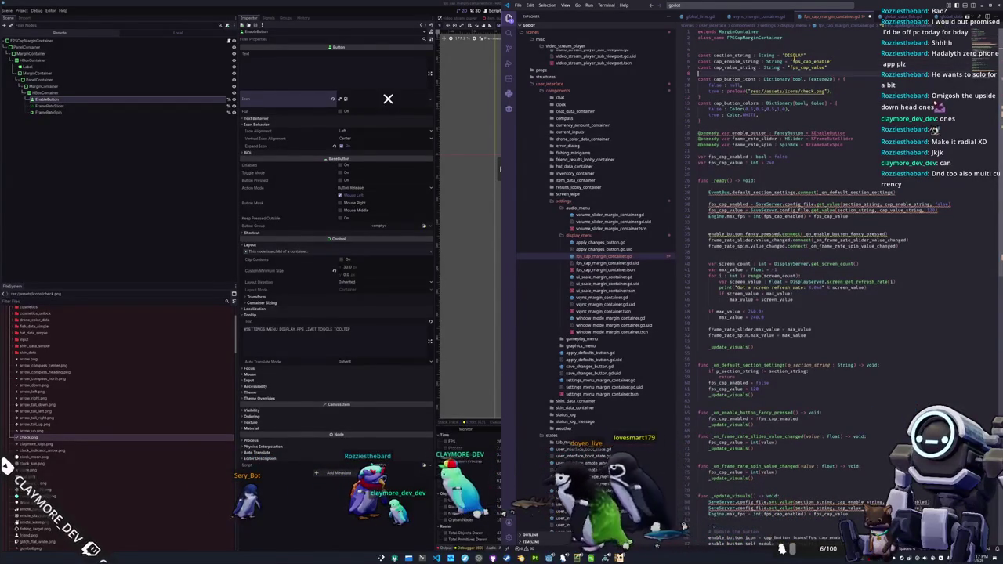
Retype enable_button as Button and add blank lines above EventBus in _ready, starting GlobalSignal code
double_click(789, 132)
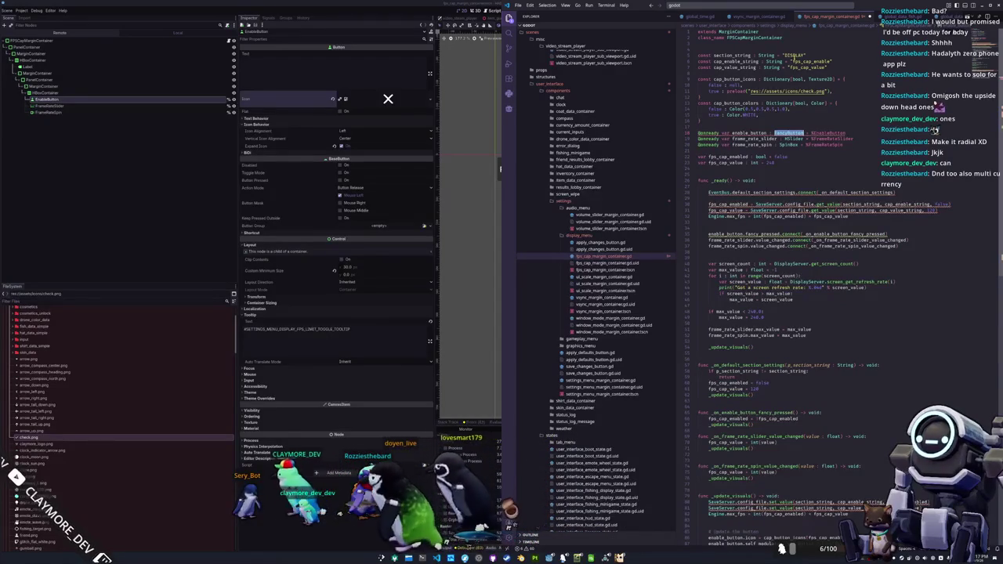
type("Button")
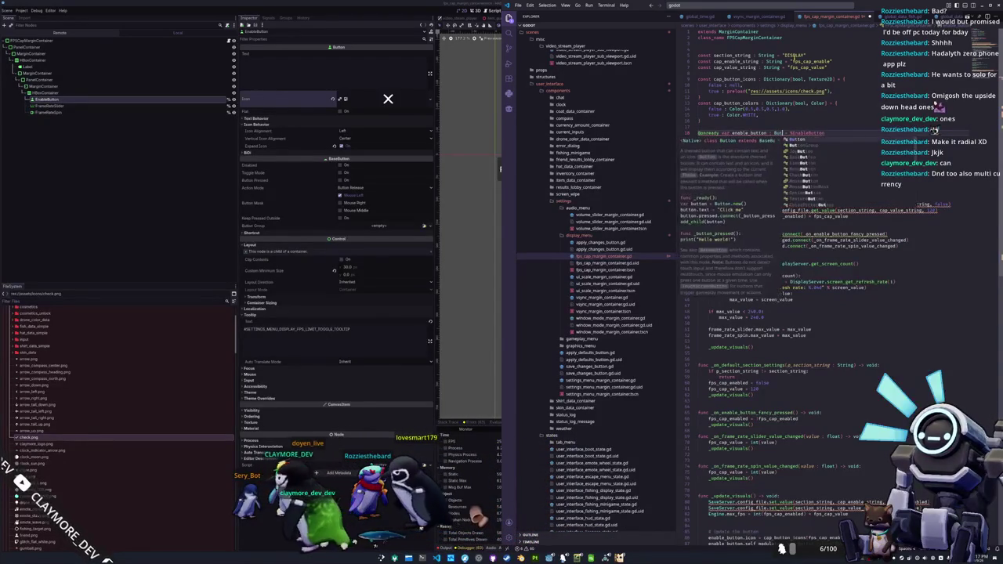
key("Escape")
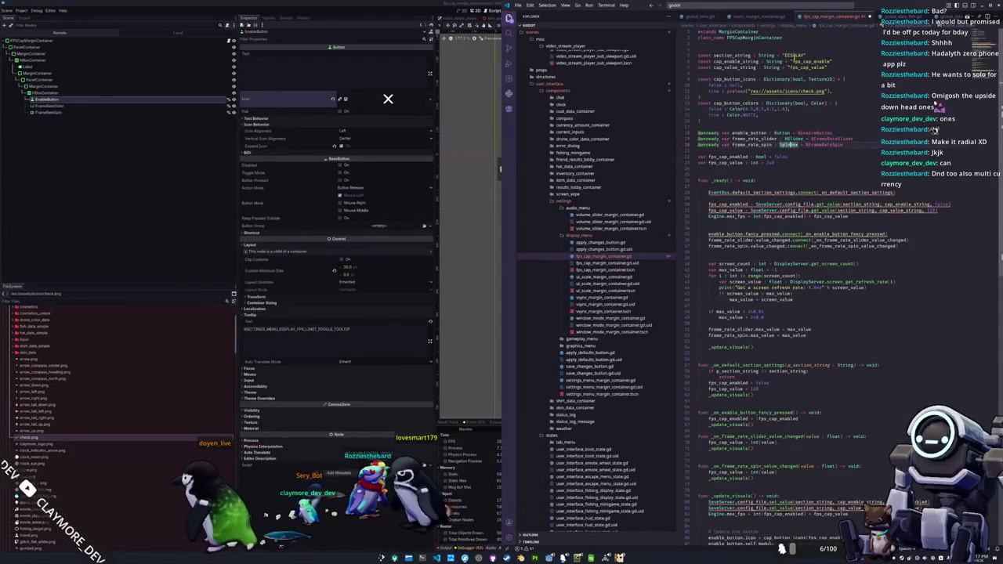
key("Down")
key("Down")
key("Down")
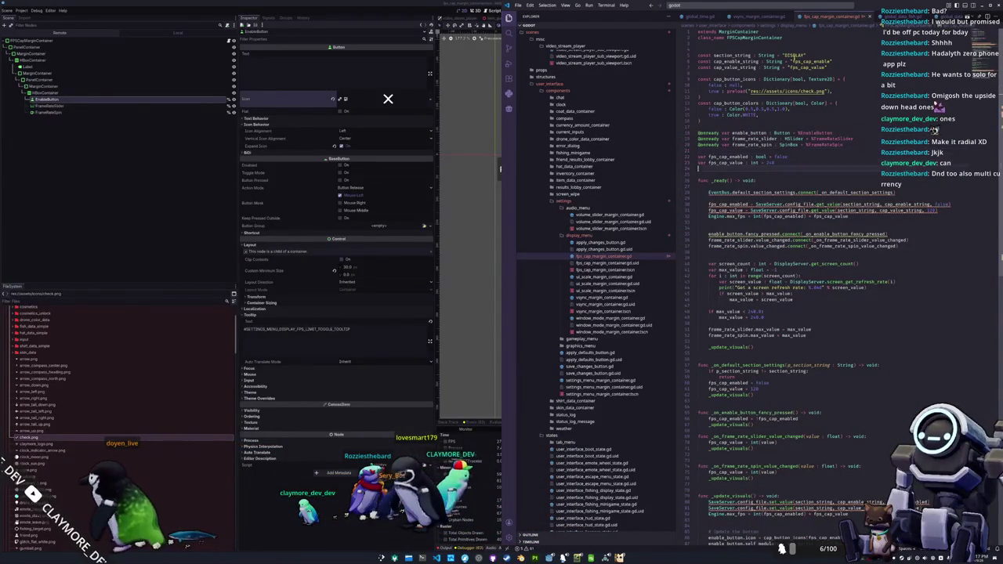
key("ctrl+shift+Return")
key("ctrl+shift+Return")
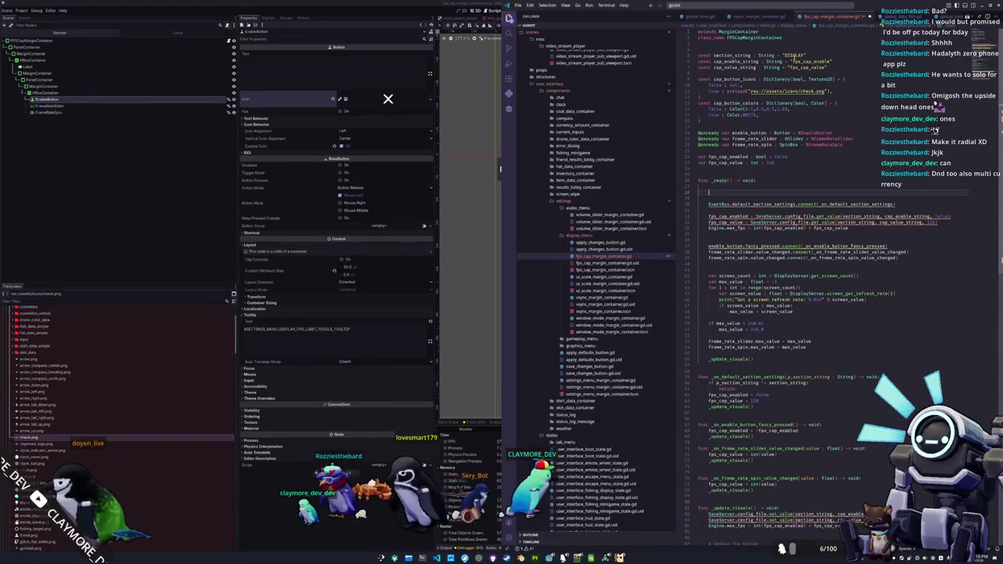
type("GlobalSigna")
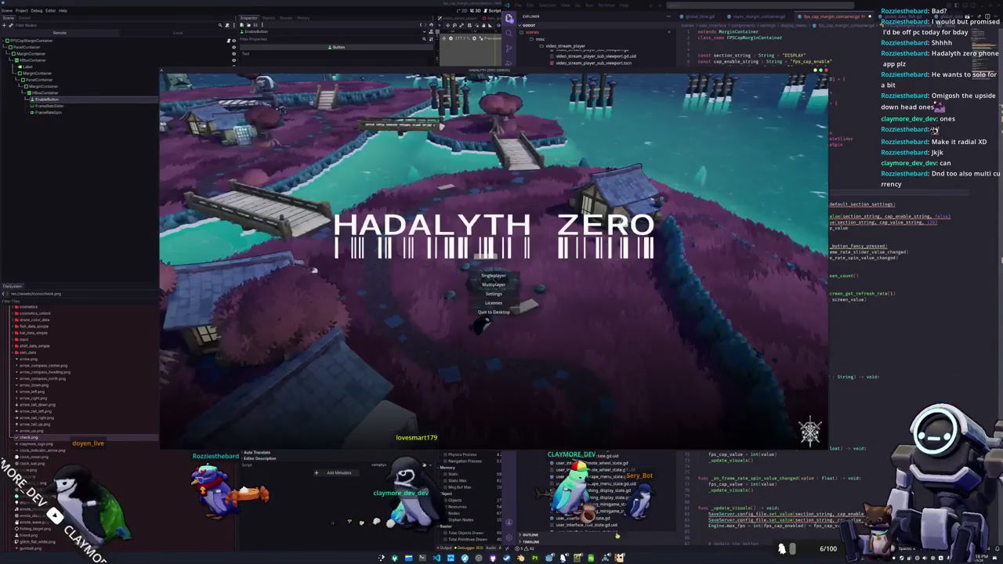
Start a singleplayer game, walk past the lamp post to the robot vendor, and open its sell inventory
left_click(509, 277)
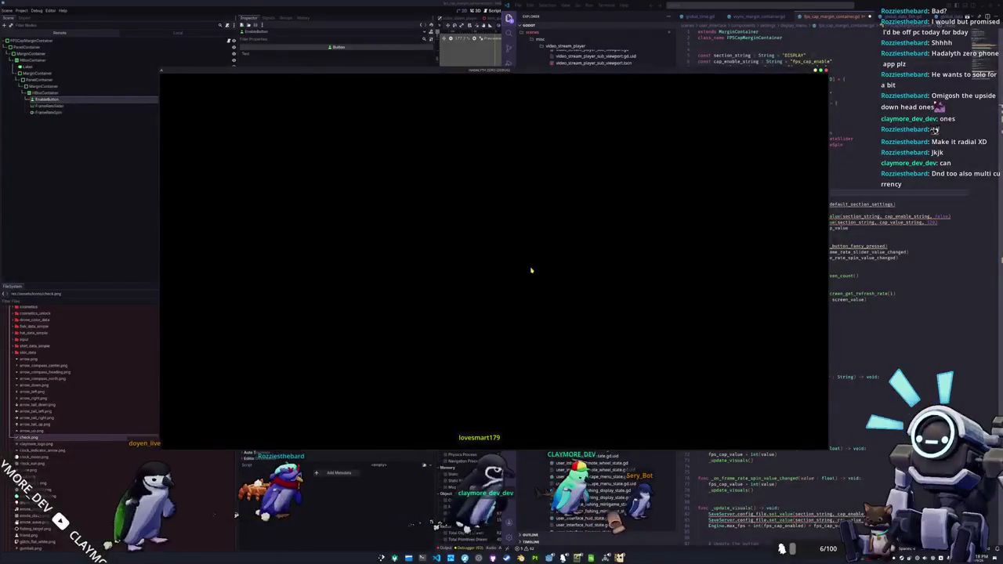
key("Tab")
key("Tab")
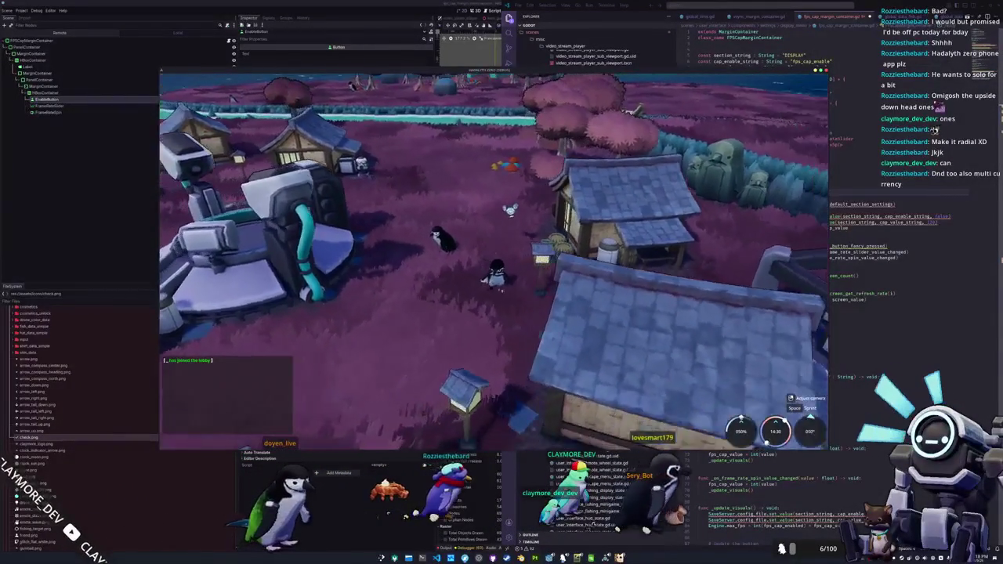
key("s")
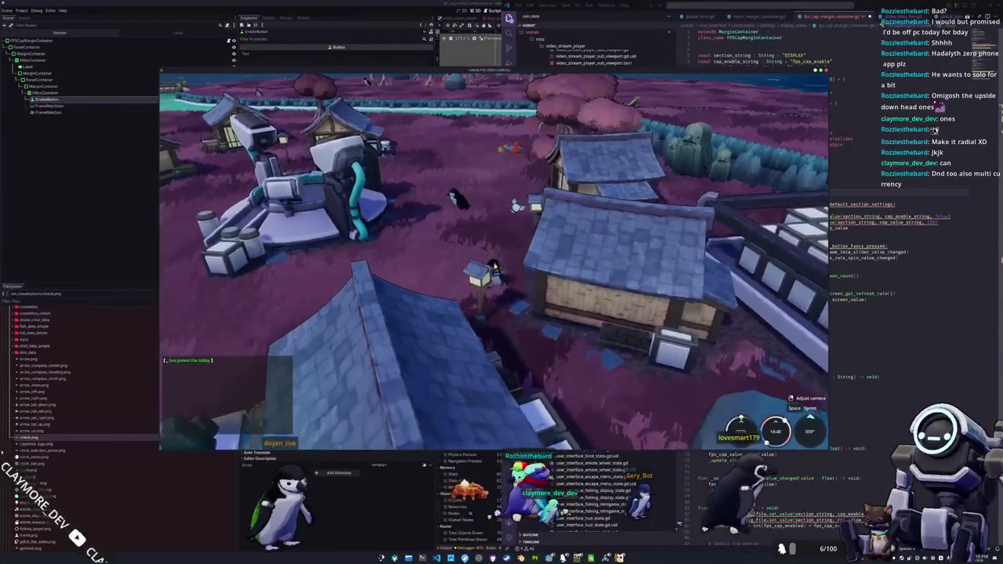
key("s")
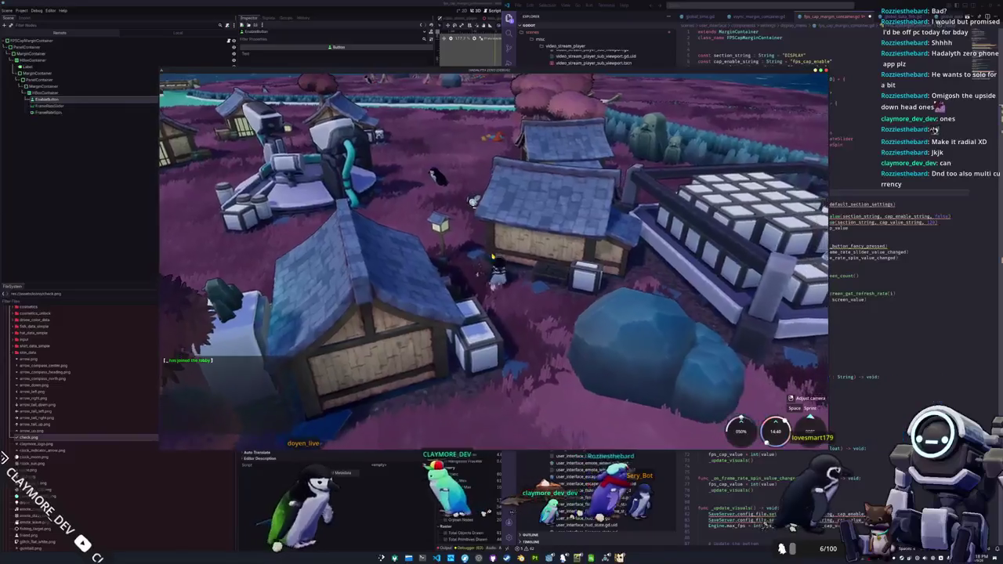
key("s")
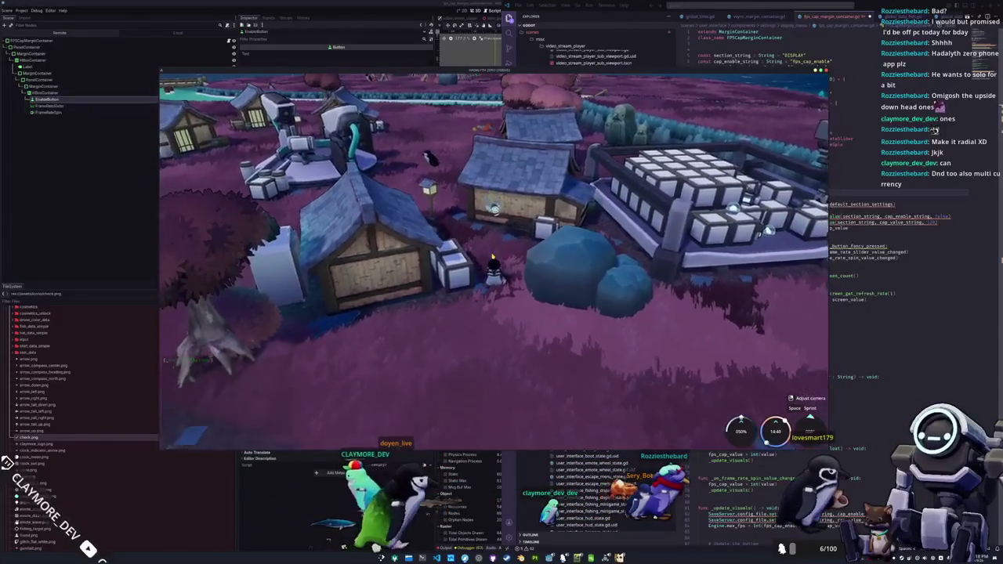
key("s")
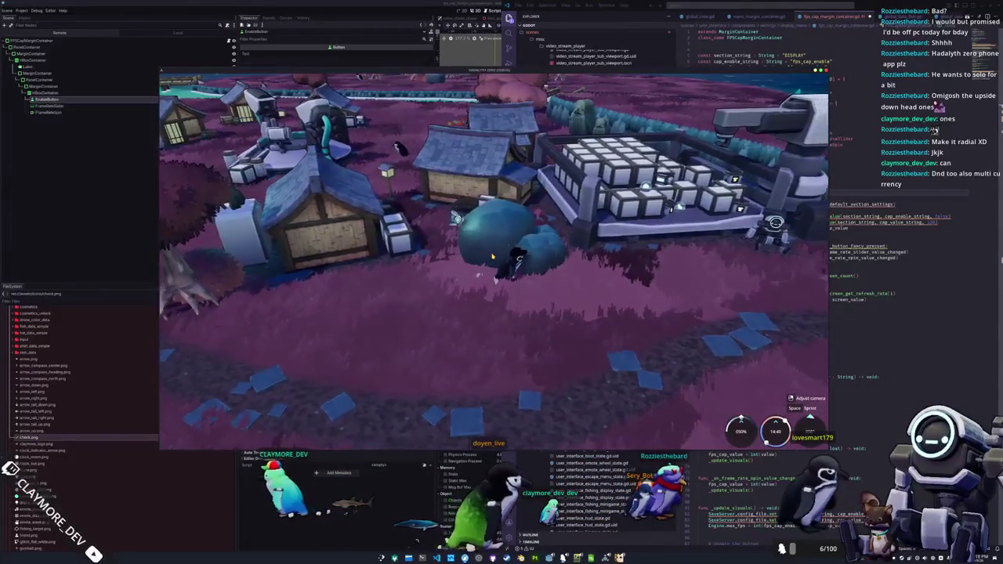
key("s")
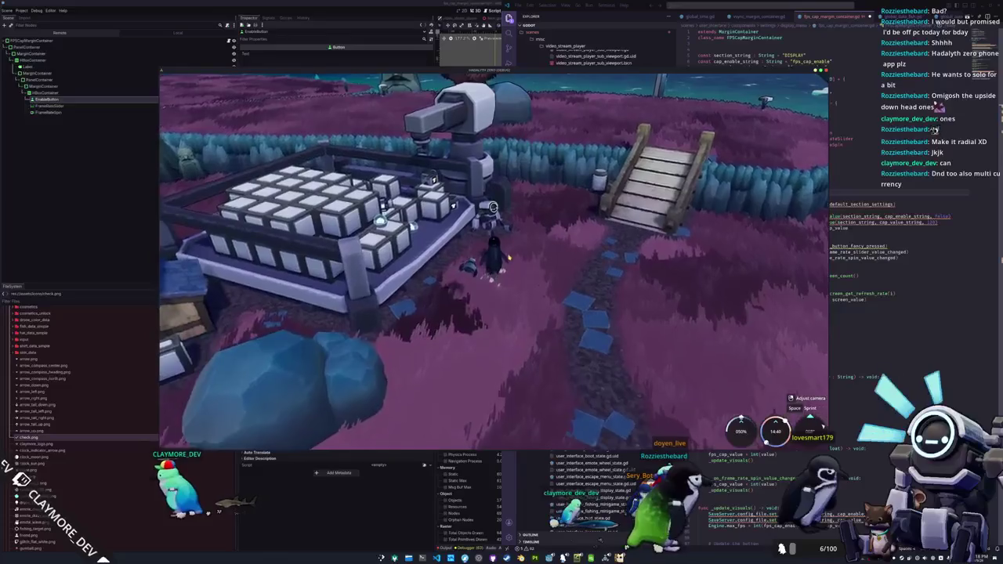
key("e")
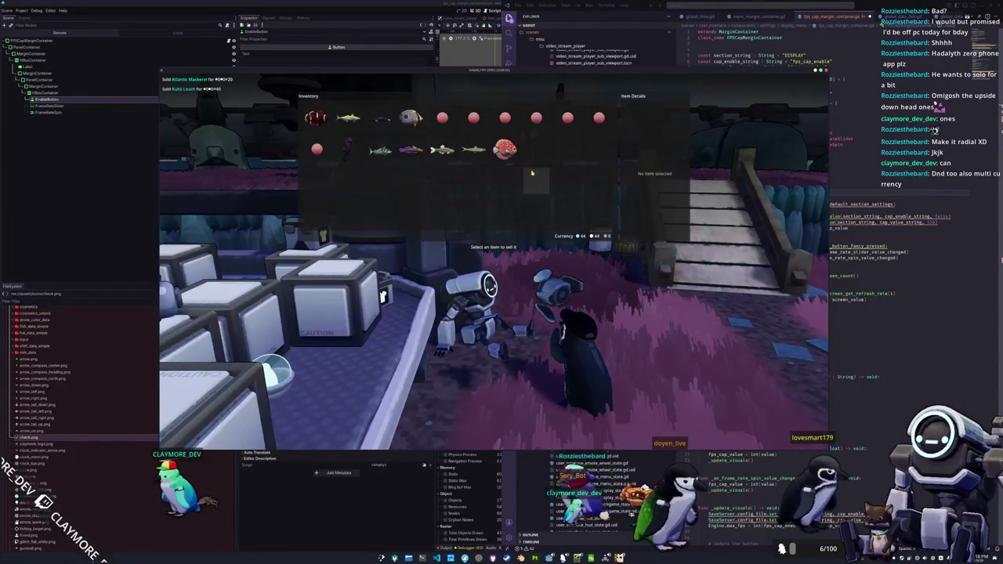
Sell the Red Pigeon Discus, Pacific Herring, Fathead Minnow, Court Jester Goby, Rooster Fish, Kuda Seahorse and a red Gumball
left_click(510, 153)
left_click(515, 161)
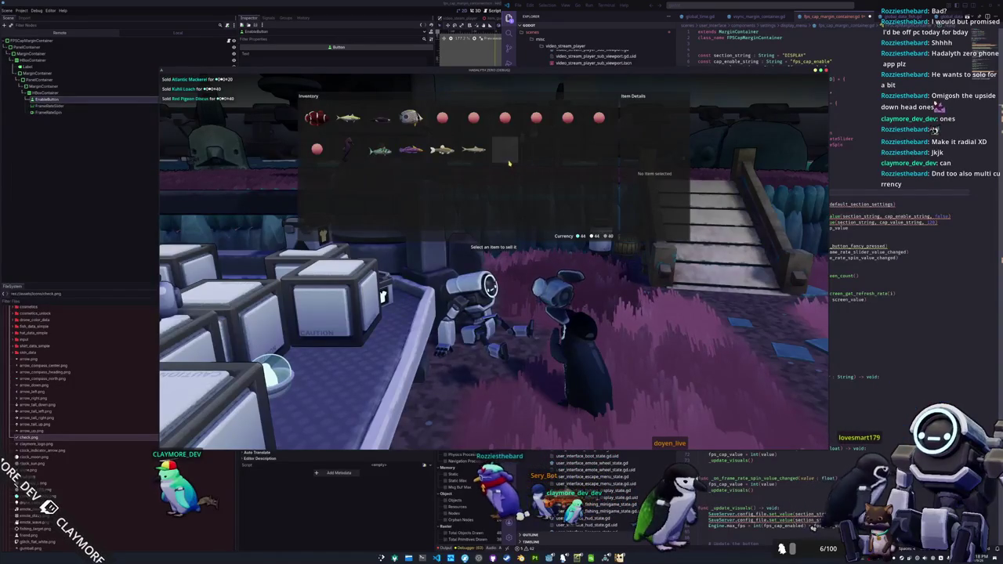
left_click(442, 149)
left_click(443, 150)
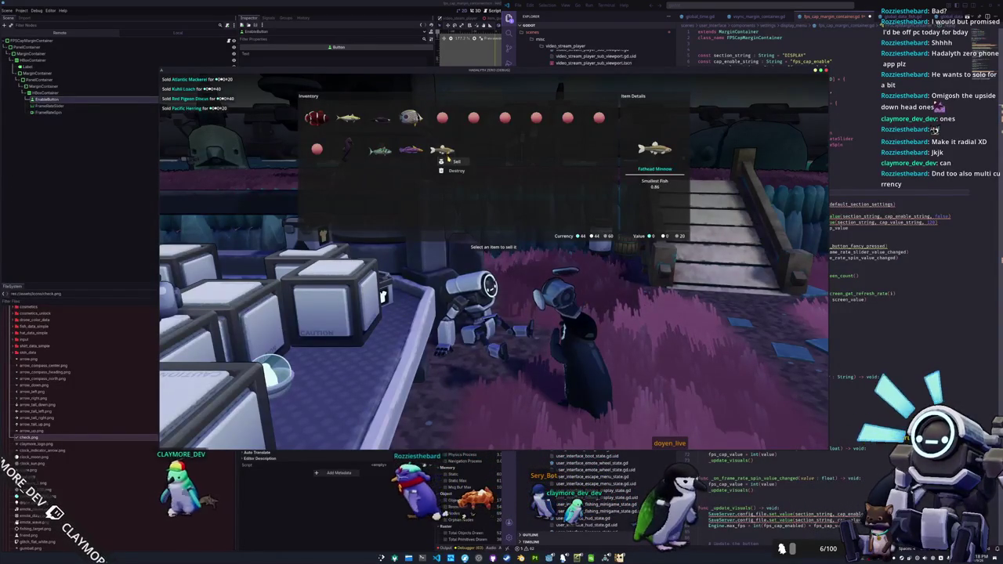
left_click(442, 149)
left_click(429, 157)
left_click(410, 152)
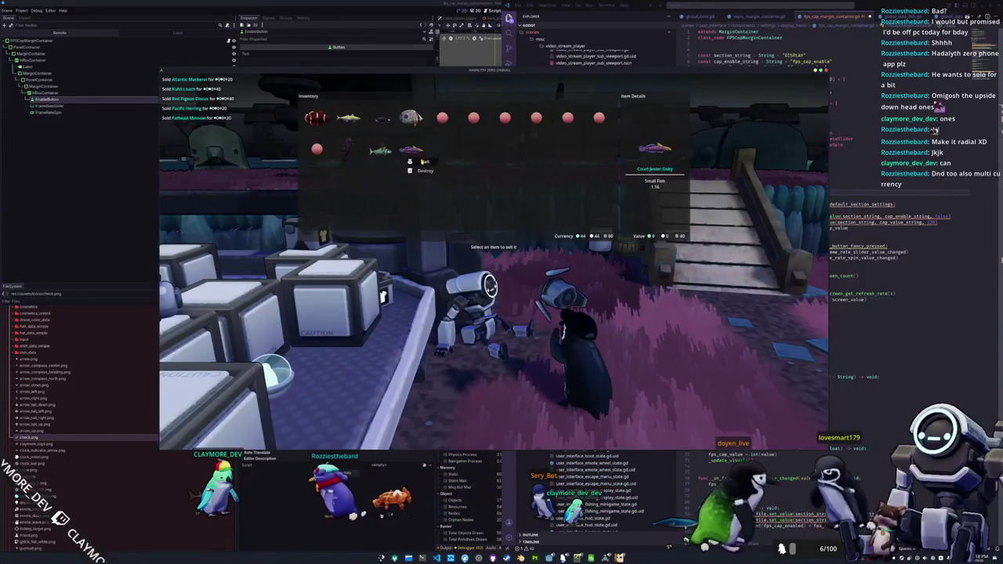
left_click(380, 151)
left_click(349, 153)
left_click(317, 149)
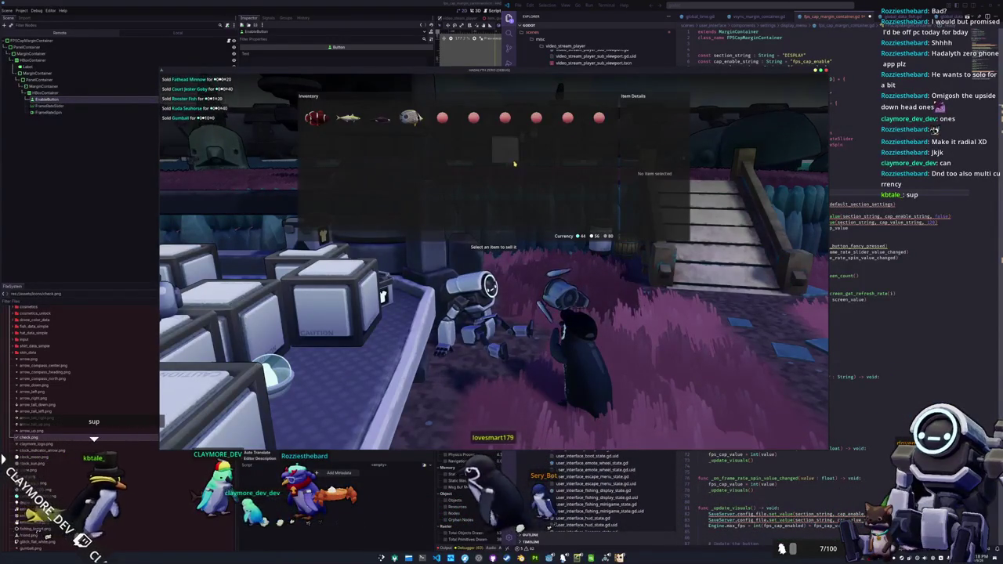
Sell the remaining red gumballs from the inventory
left_click(599, 123)
left_click(608, 131)
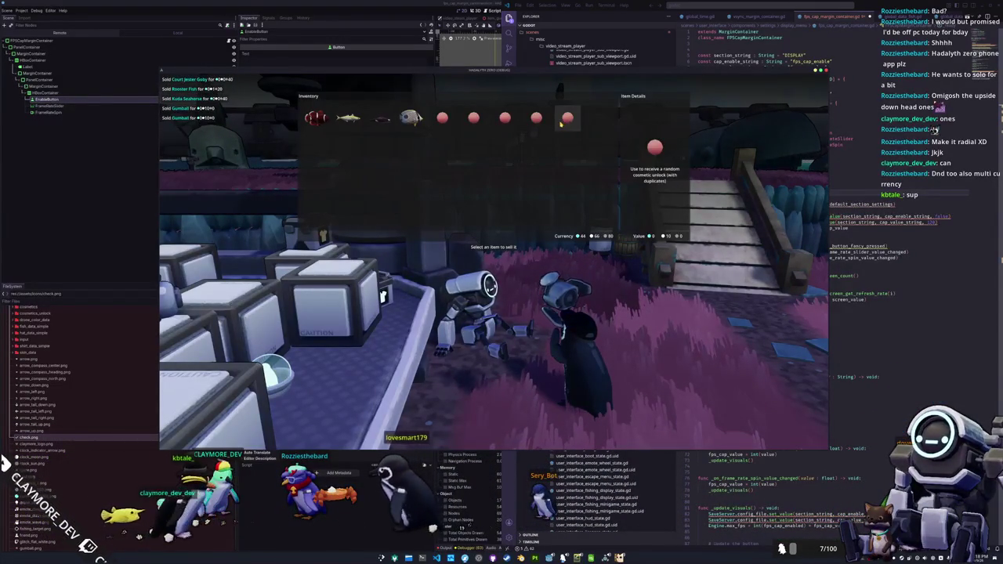
left_click(537, 124)
left_click(546, 131)
left_click(509, 123)
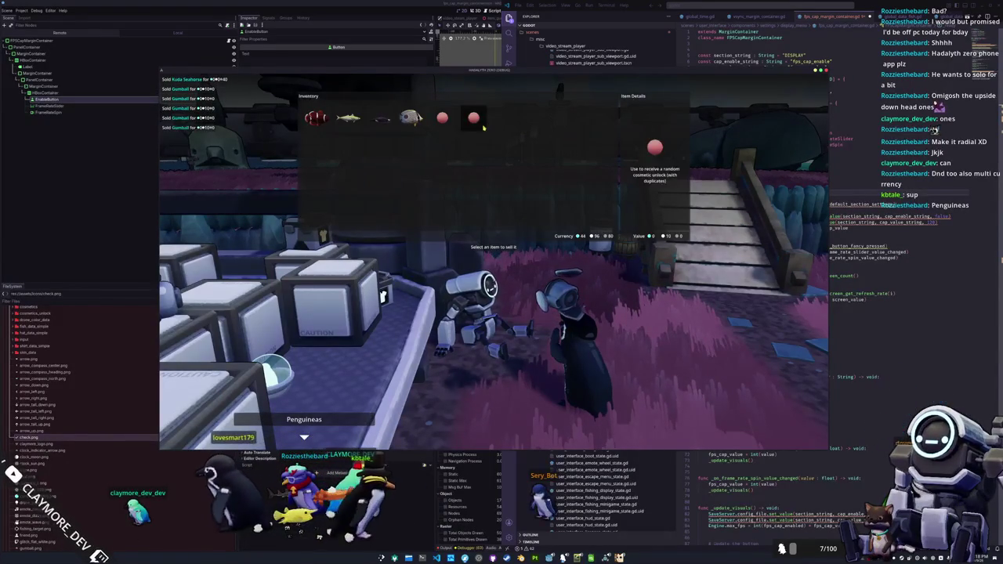
left_click(483, 128)
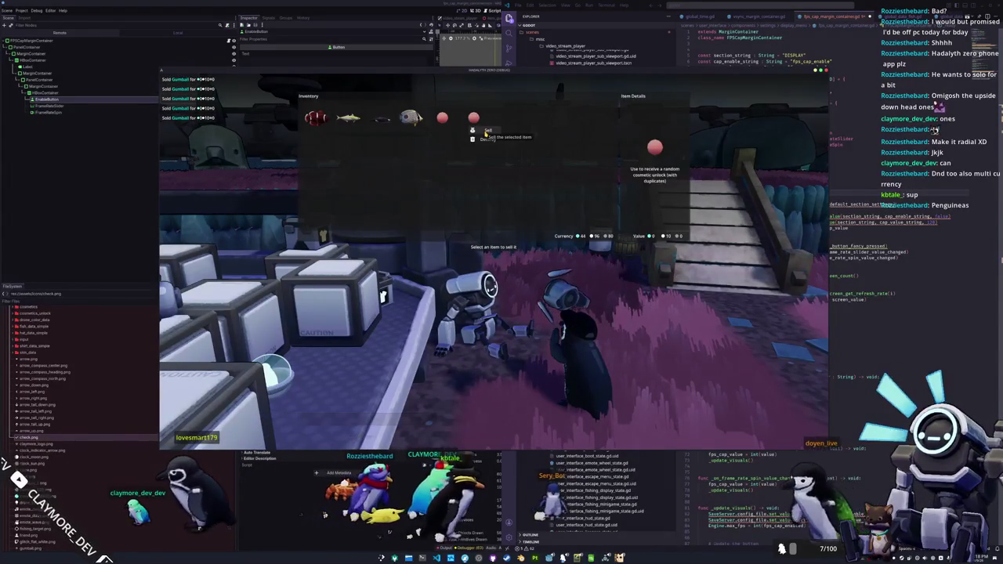
left_click(473, 118)
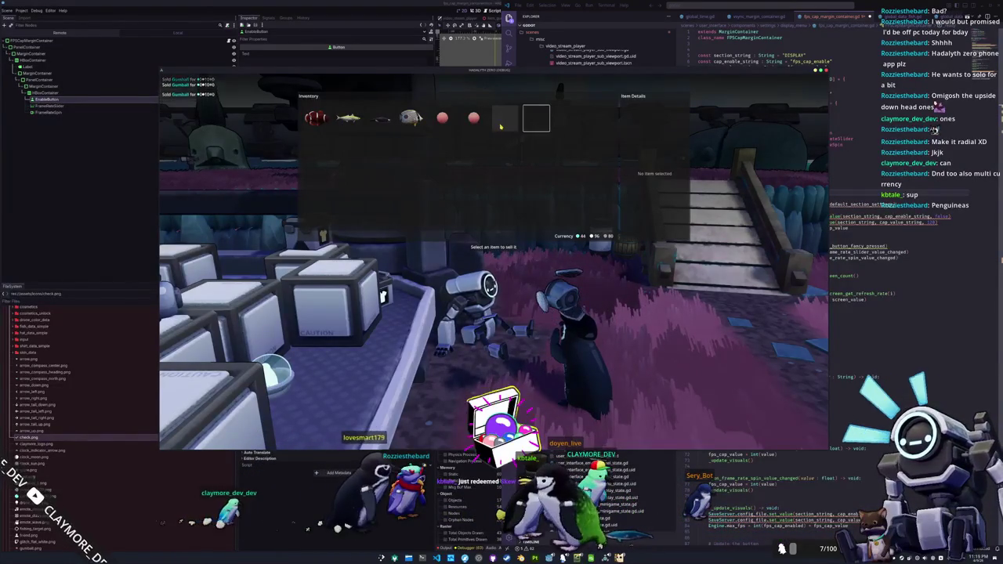
Switch between the inventory, store sell screen and chat, and view the red orb item's details
key("Tab")
key("e")
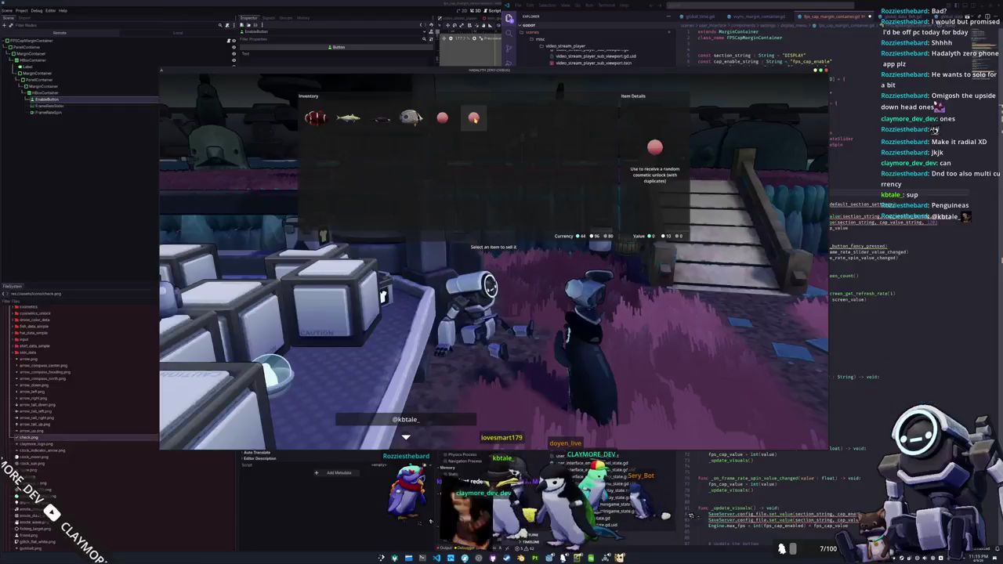
key("Escape")
key("Tab")
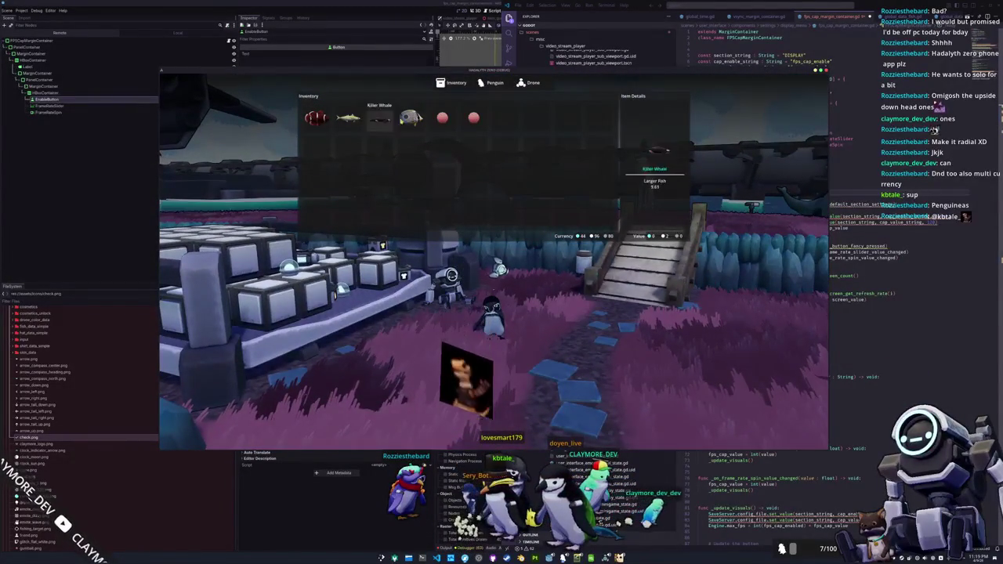
key("Tab")
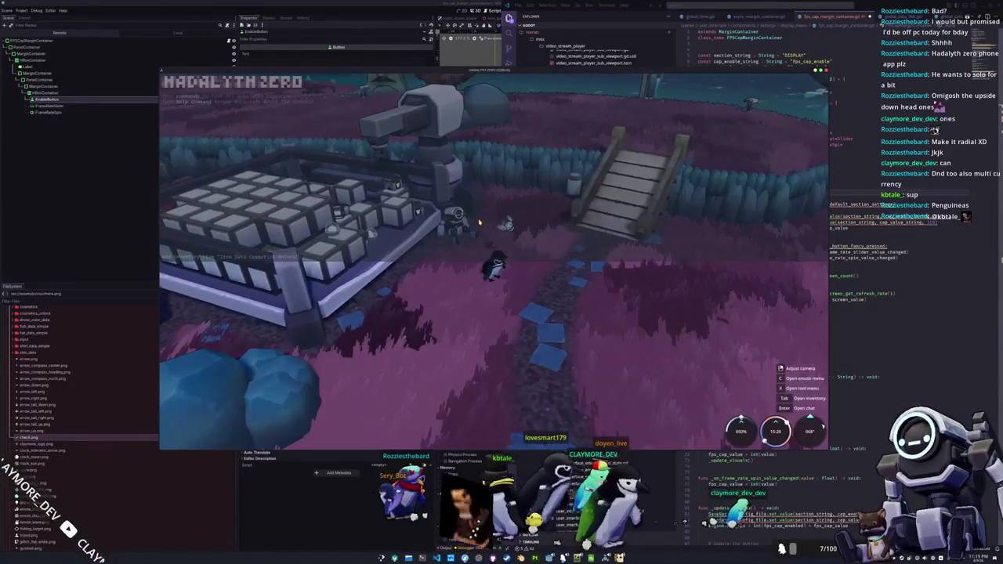
key("Return")
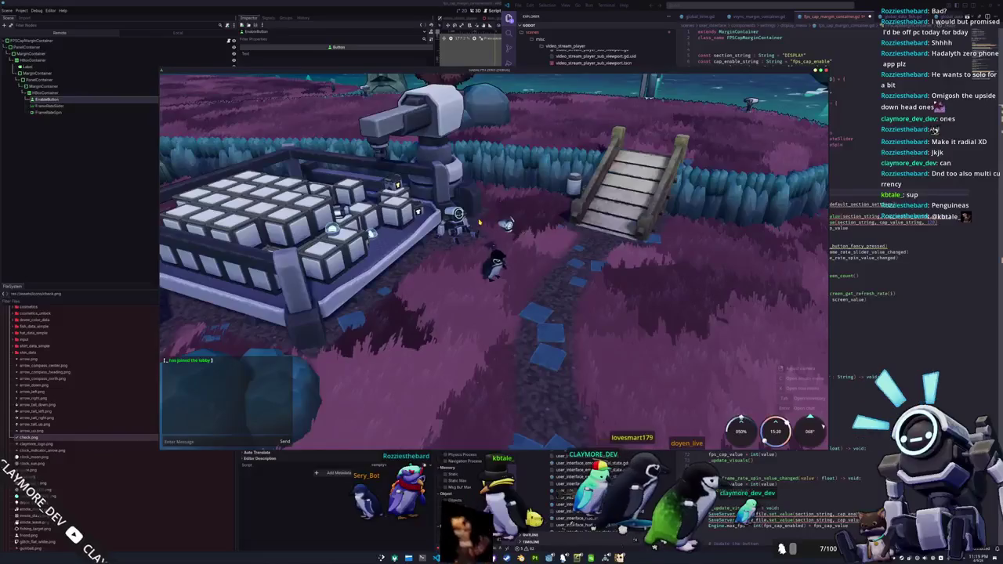
key("Tab")
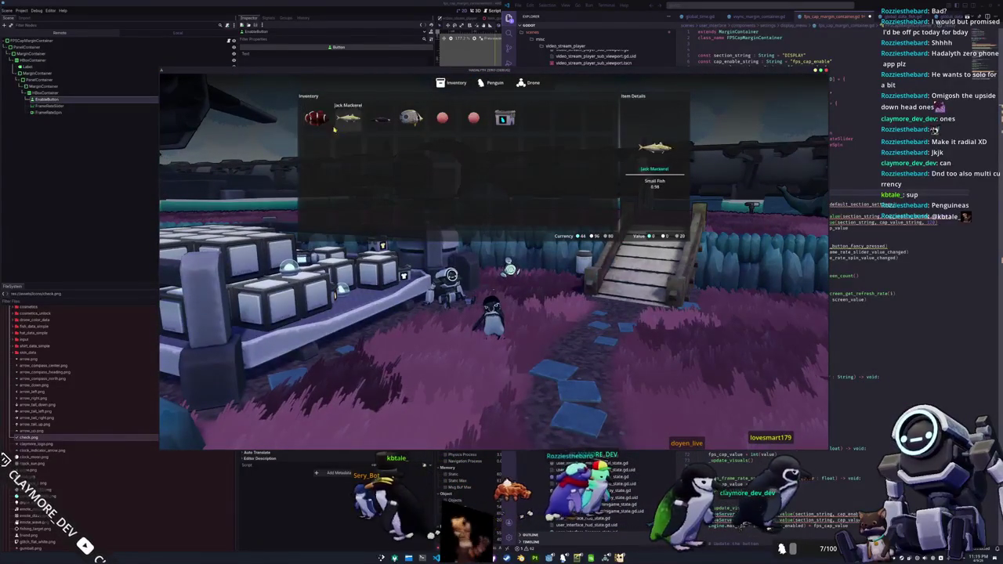
left_click(443, 119)
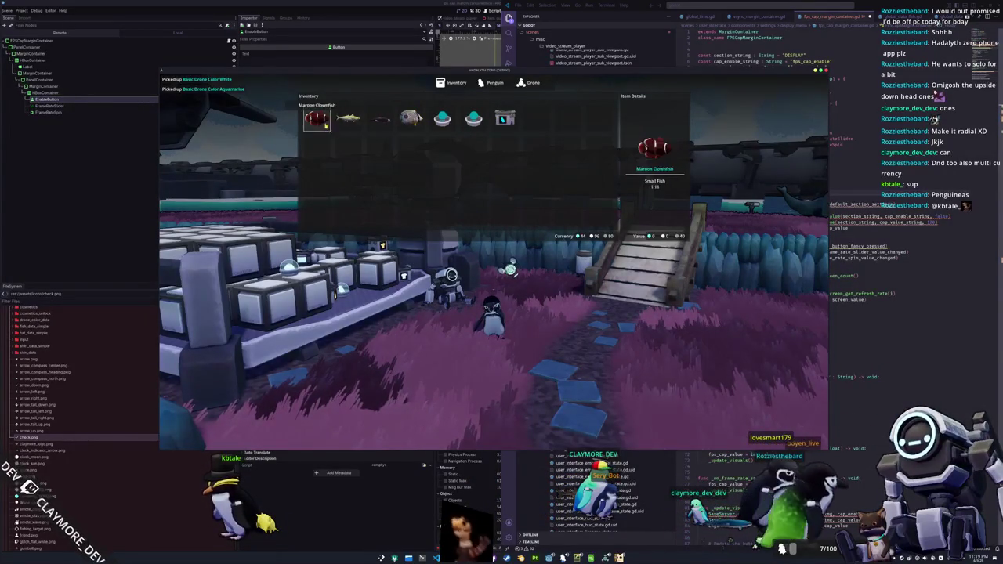
key("Tab")
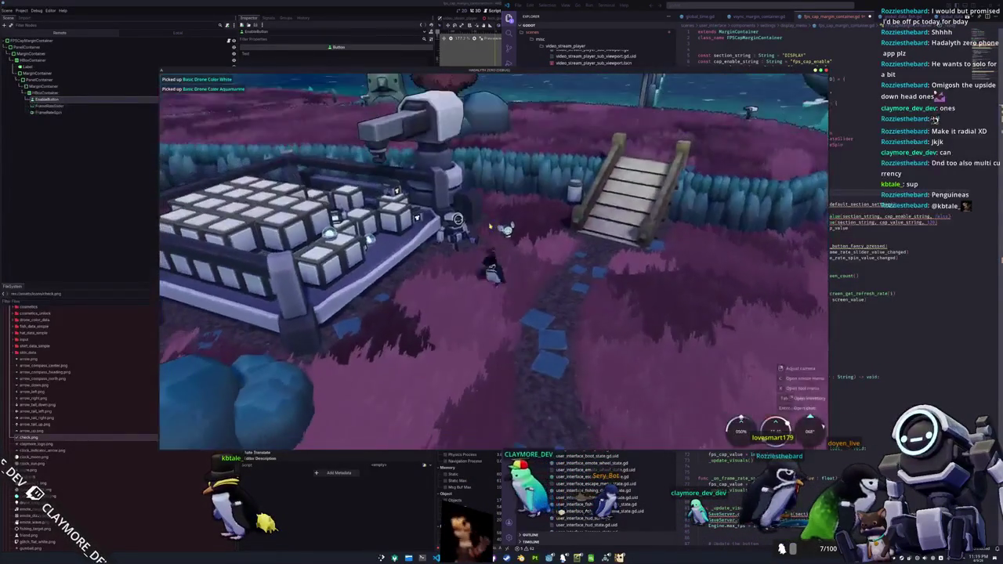
key("Tab")
Sell the Maroon Clownfish, Jack Mackerel, Fourseye Butterflyfish, both Basic Drone Color items and Random Skin, then close the store
left_click(318, 120)
left_click(325, 129)
left_click(359, 131)
left_click(412, 130)
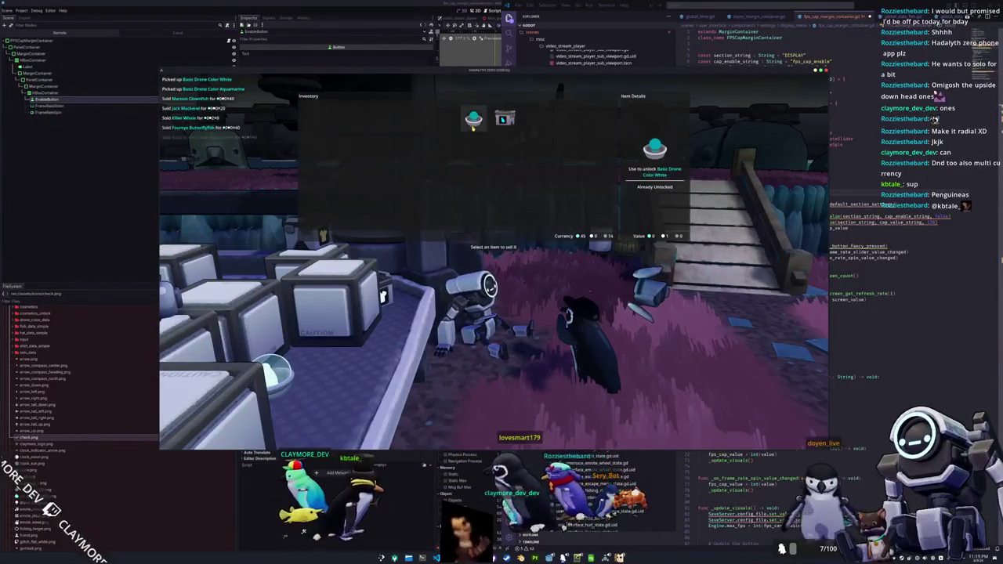
left_click(474, 127)
left_click(504, 119)
left_click(504, 120)
key("Escape")
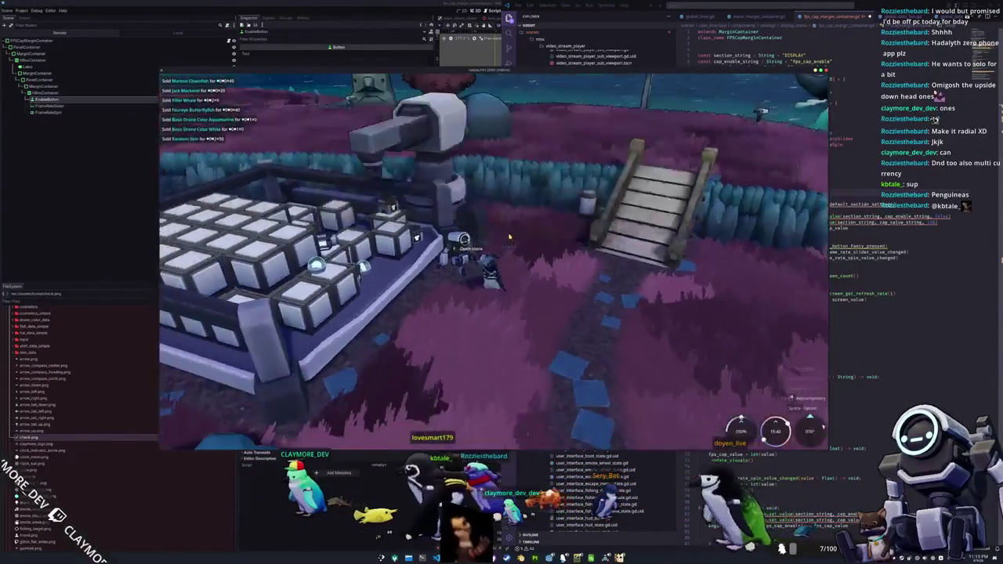
key("alt+Tab")
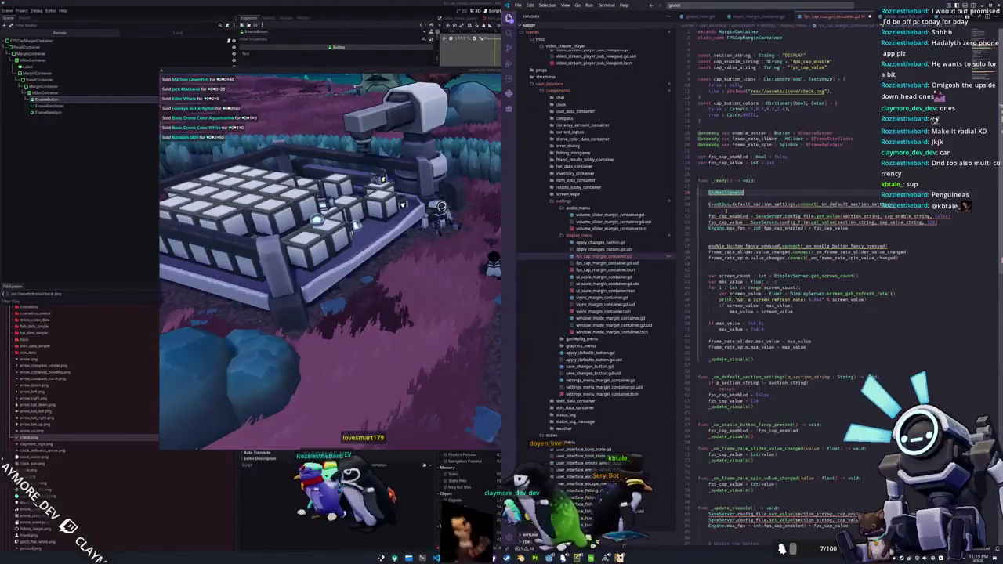
Connect GlobalSignals.user_interface_settings_default_section to its handler and delete the old EventBus connection line
type(".")
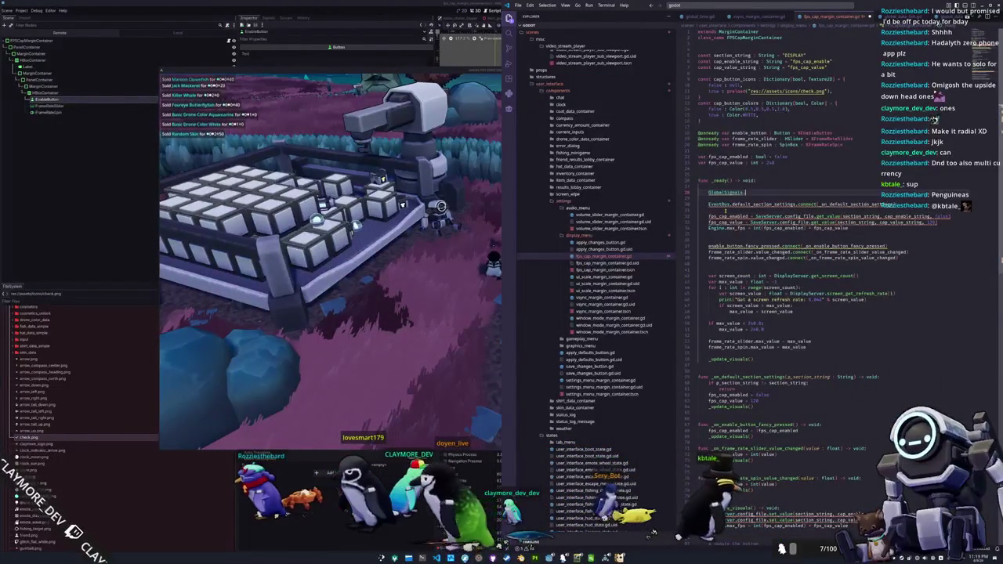
type("user_interf")
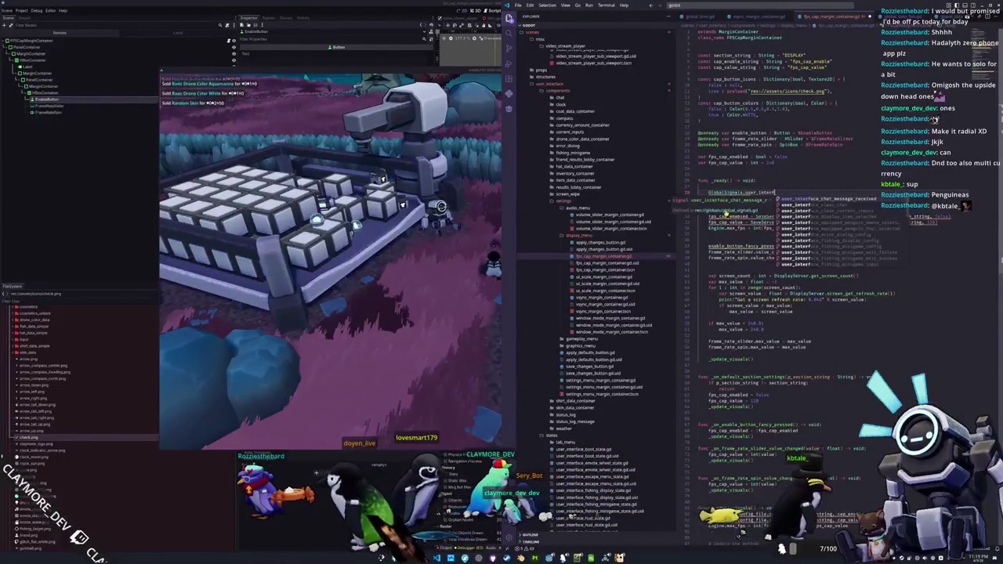
type("ace_settings_default")
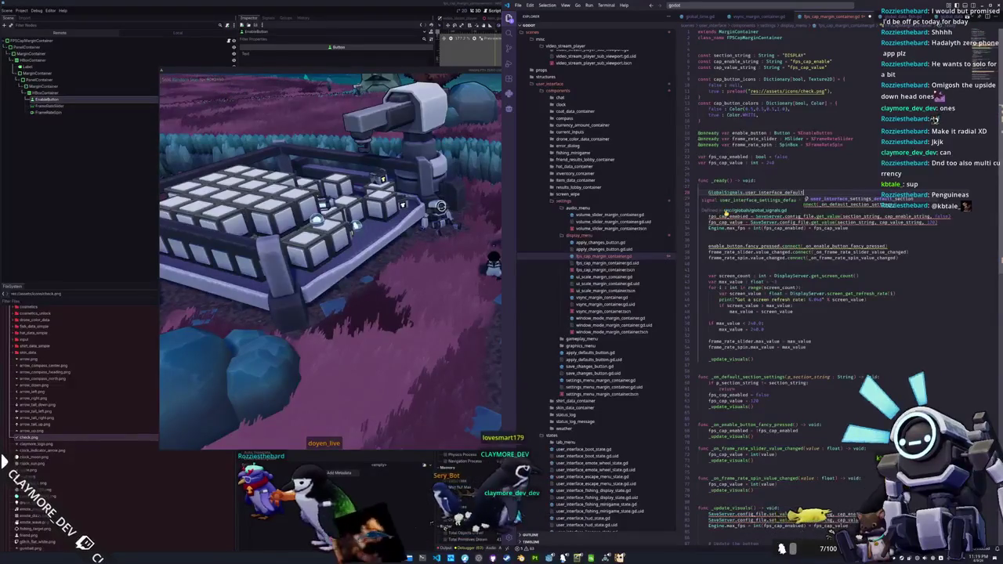
type("_section.connect(")
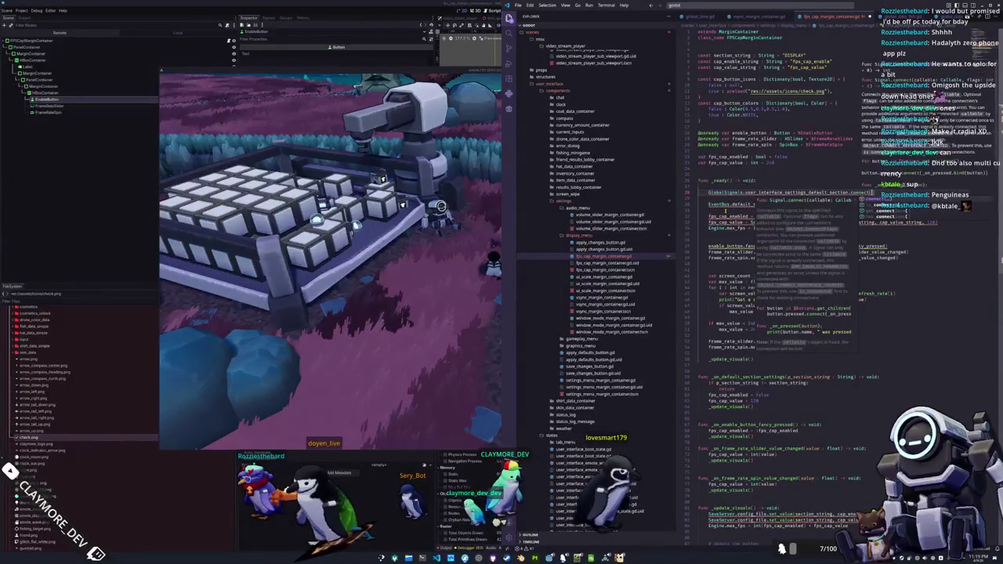
key("Return")
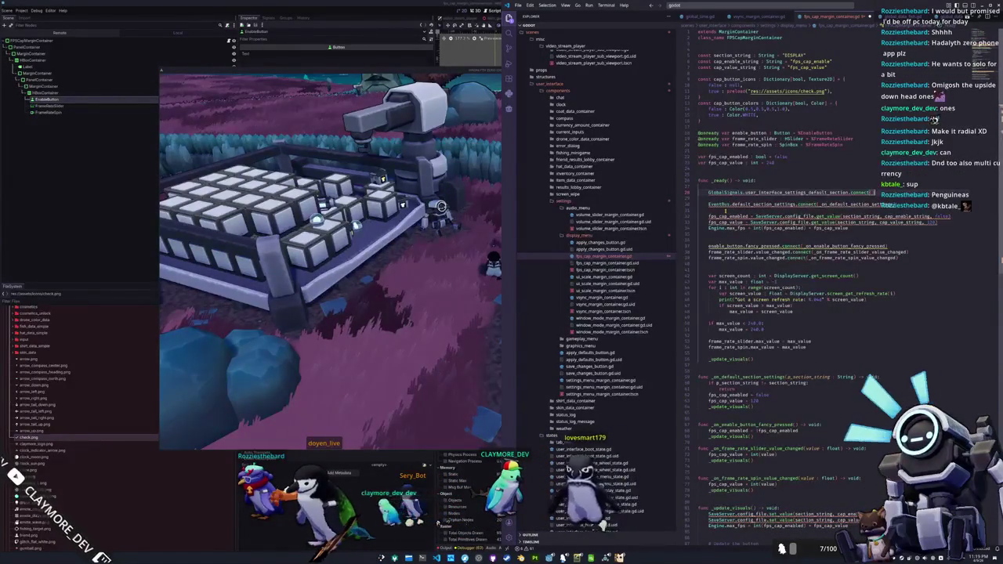
key("ctrl+v")
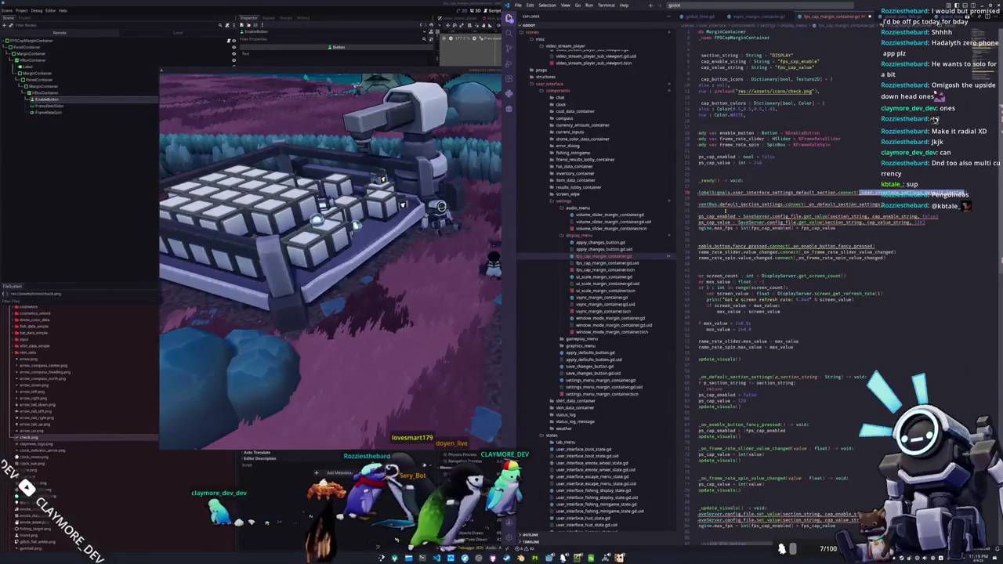
key("Home")
key("ctrl+x")
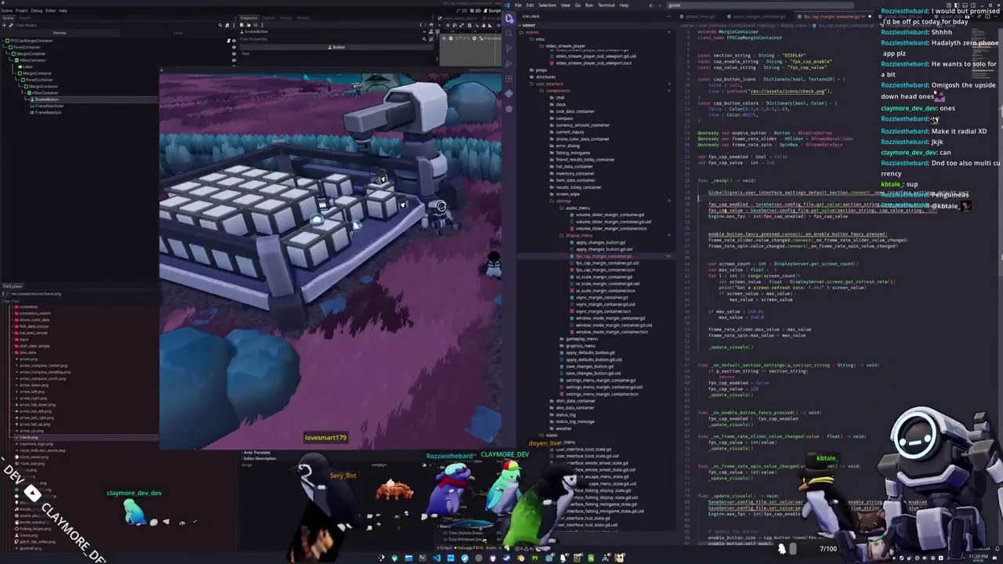
key("Down")
key("Down")
key("Down")
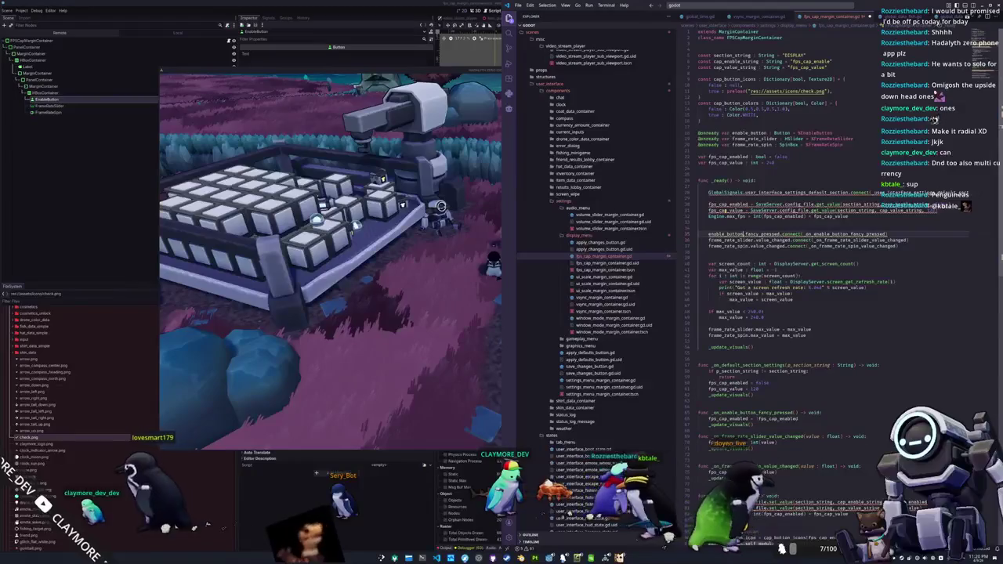
Rename both enable_button fancy_pressed occurrences to pressed
double_click(725, 234)
double_click(763, 233)
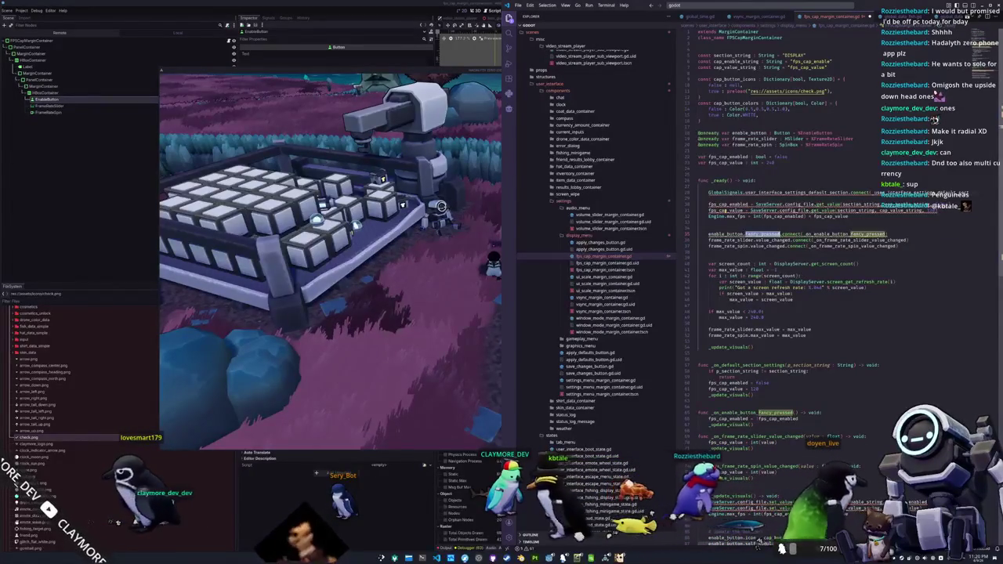
key("ctrl+d")
type("pressed")
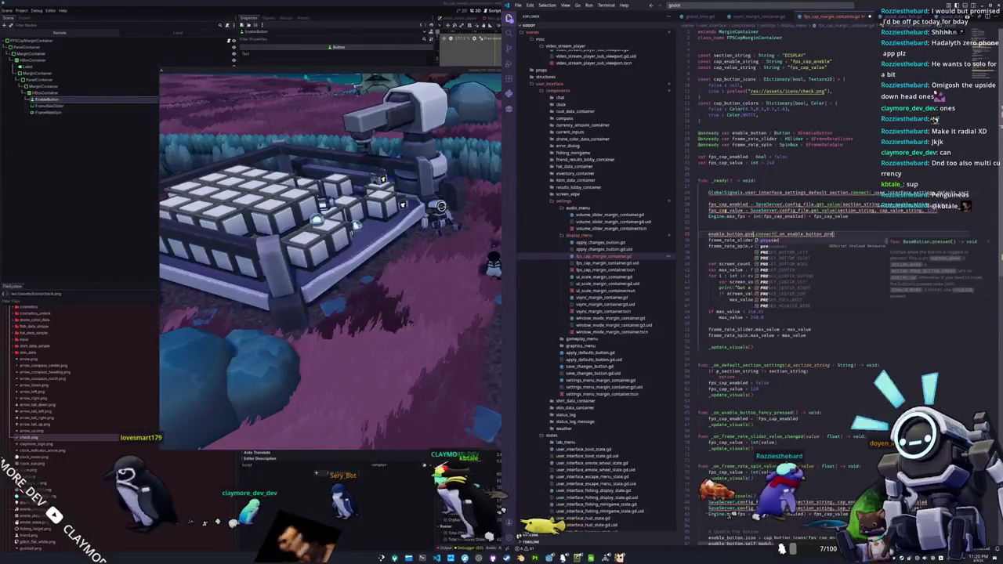
key("Escape")
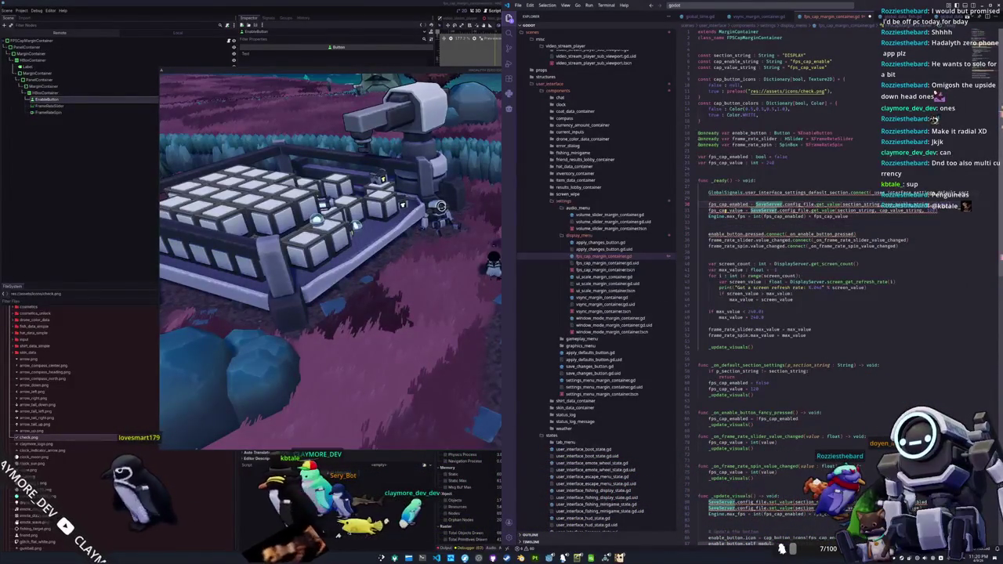
Replace SaveServer. with GlobalConfig. on both config_file lines and remove the blank line
key("BackSpace")
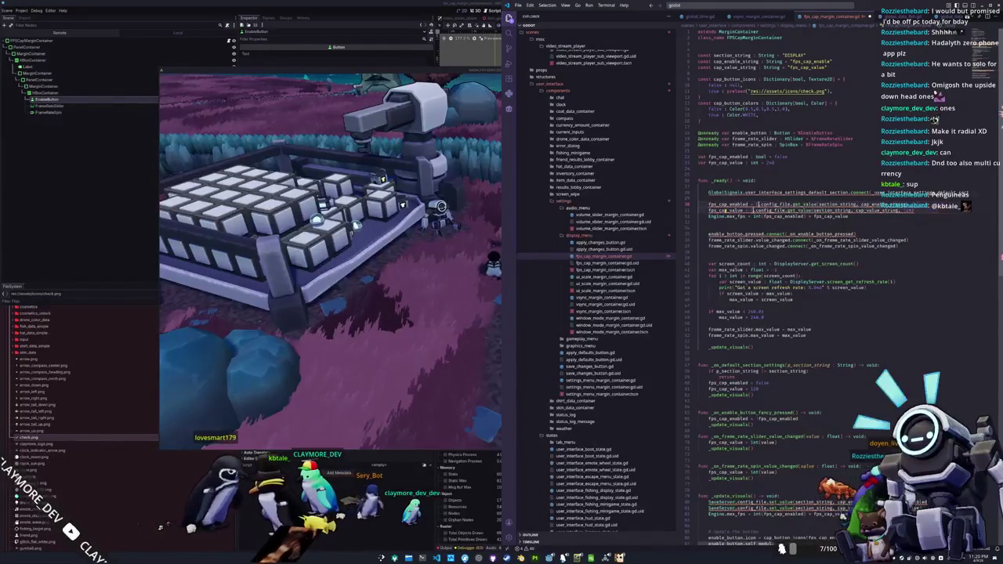
type("ConfigFile.")
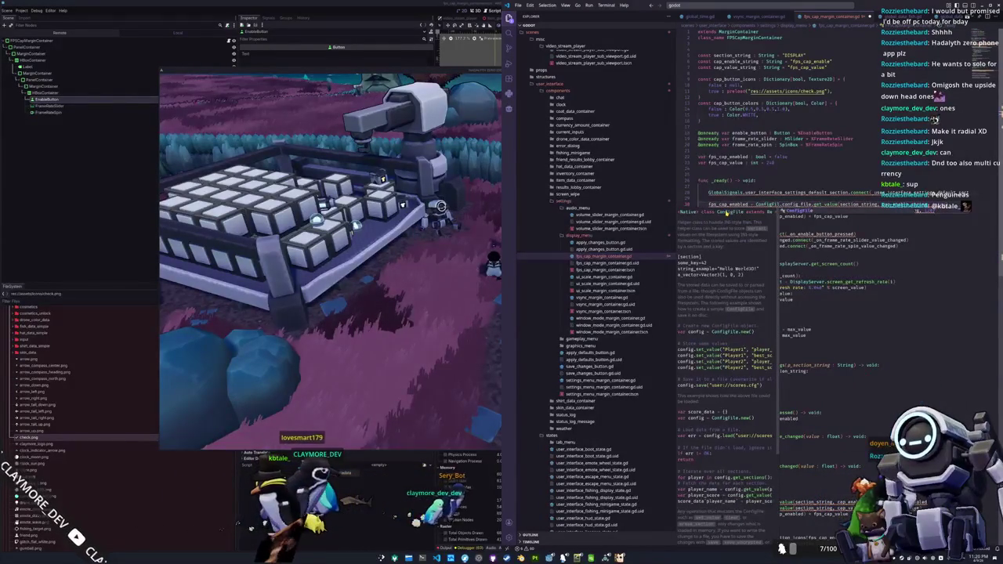
key("ctrl+BackSpace")
type("Global")
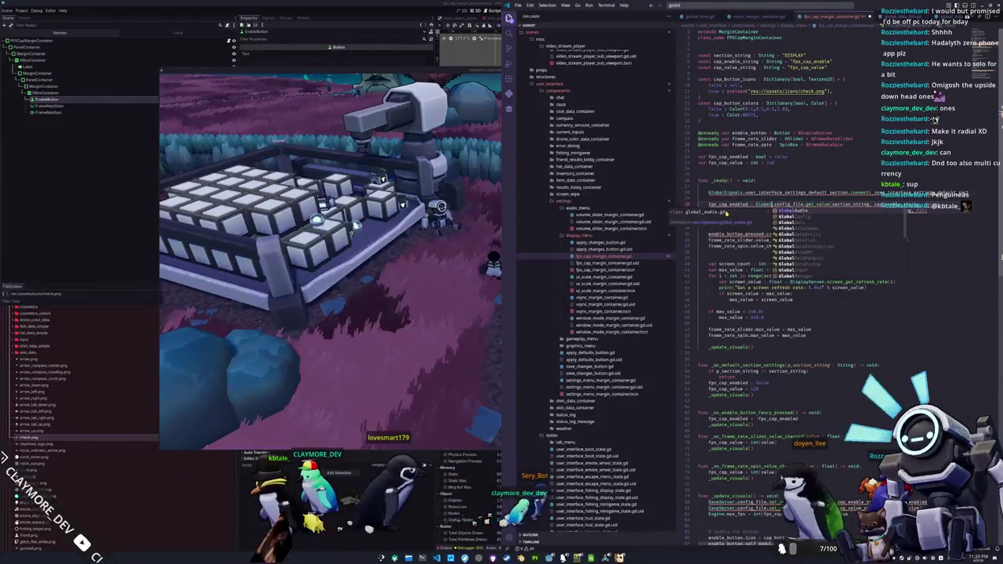
type("Config.")
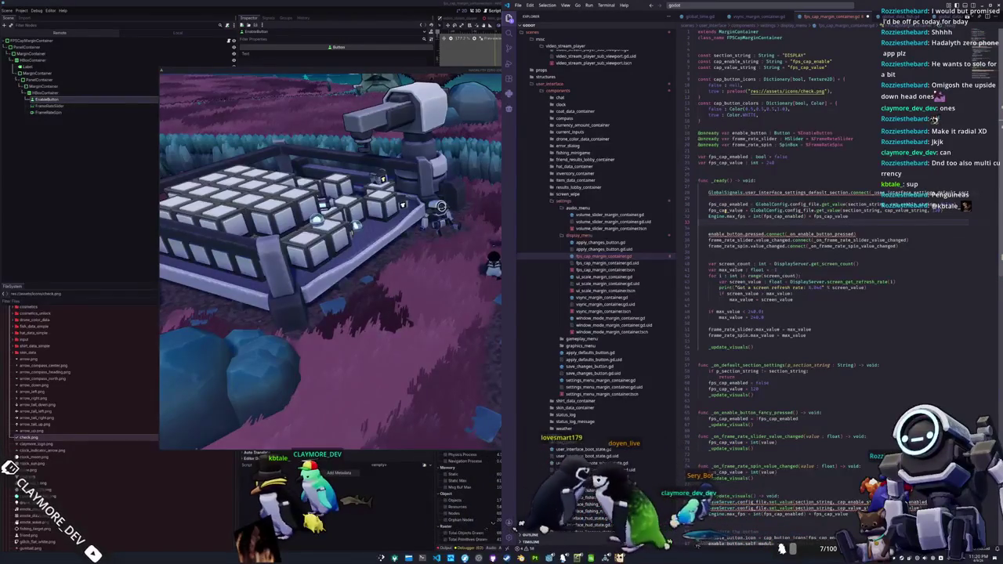
key("BackSpace")
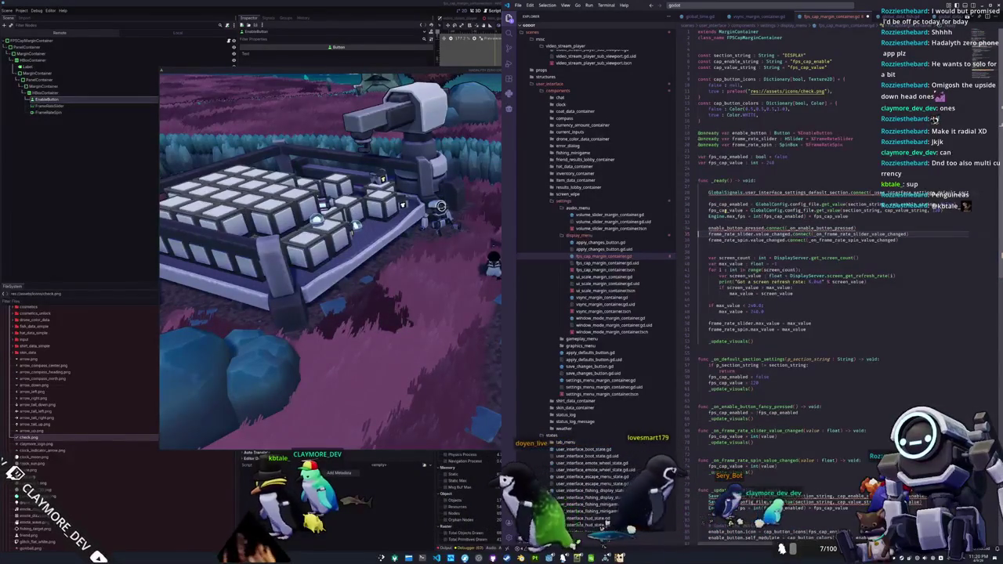
left_click(709, 246)
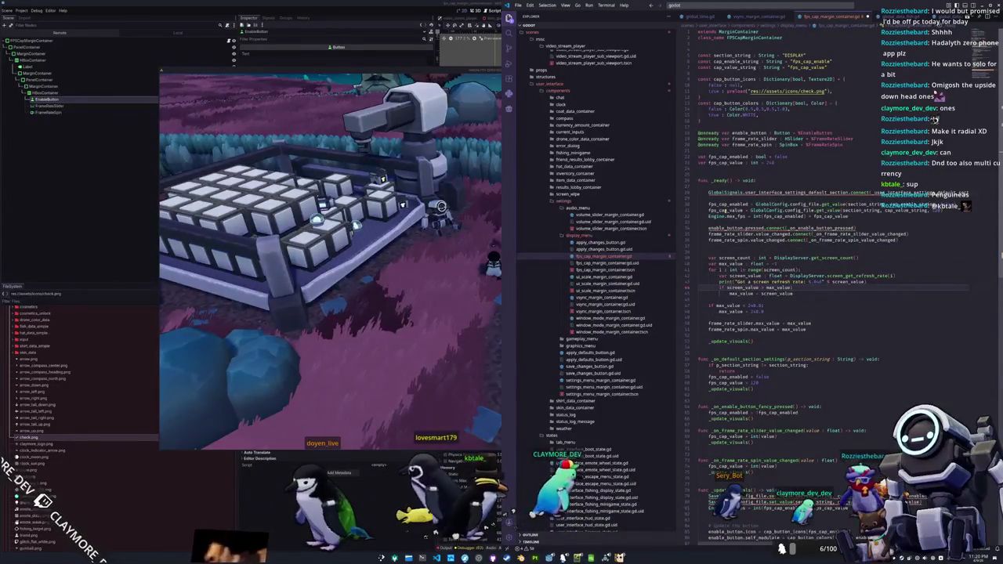
left_click(895, 276)
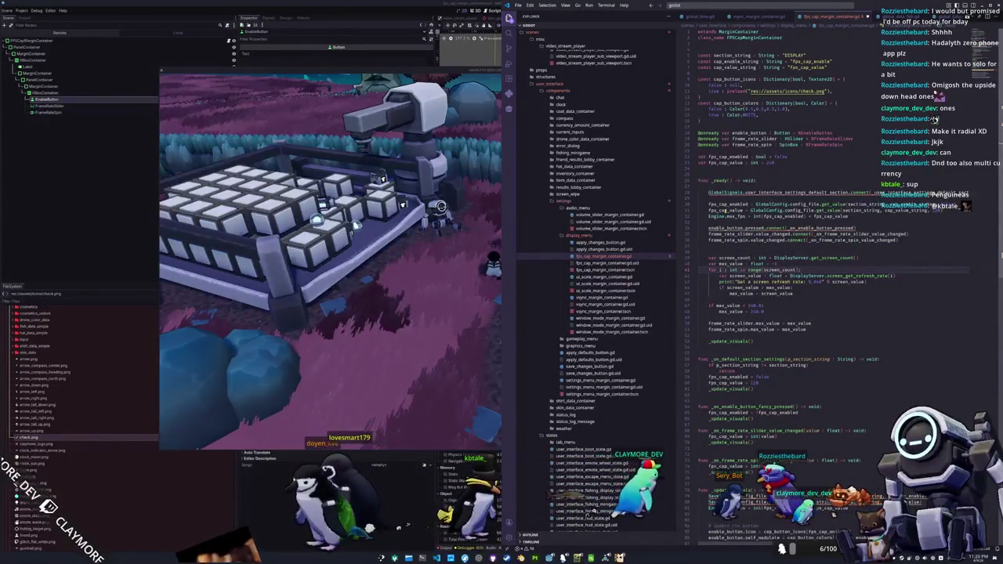
key("Down")
key("Down")
key("Down")
key("shift+Up")
key("shift+Up")
key("shift+Up")
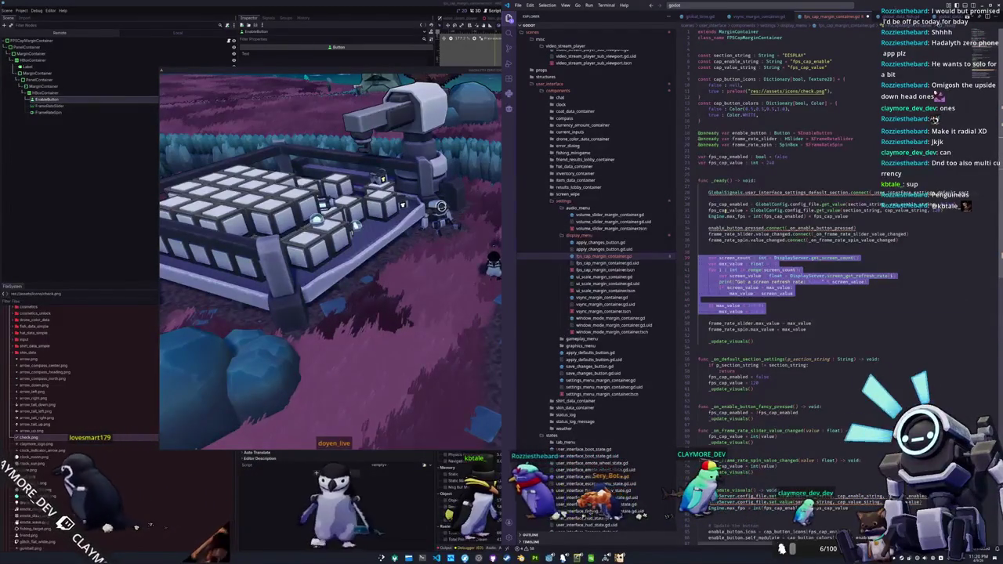
left_click(699, 322)
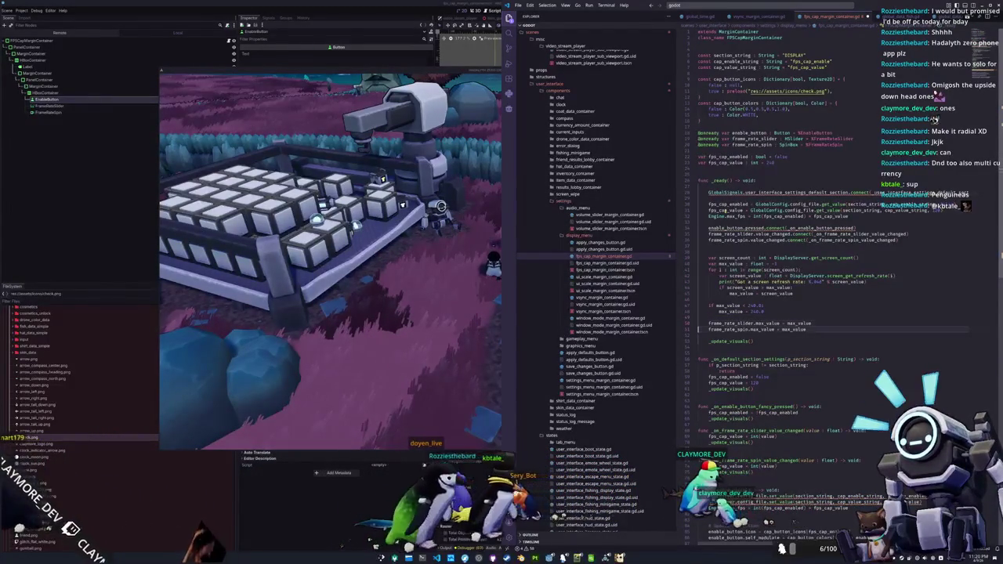
key("Up")
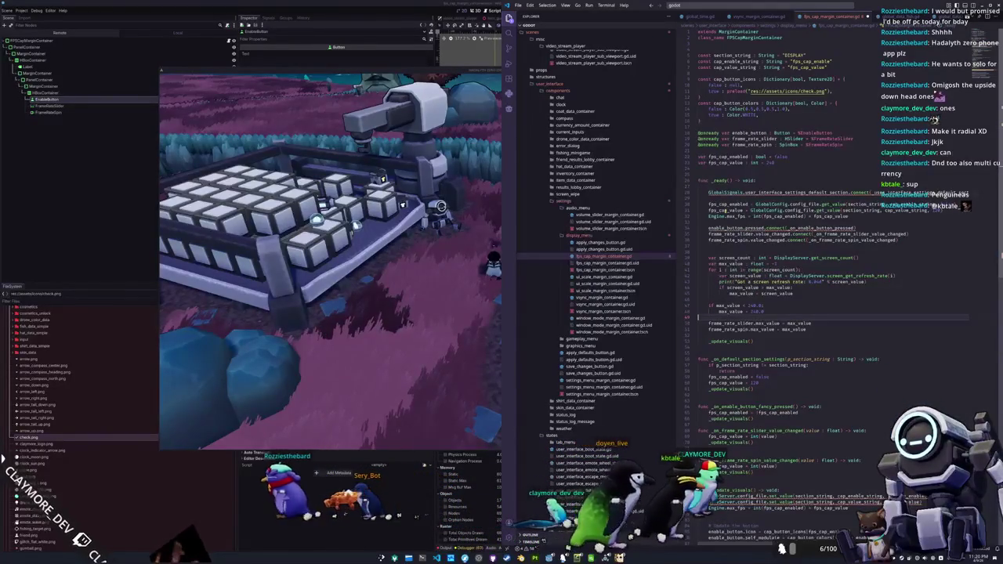
key("Down")
key("Down")
key("Down")
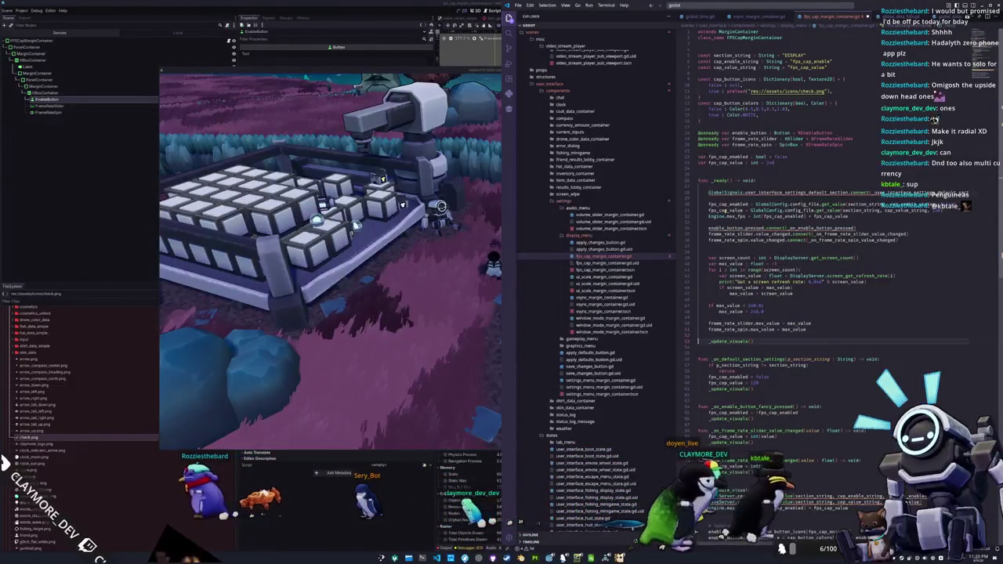
key("Down")
key("Down")
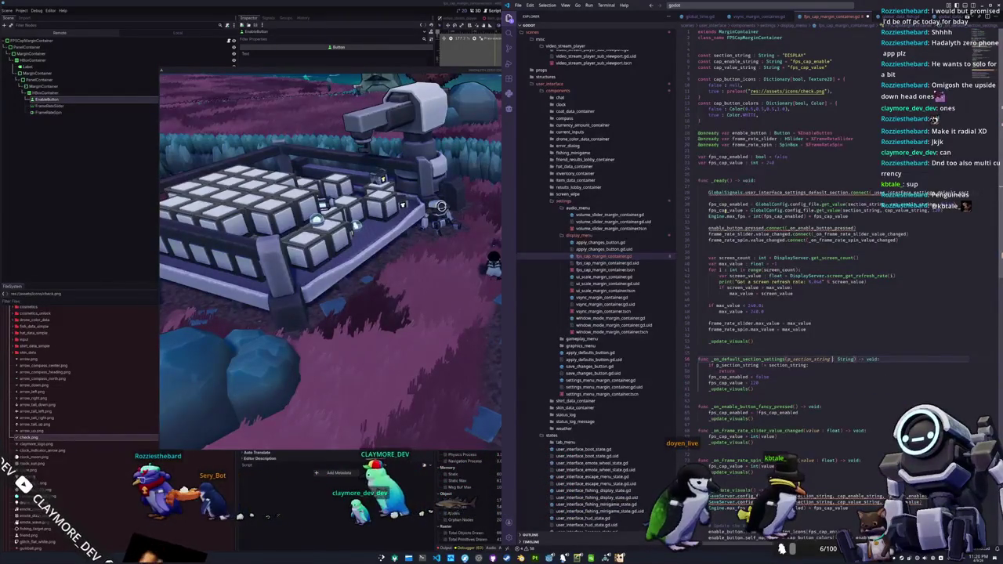
key("ctrl+d")
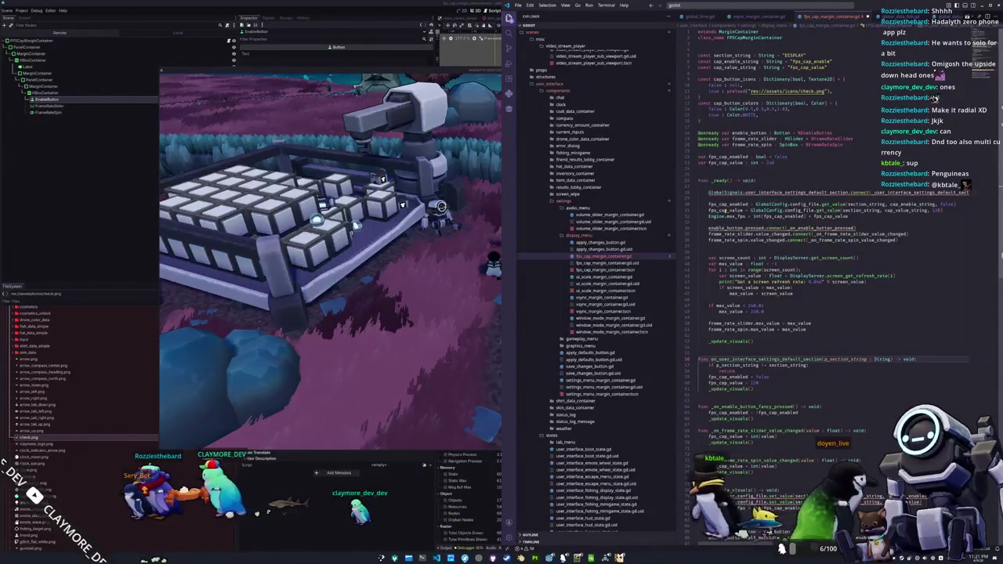
Drop the p_section_string parameter from the default-section handler and add an 'if not self.visible' guard
type("_")
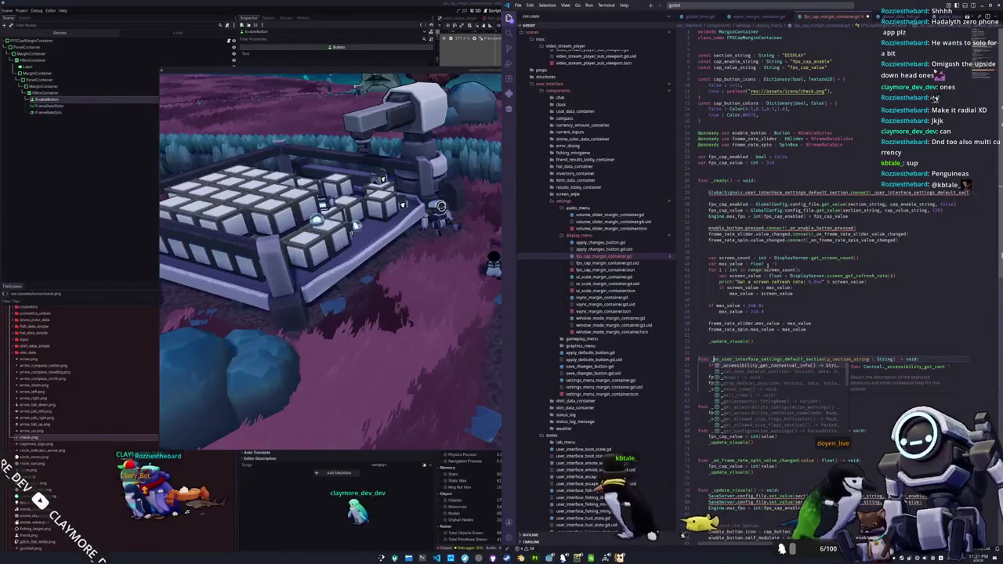
key("Escape")
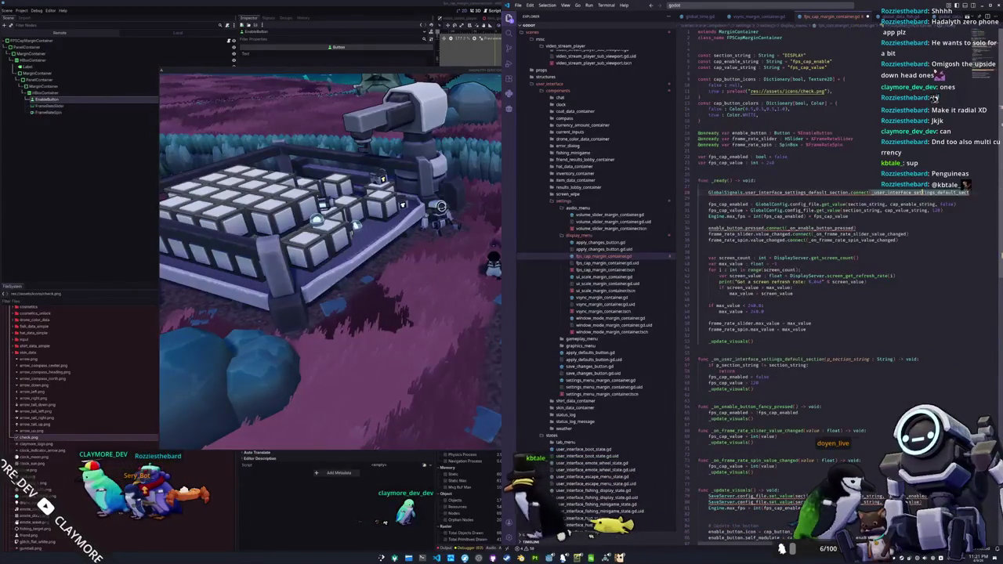
key("End")
left_click_drag(807, 359, 856, 359)
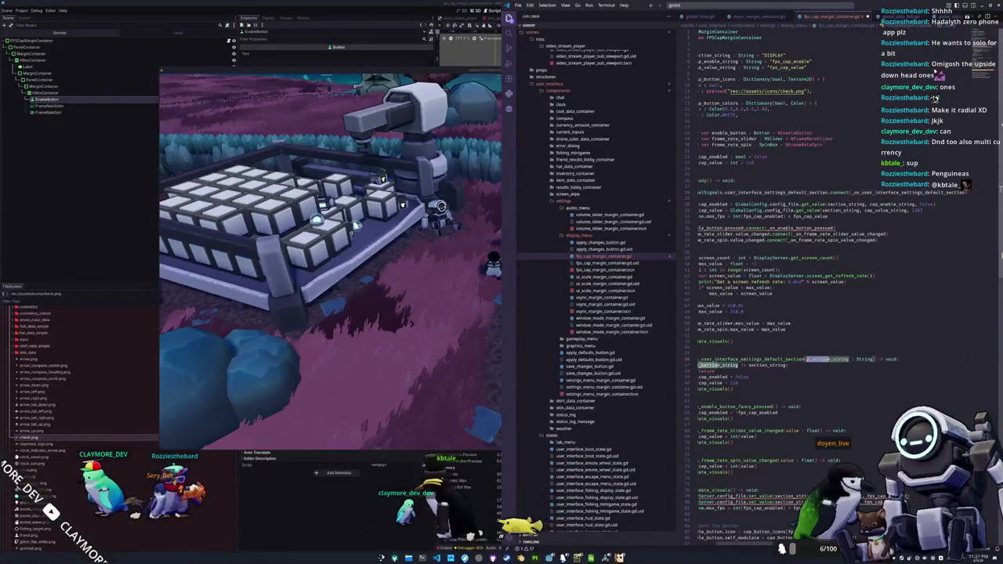
key("BackSpace")
key("Down")
key("Down")
key("Down")
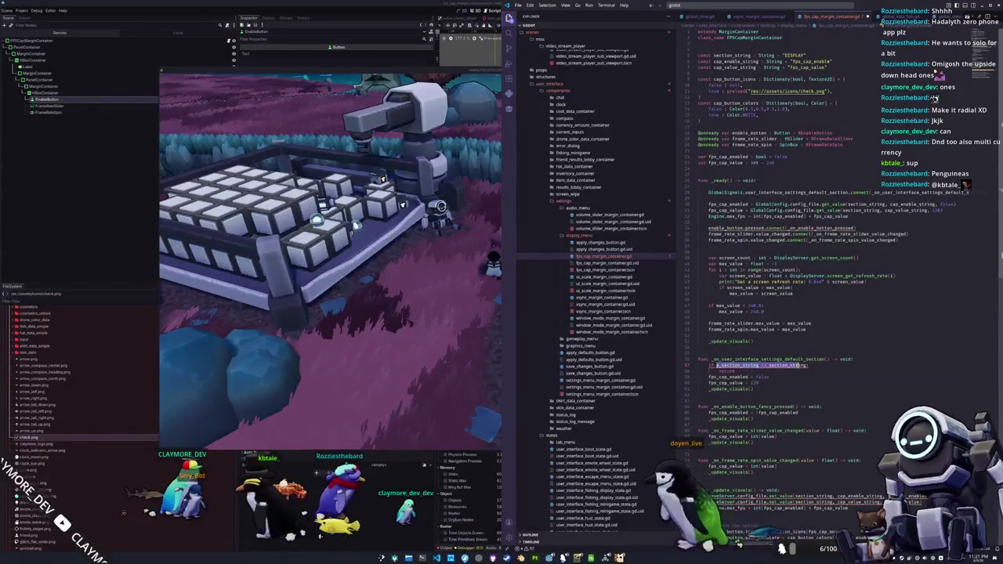
type("not is")
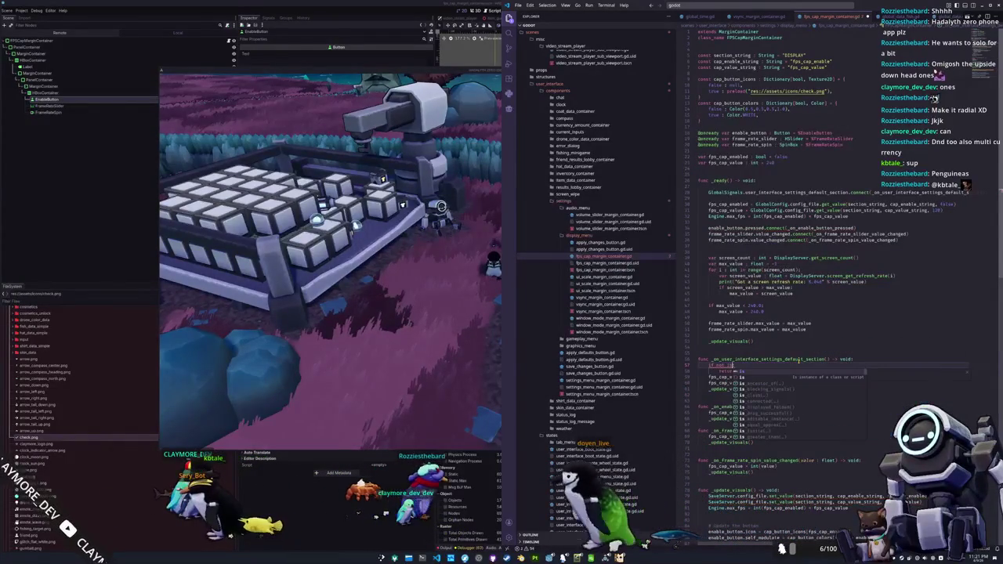
key("BackSpace")
key("BackSpace")
type("se")
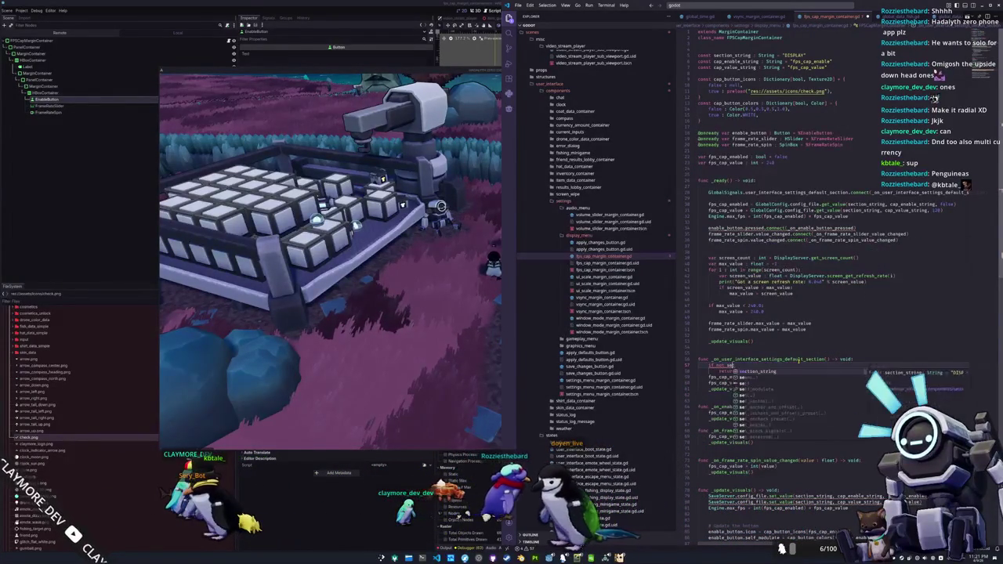
type("lf.visible:")
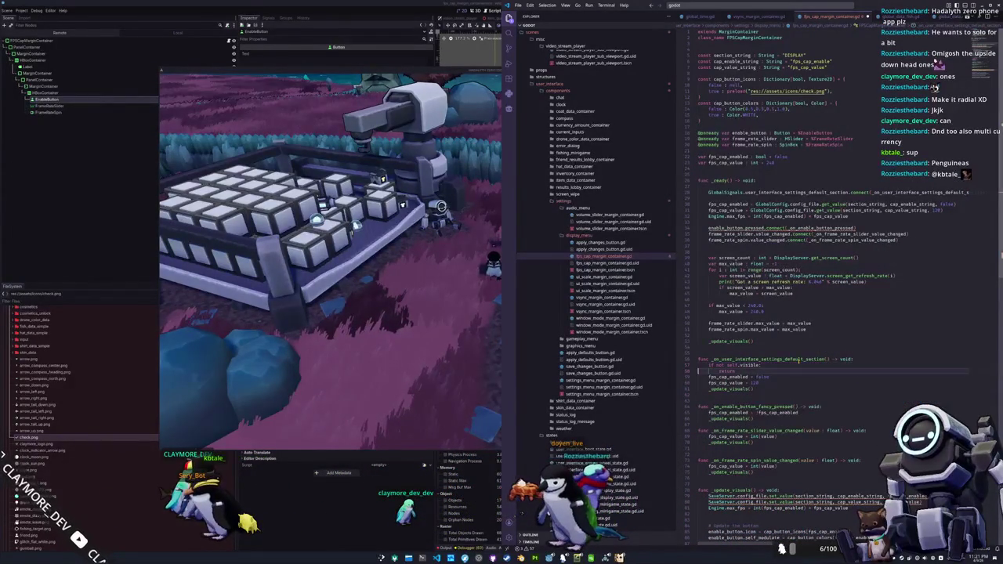
Add an _update_visuals() call to the enable-button handler and begin a GlobalConfig reference below it
left_click(710, 419)
type("_update_visuals()")
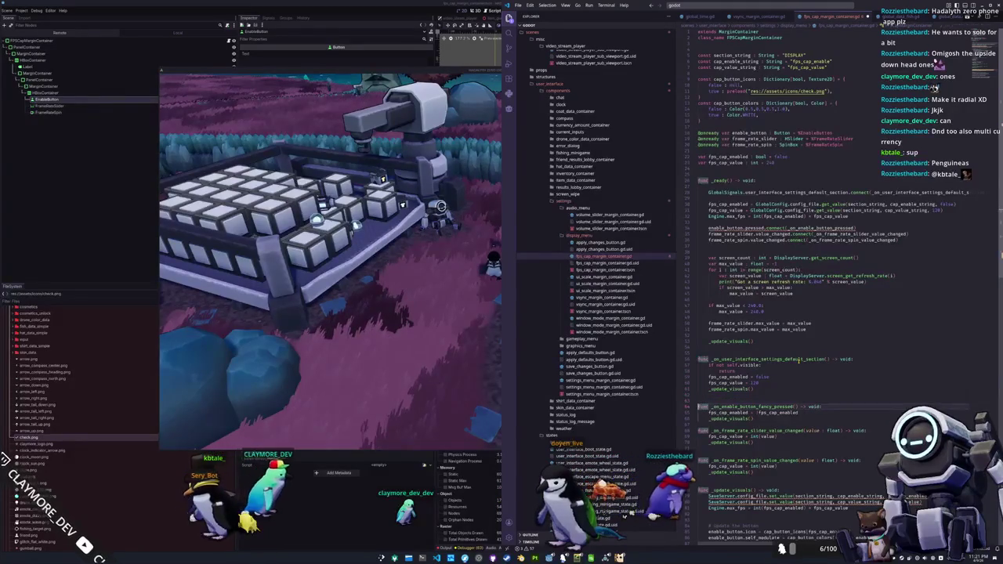
key("Return")
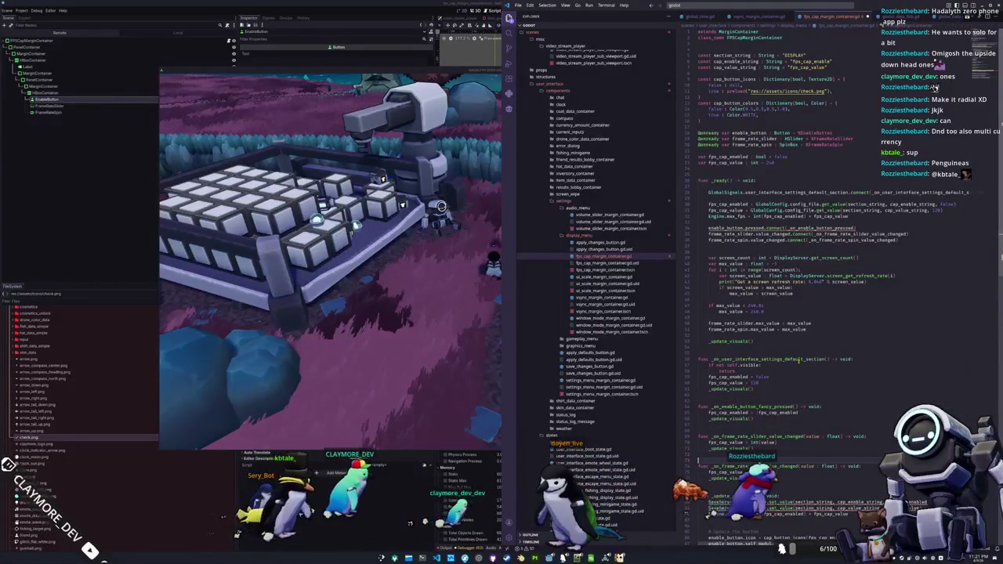
scroll(799, 360, "down", 2)
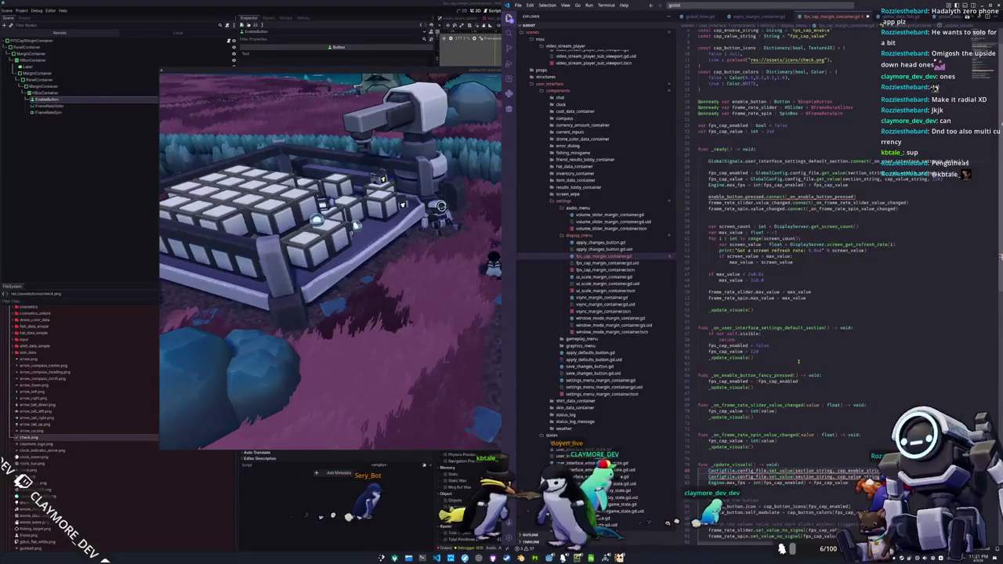
type("GlobalC")
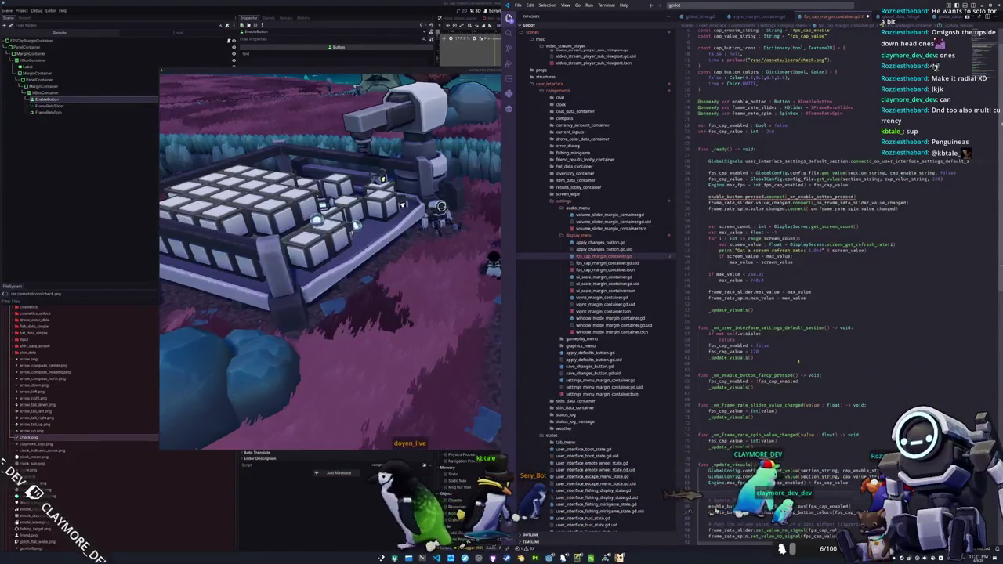
scroll(799, 361, "down", 3)
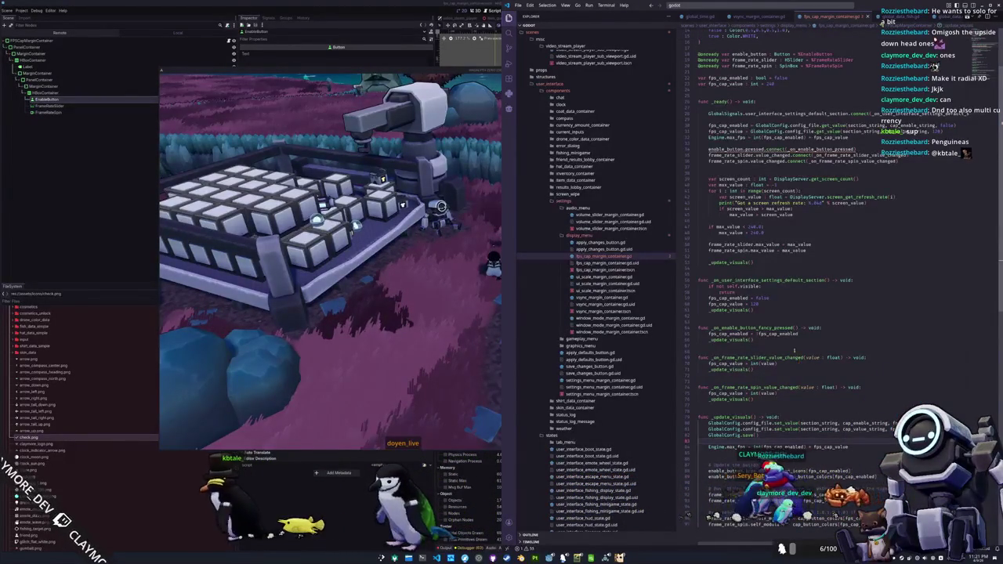
scroll(798, 361, "up", 3)
mouse_move(741, 215)
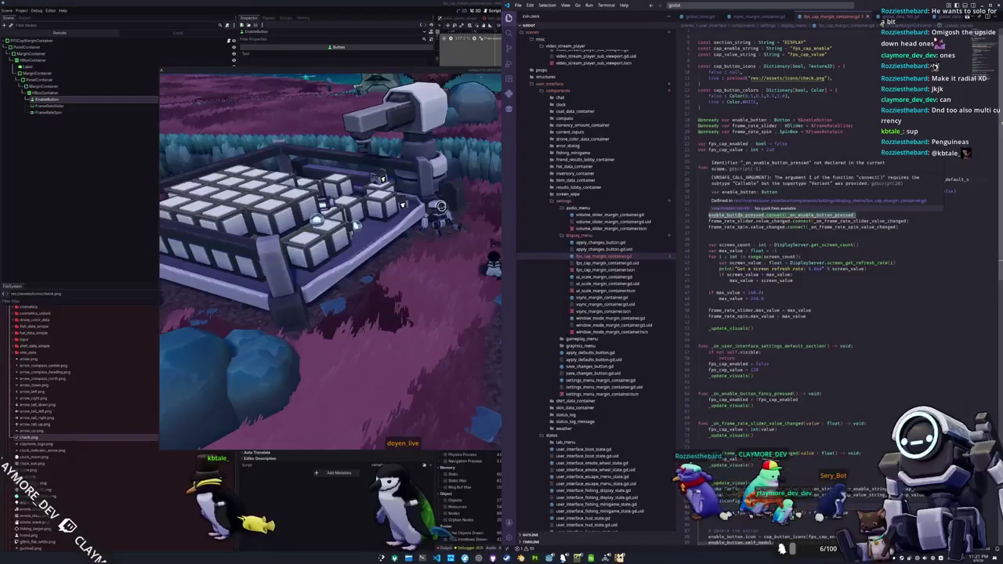
scroll(790, 288, "down", 3)
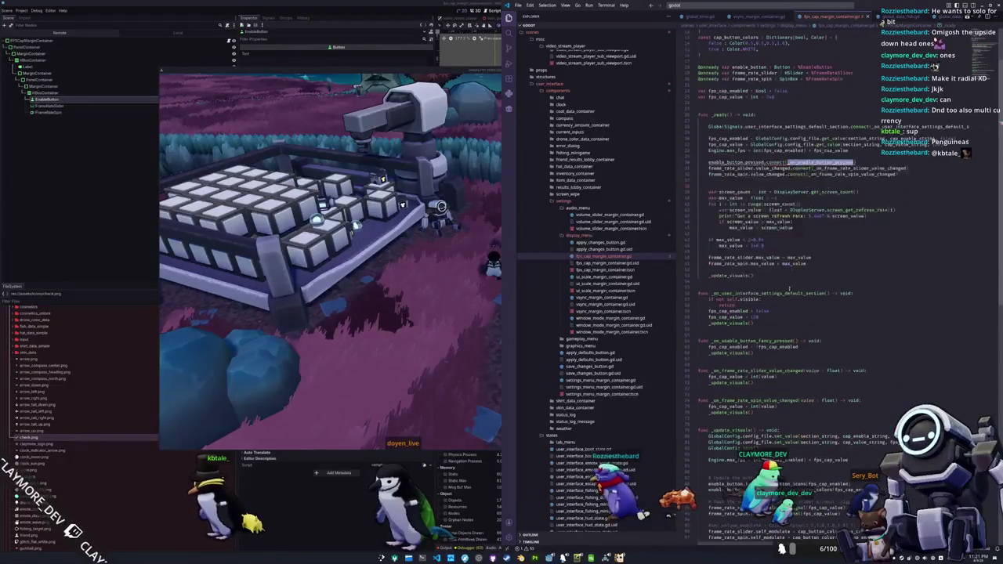
Rename the _on_enable_button_fancy_pressed handler to _on_enable_button_pressed
double_click(743, 341)
type("_on_enable_button_pressed")
scroll(831, 282, "up", 3)
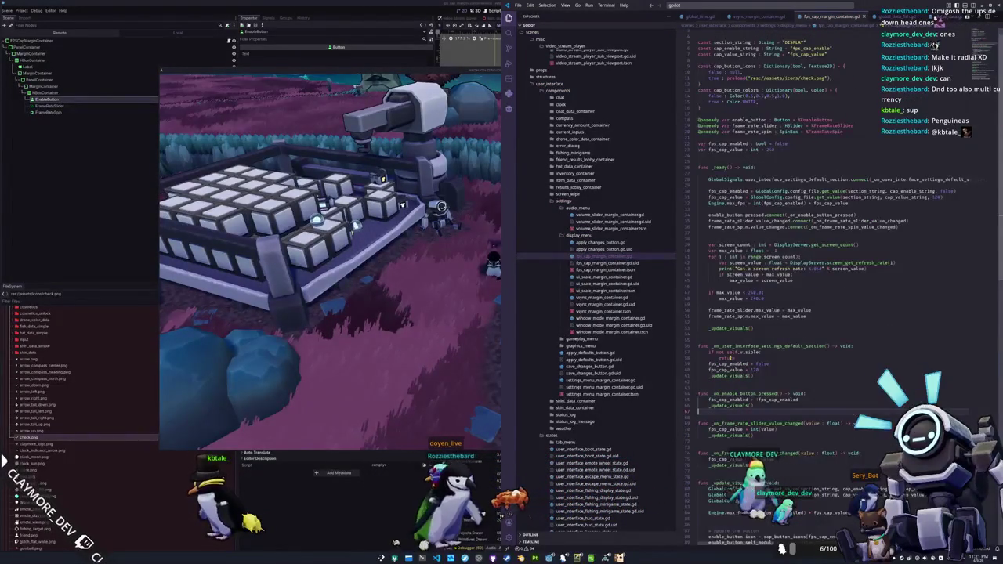
scroll(831, 282, "up", 1)
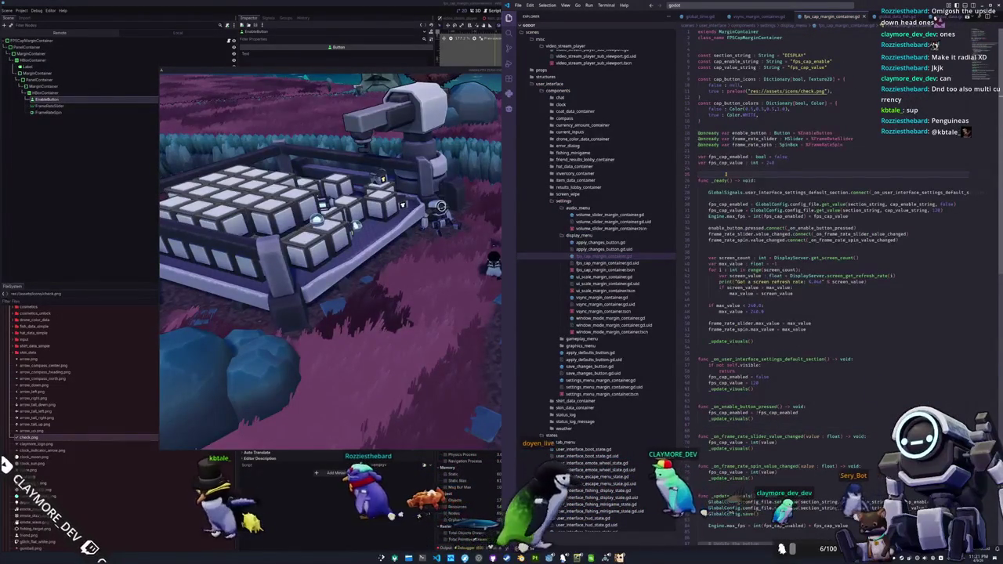
key("alt+Tab")
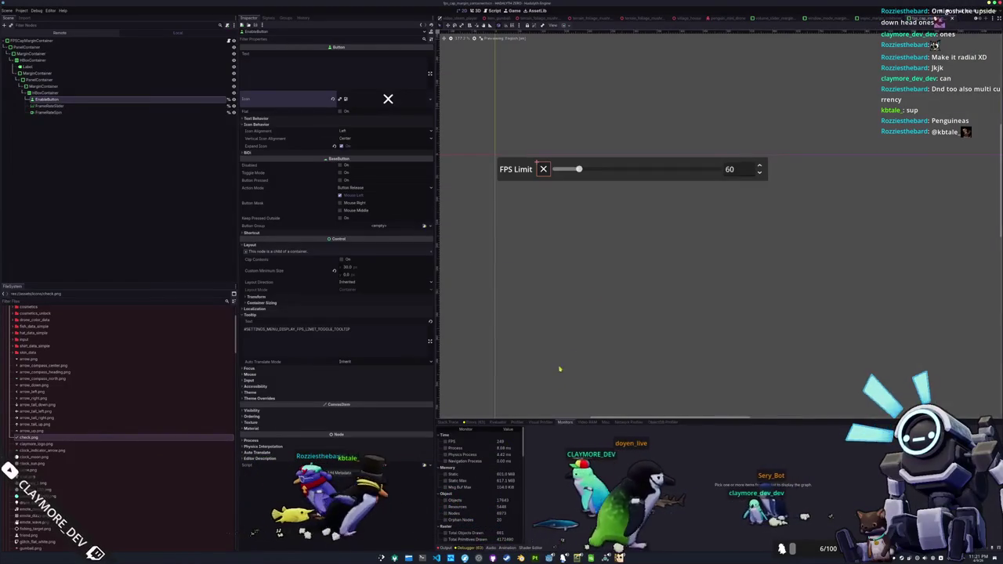
In the user_interface scene, drop fps_cap_margin_container.tscn into the Display settings and save
scroll(601, 265, "down", 2)
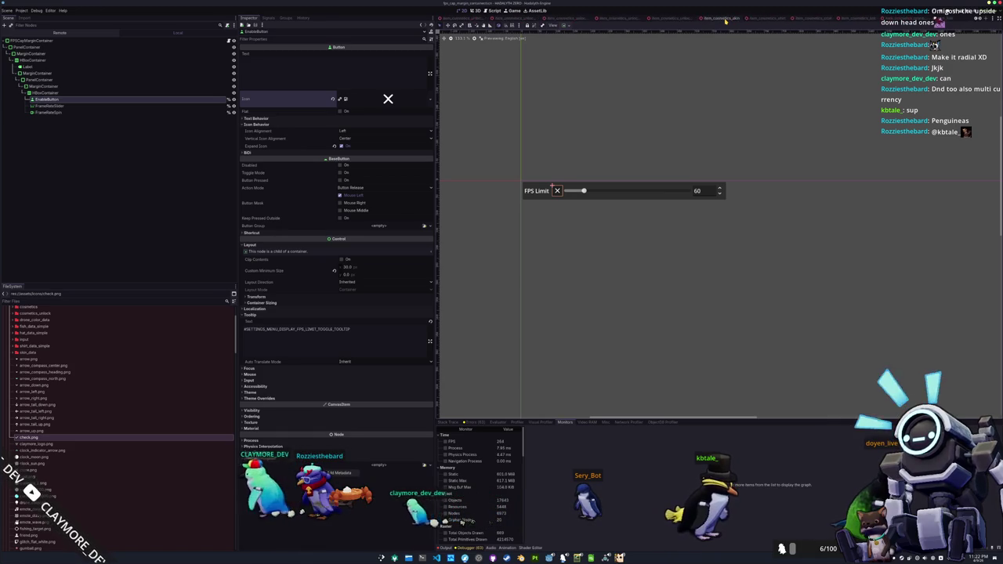
left_click(734, 18)
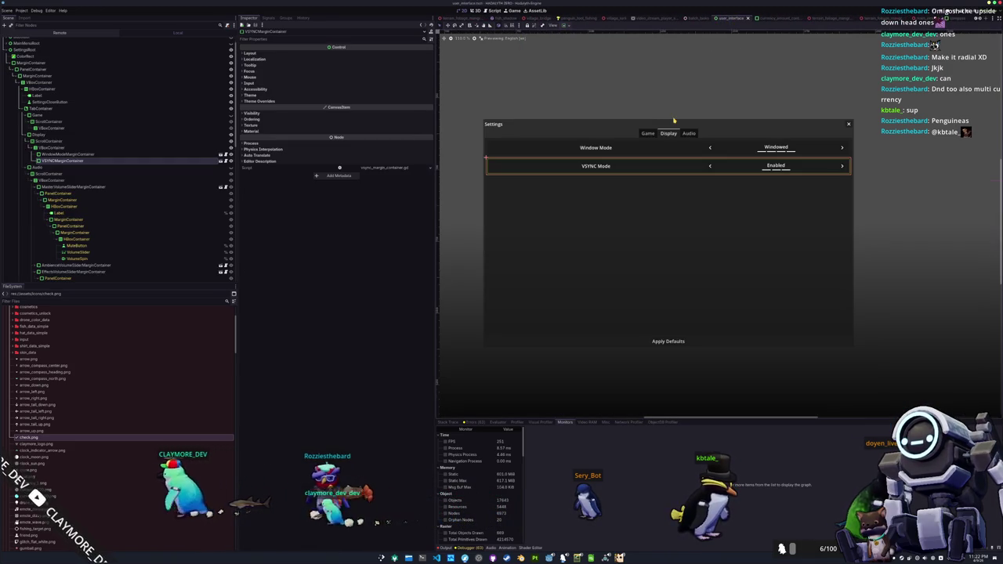
scroll(68, 404, "down", 15)
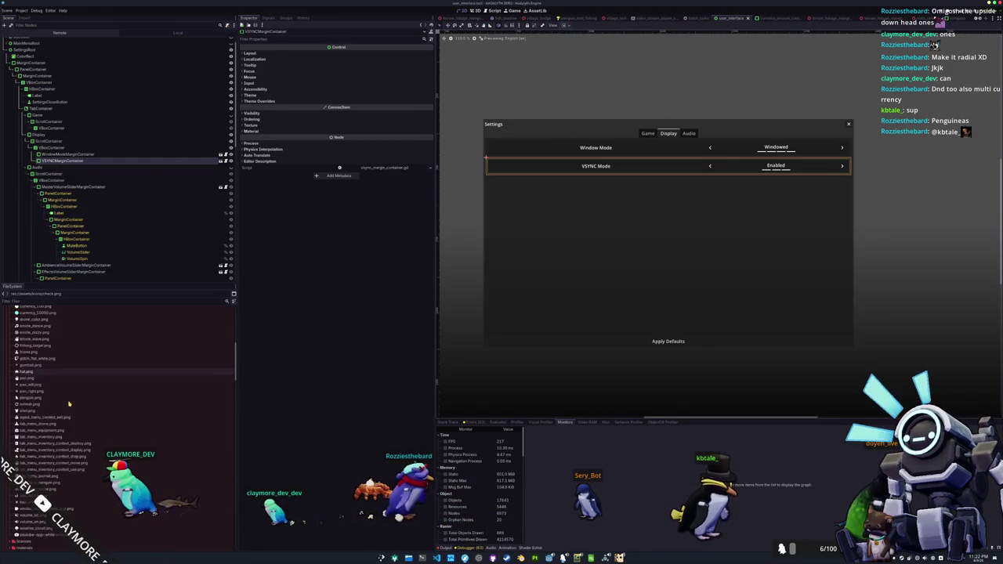
scroll(68, 403, "down", 10)
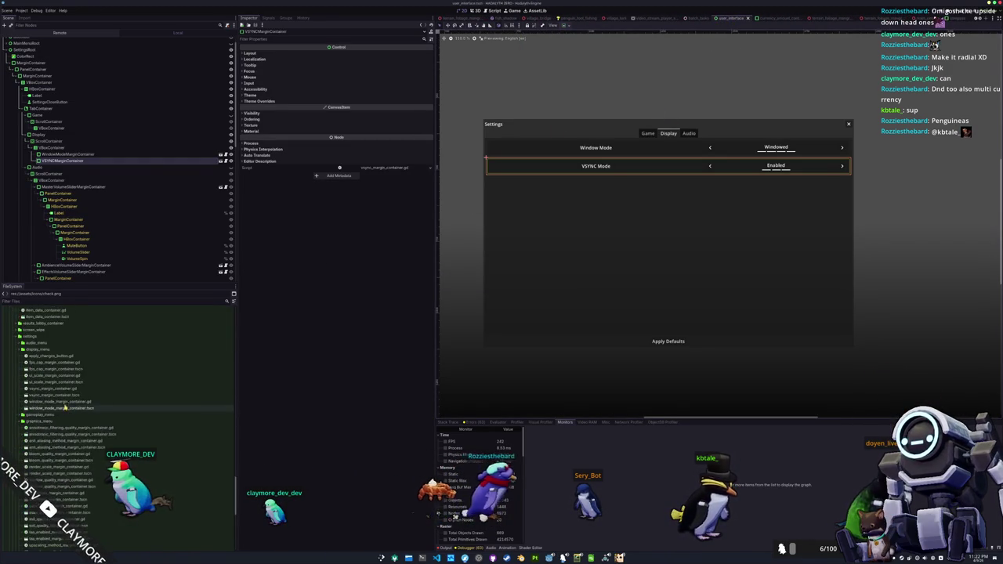
scroll(58, 418, "down", 5)
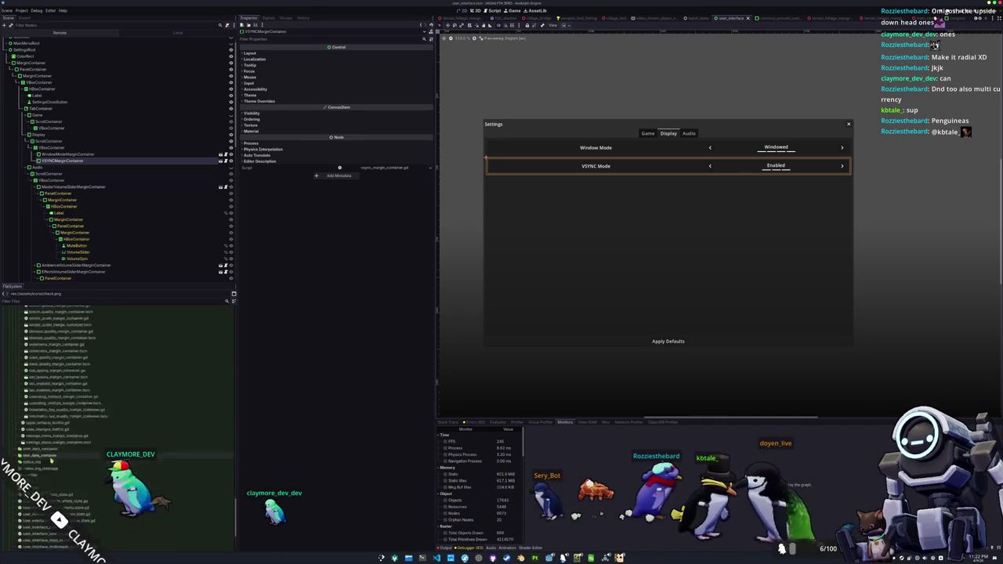
scroll(48, 423, "up", 8)
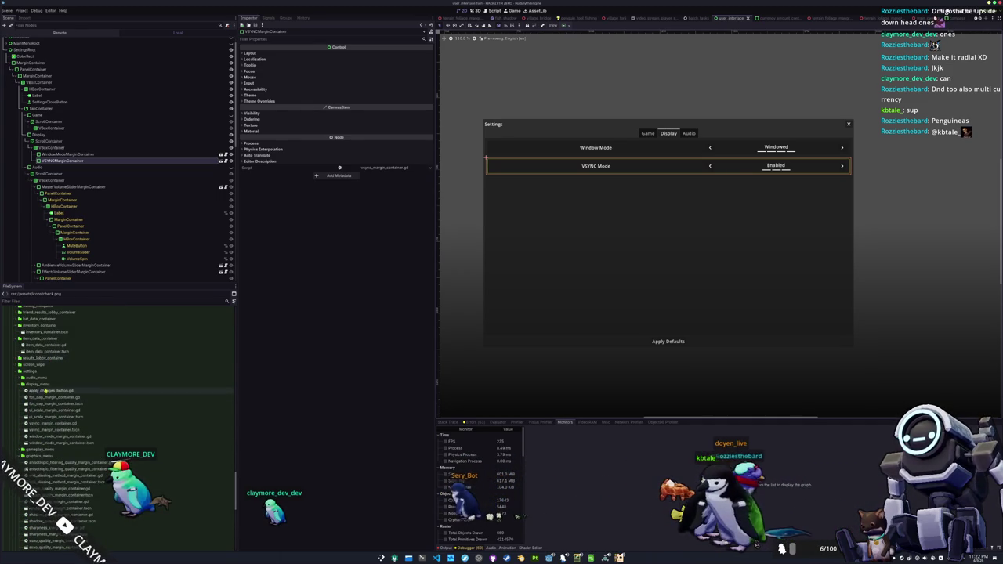
mouse_move(47, 406)
left_mouse_down()
mouse_move(133, 348)
mouse_move(72, 142)
left_mouse_up()
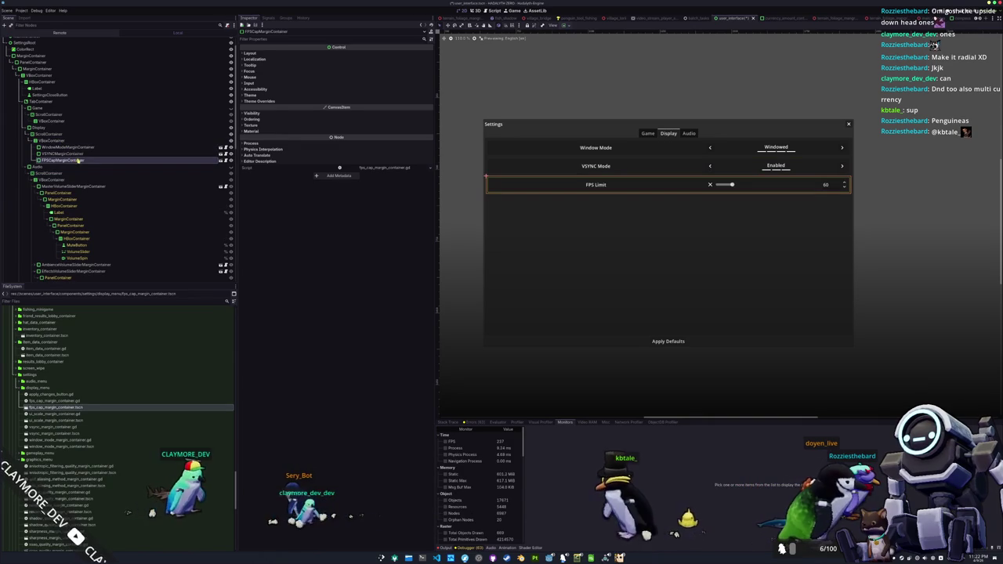
key("ctrl+j")
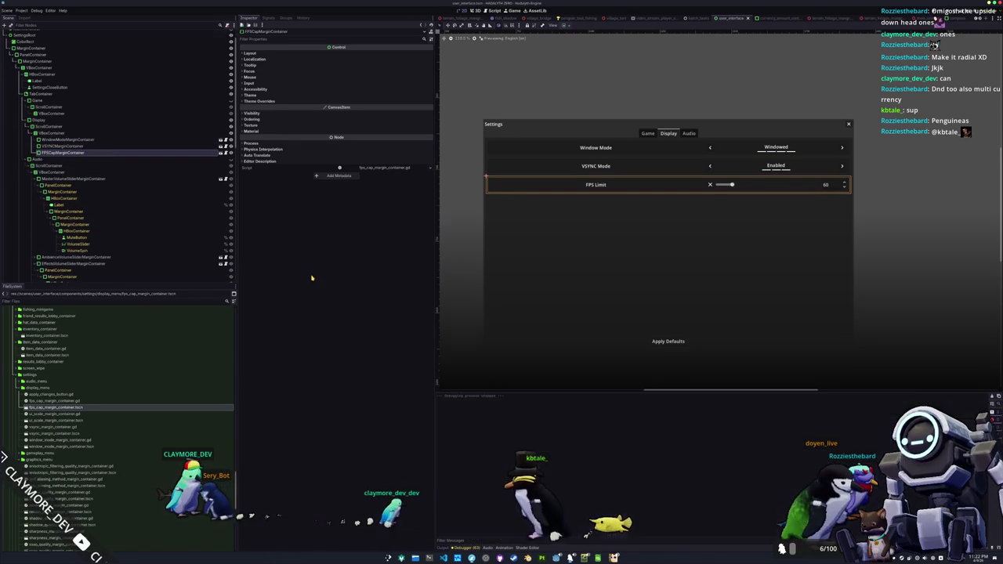
Run the game, move its window clear of the editor, and show the debug output
key("F6")
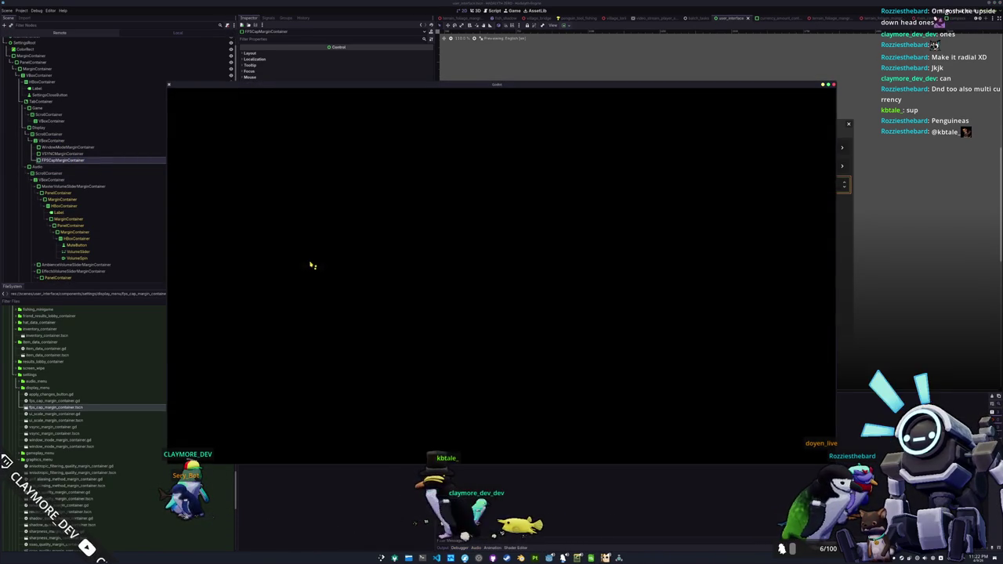
mouse_move(476, 88)
left_mouse_down()
mouse_move(337, 36)
mouse_move(322, 19)
left_mouse_up()
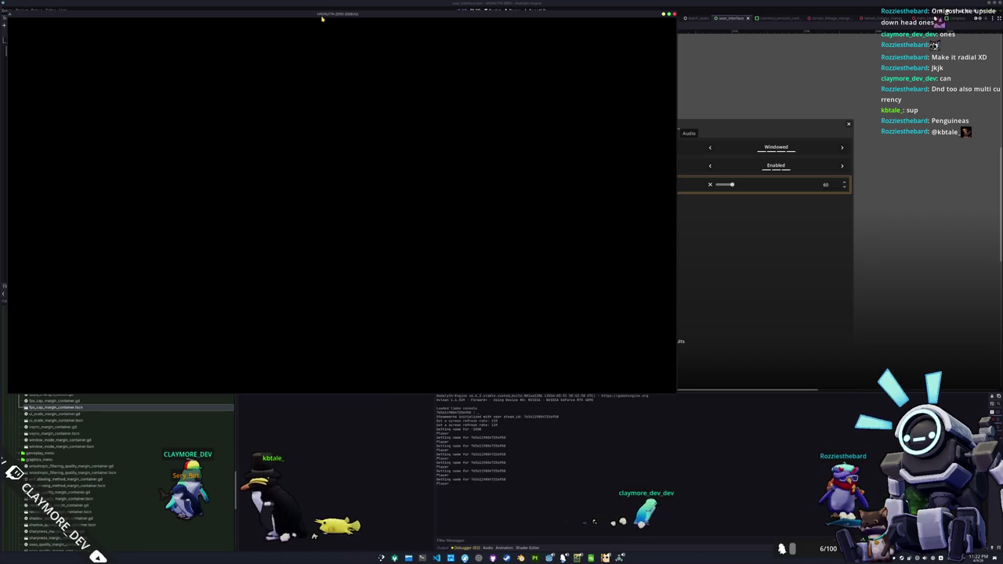
left_click(467, 548)
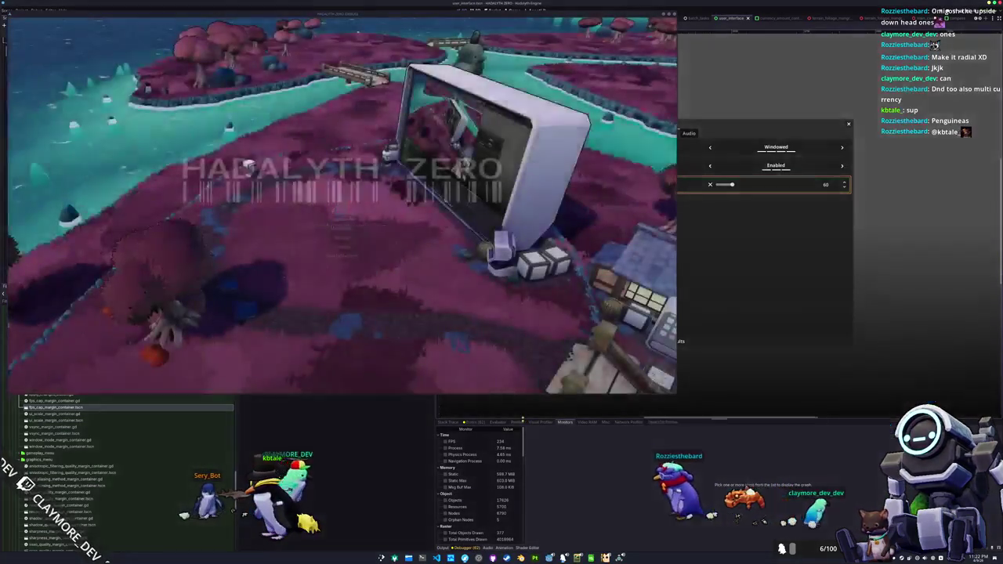
Apply default settings, giving Adaptive VSync and a 120 FPS limit, check Audio and Display, then exit to the main menu
left_click(339, 239)
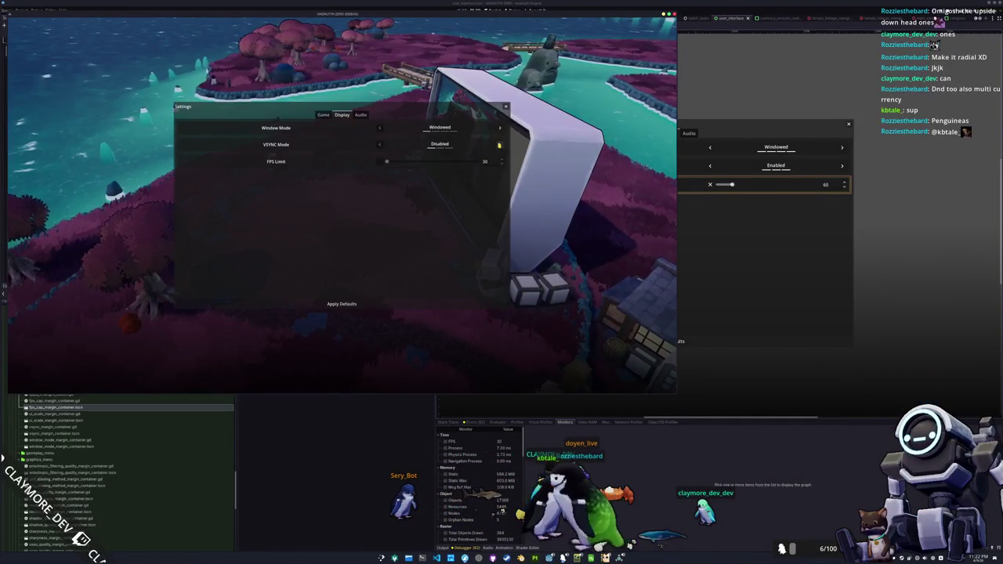
left_click(337, 303)
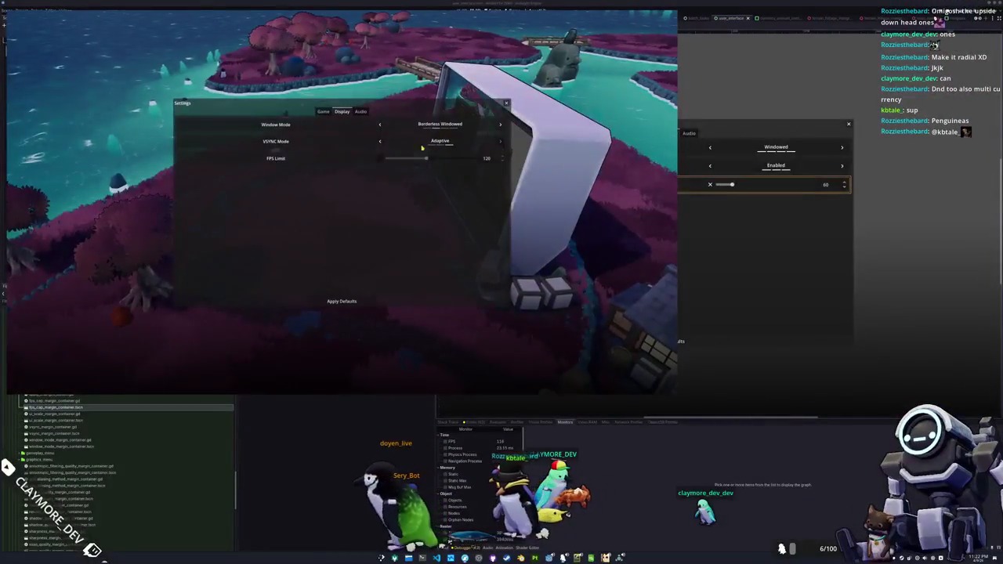
left_click(361, 111)
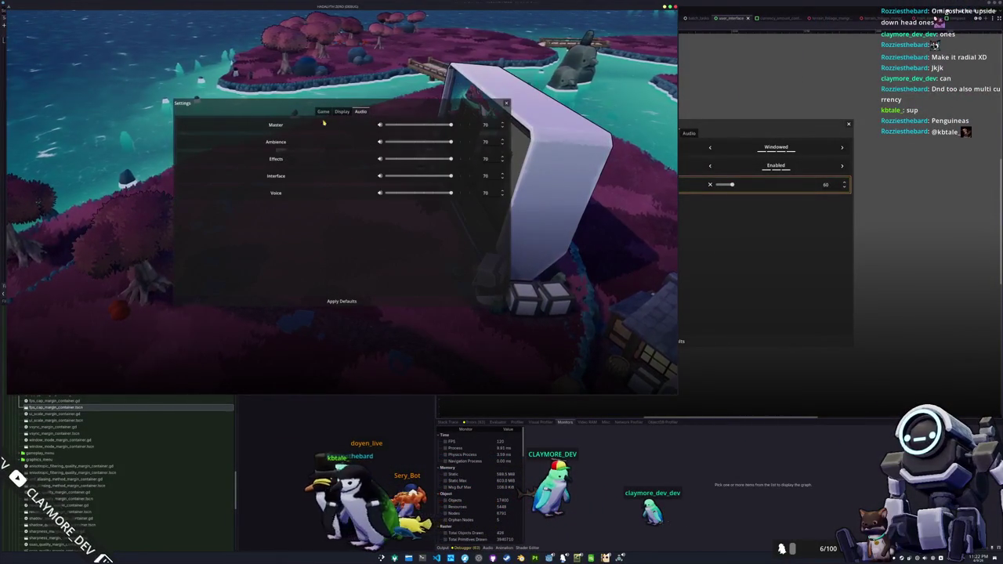
left_click(341, 112)
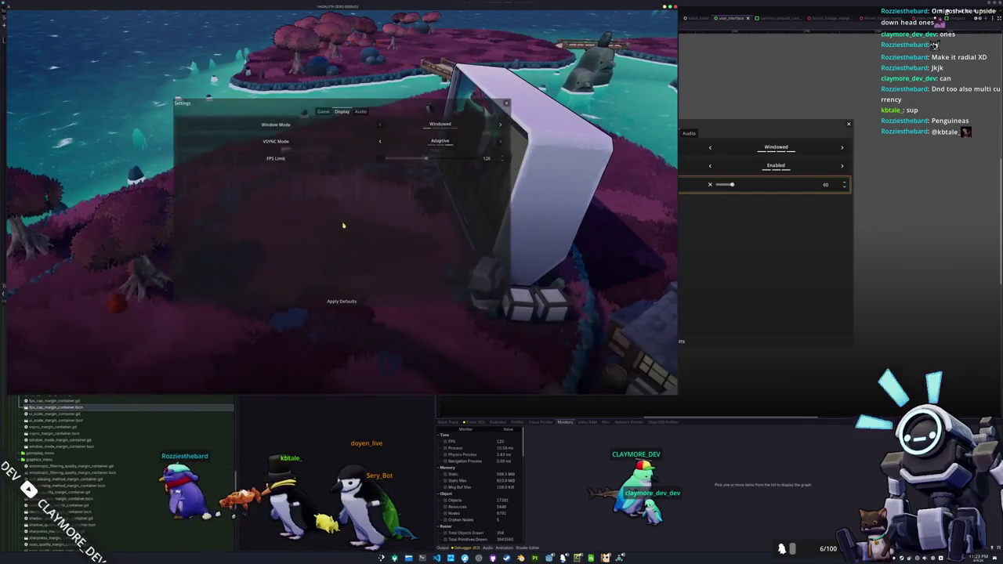
key("Escape")
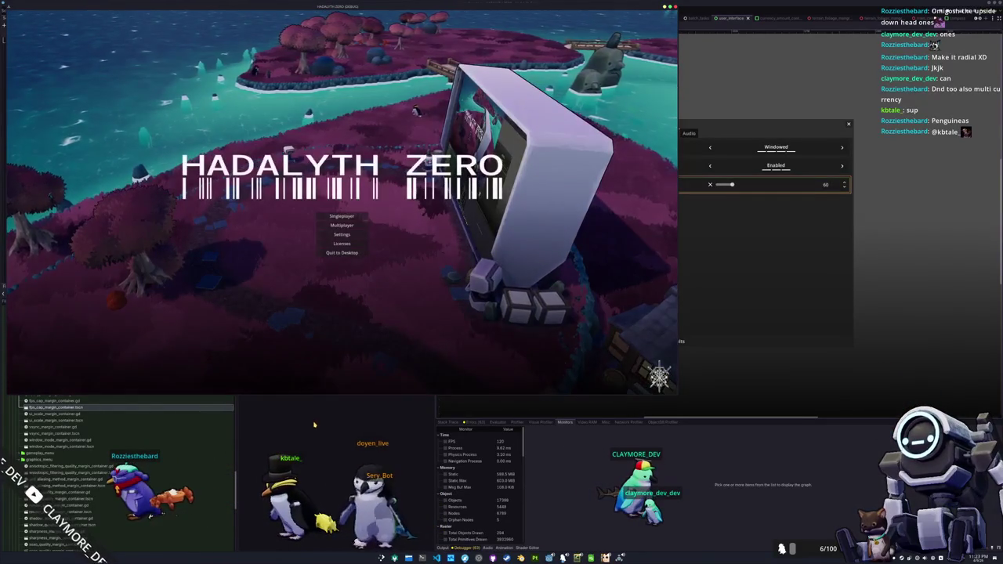
Confirm the Display tab still shows FPS Limit 120, then quit the game and relaunch it
left_click(337, 234)
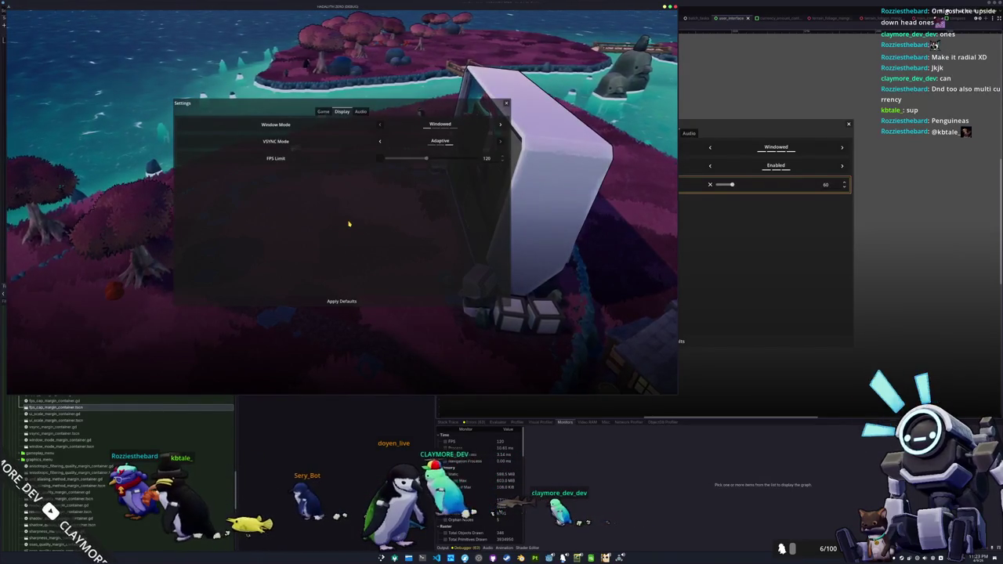
scroll(117, 478, "down", 2)
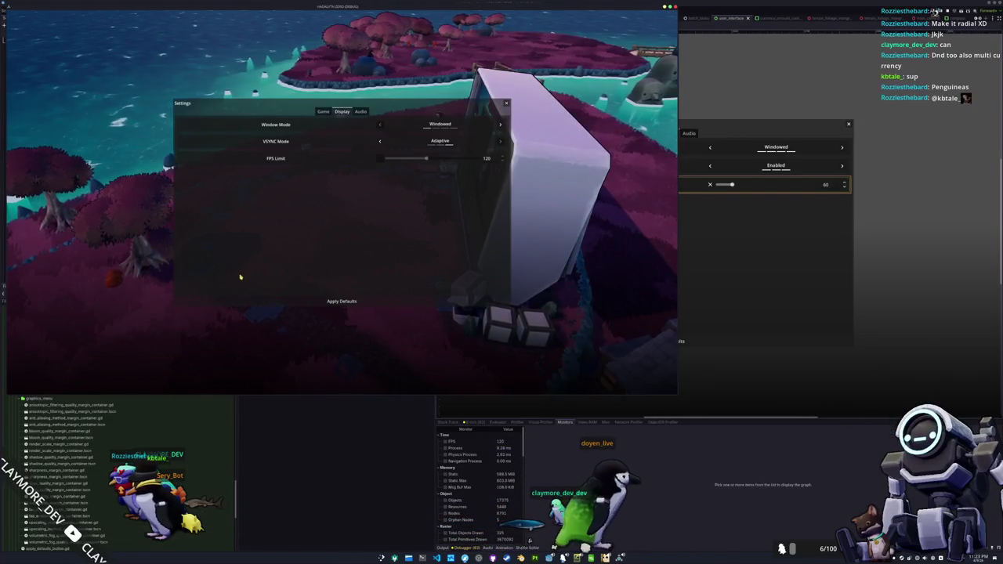
key("Escape")
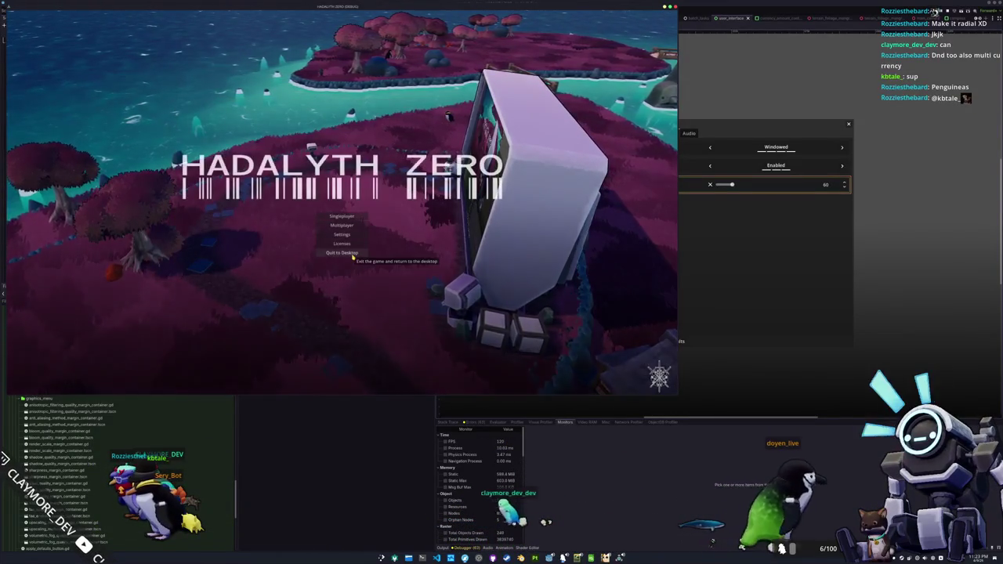
key("F8")
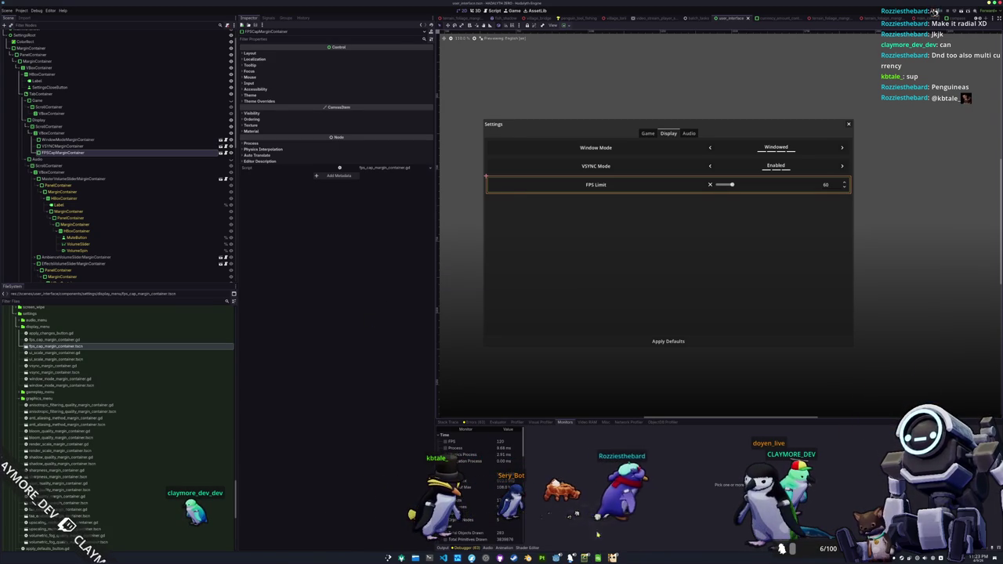
key("F6")
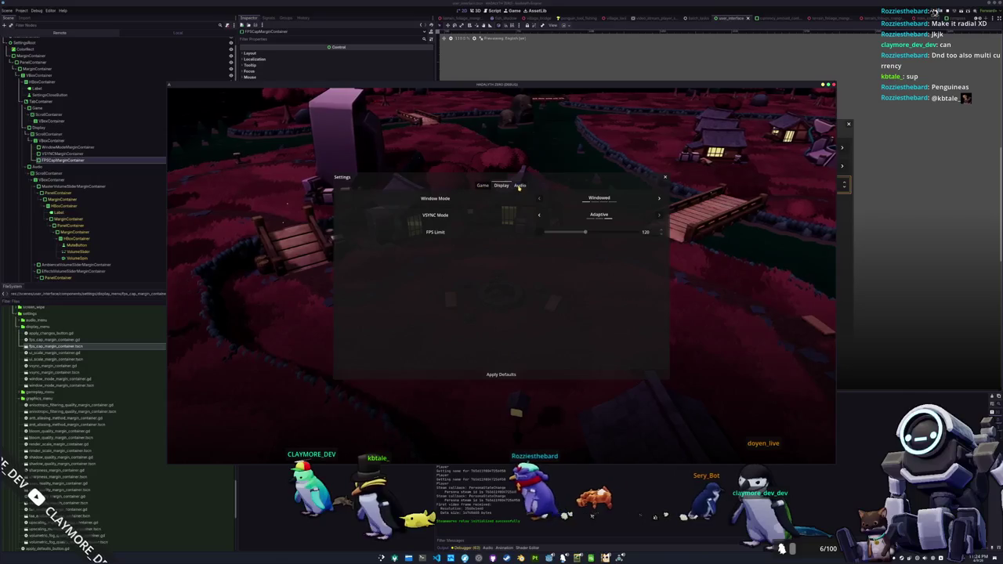
Close Settings after confirming the 120 FPS limit and Adaptive VSync persisted
key("Escape")
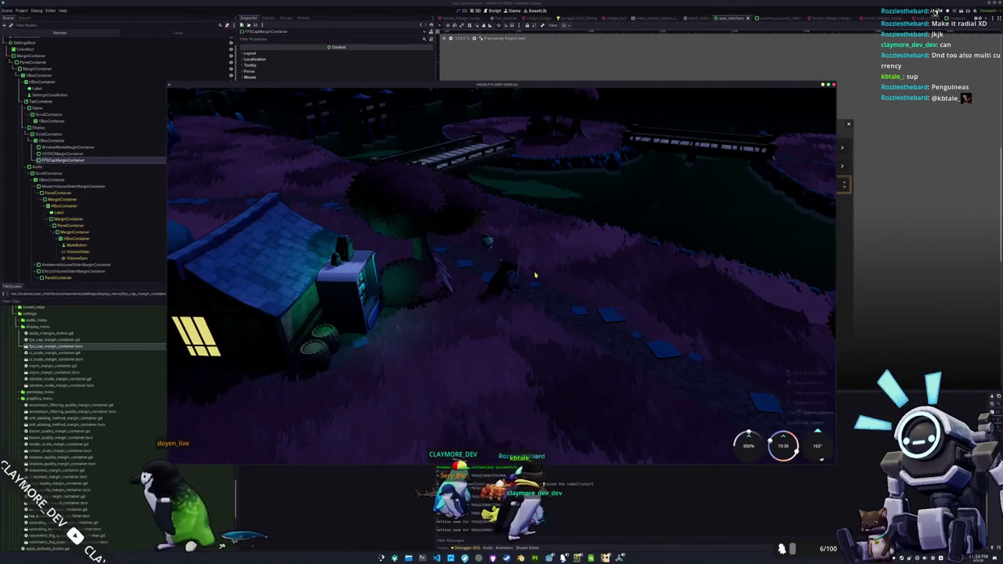
Walk the character up to the shore by the bridge and cast a fishing line into the water
key("w")
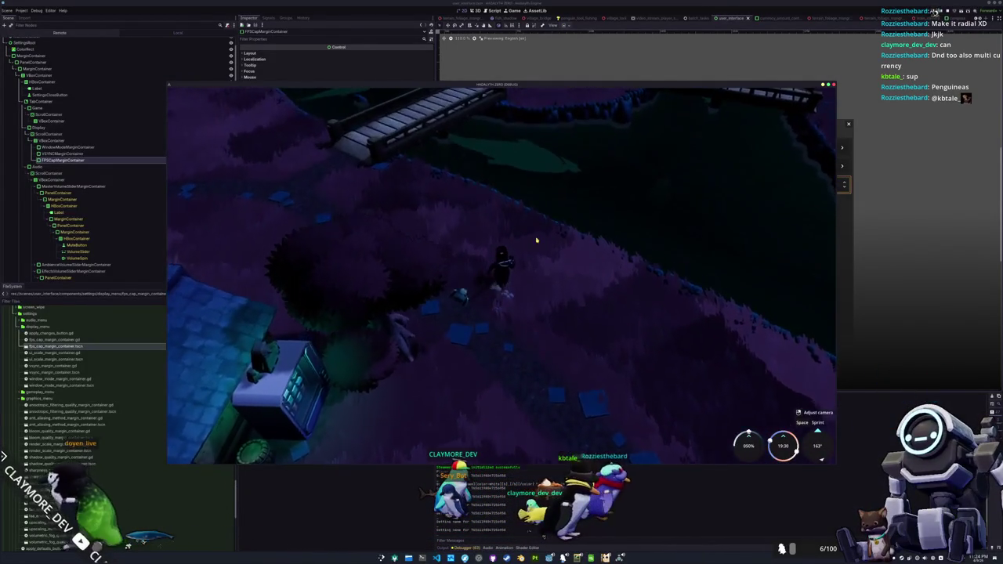
key("w")
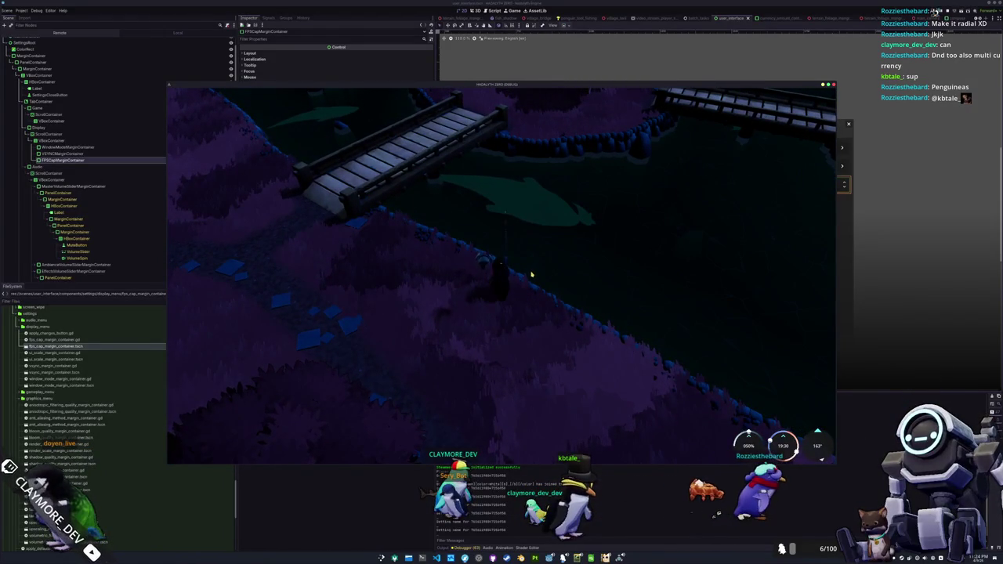
key("w")
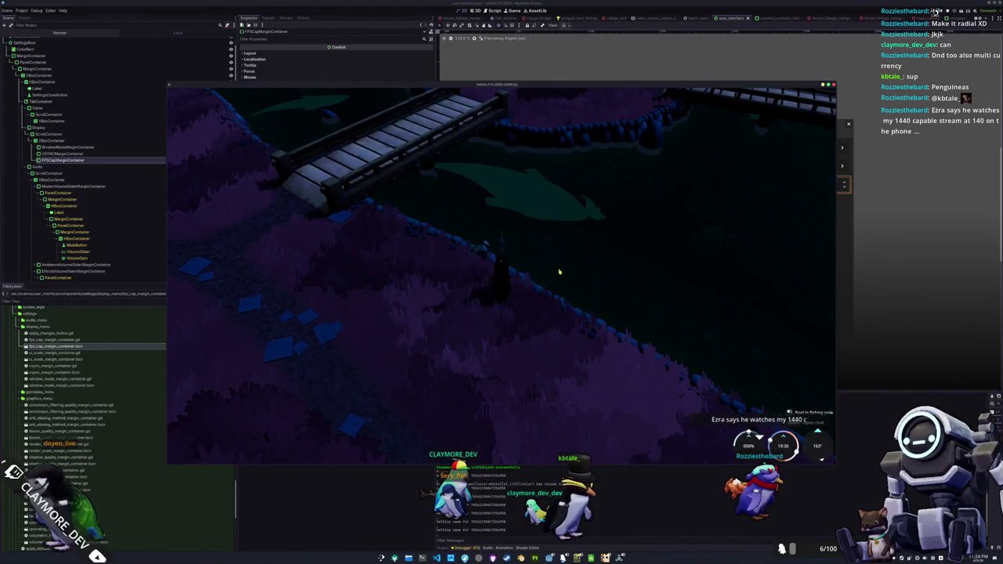
left_click(613, 296)
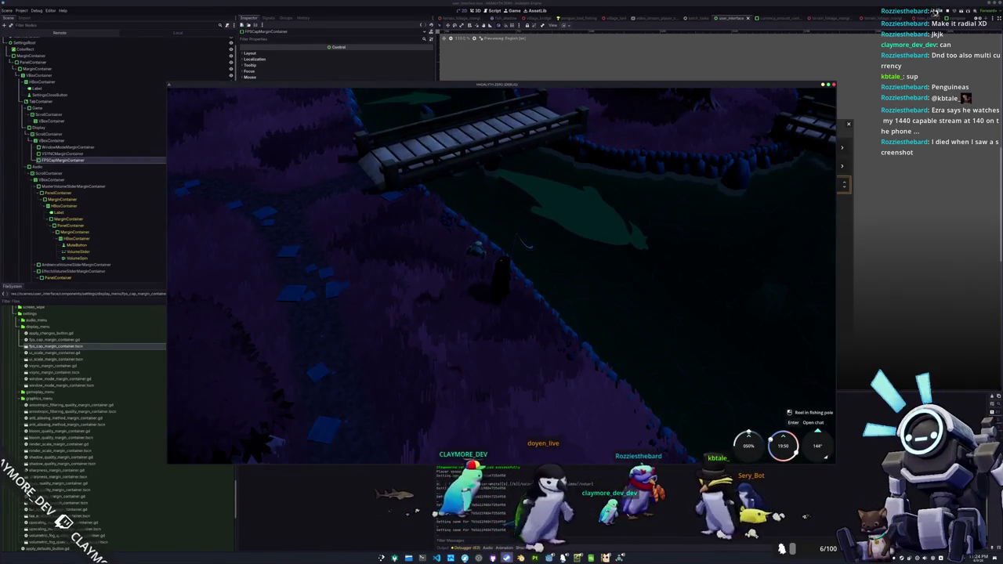
key("alt+Tab")
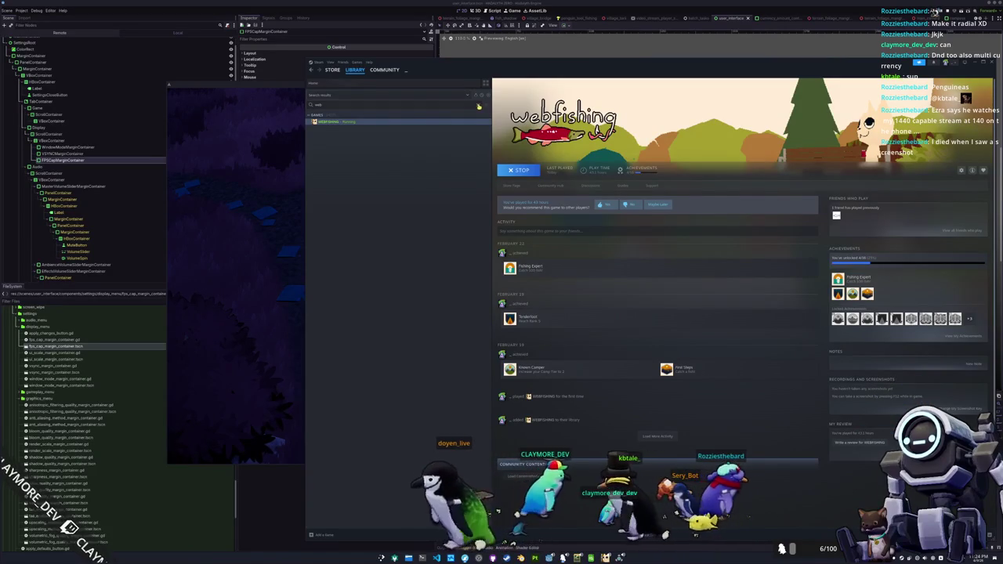
Clear the library search, go to Home, and open the HADALYTH ZERO game page
left_click(479, 106)
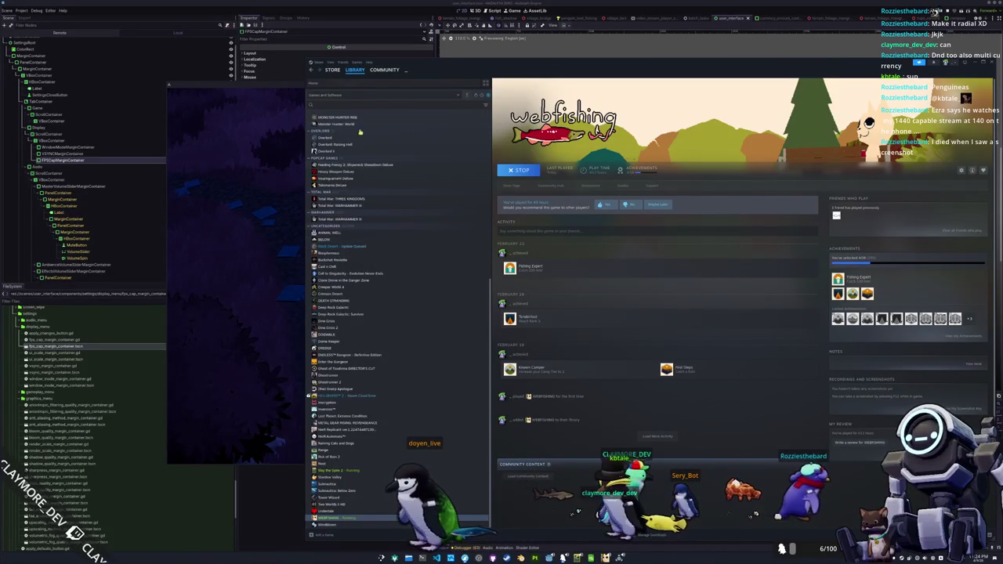
left_click(376, 85)
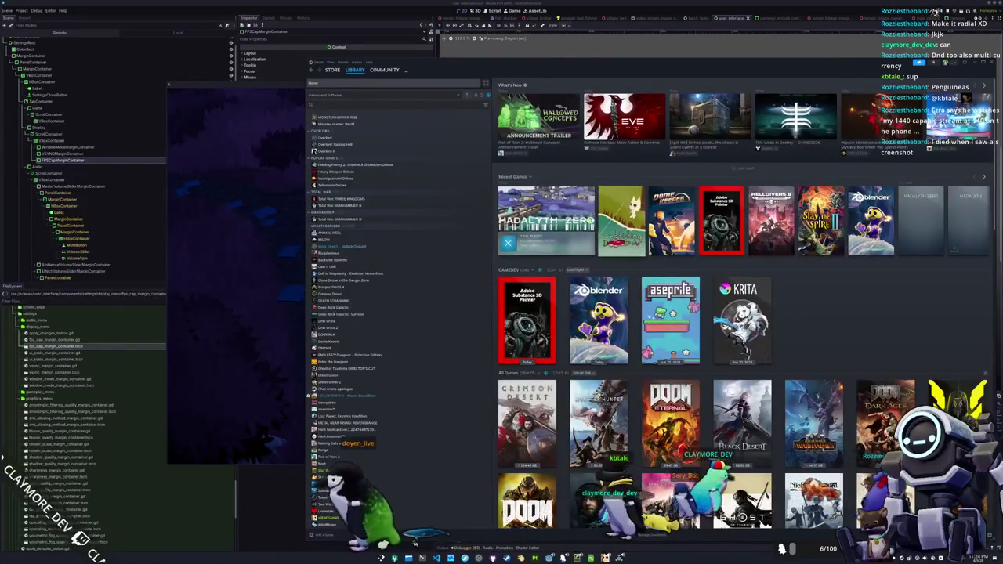
left_click(561, 227)
scroll(577, 345, "down", 1)
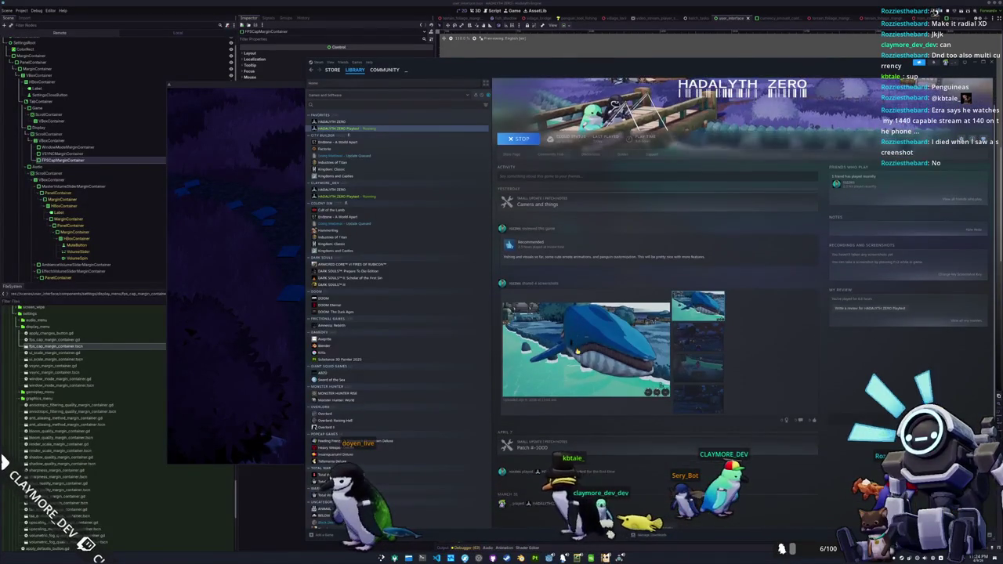
scroll(584, 358, "up", 1)
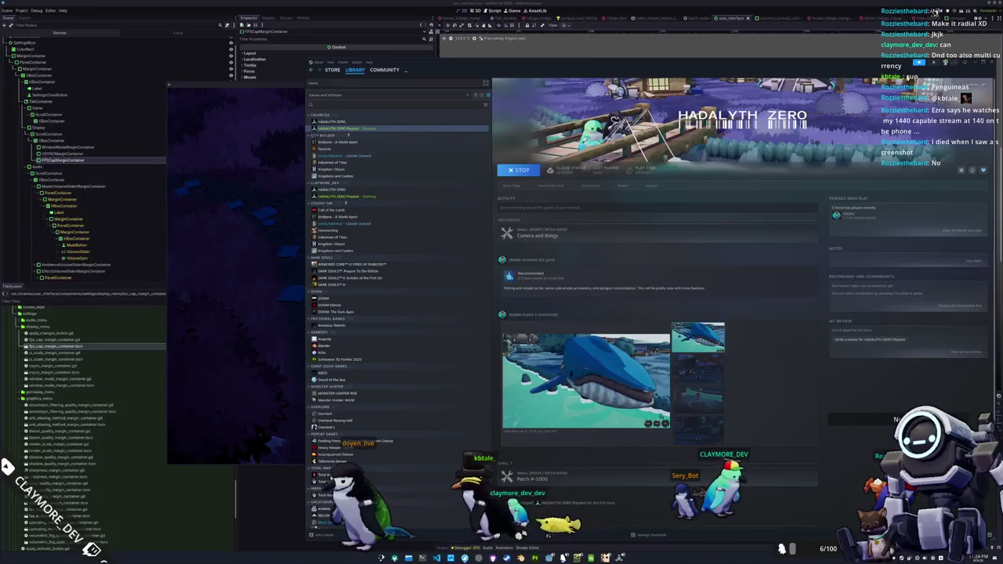